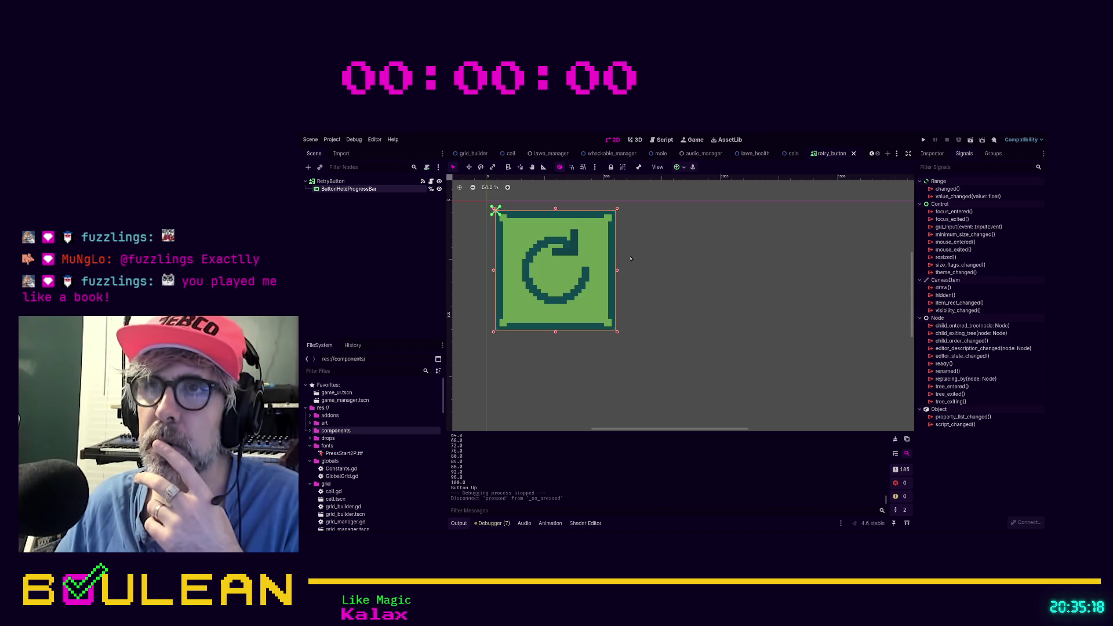
# Save ButtonHeldProgressBar as button_held_progress_bar.tscn and attach a new ProgressBar script to its root.
pyautogui.hotkey('ctrl', 'z')
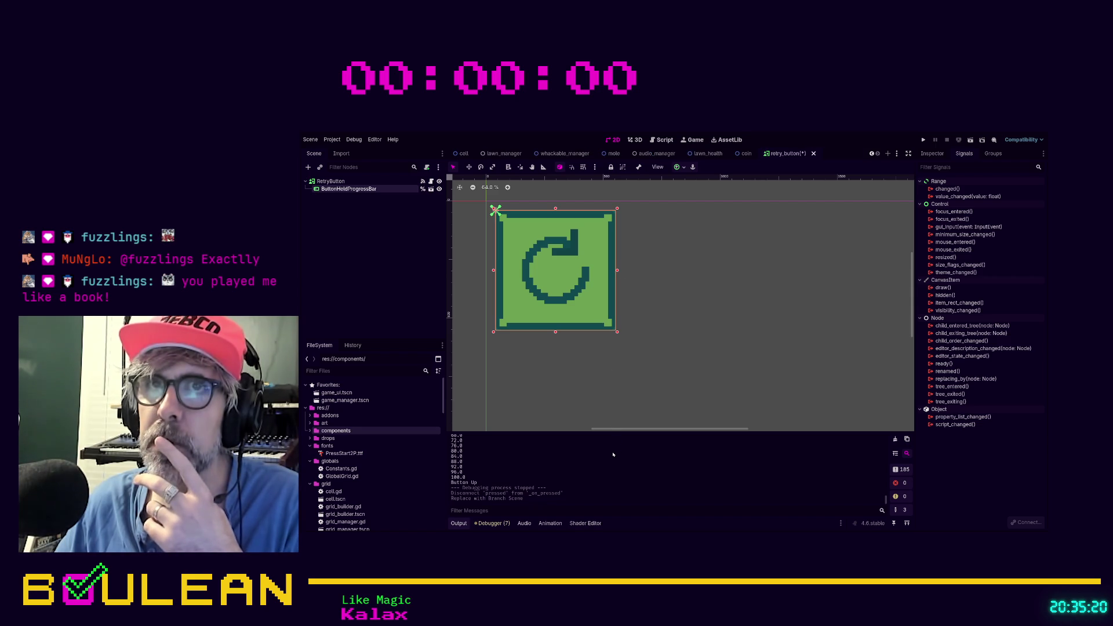
pyautogui.click(430, 190)
pyautogui.click(406, 181)
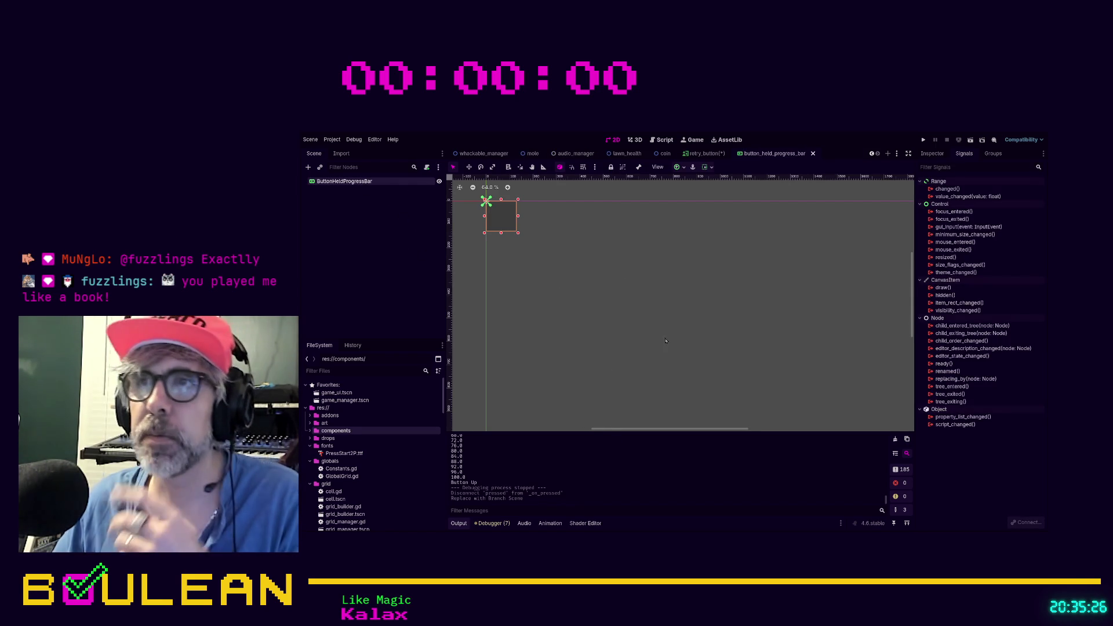
pyautogui.press('Return')
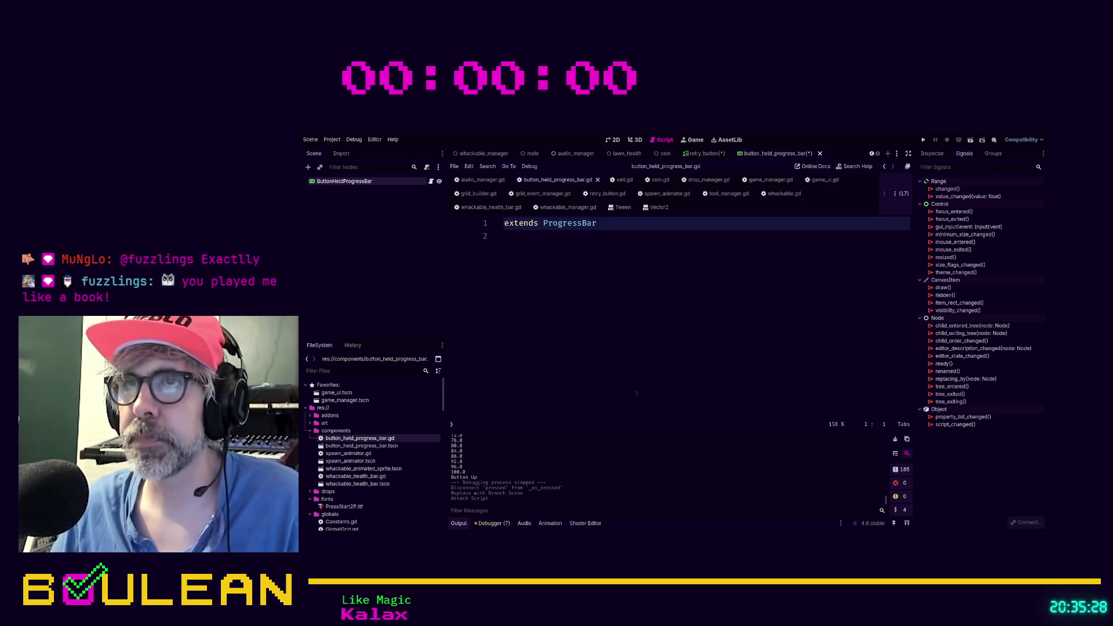
# Add 'class_name ButtonHeldProgressBar' above 'extends ProgressBar' and save the script.
pyautogui.hotkey('ctrl', 'shift', 'Return')
pyautogui.write('class_name ')
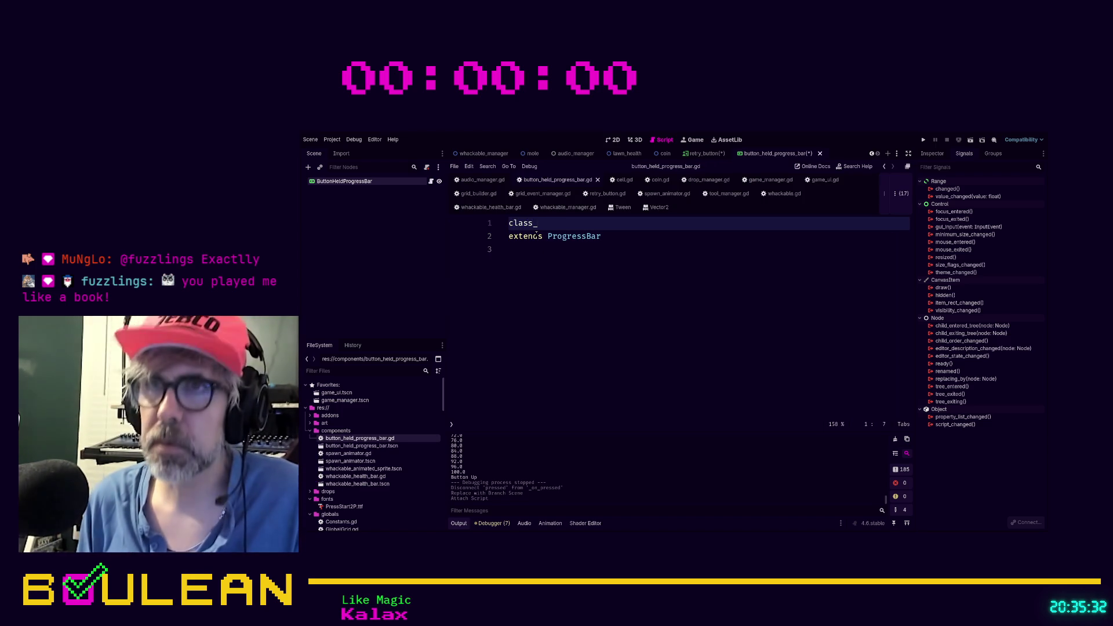
pyautogui.write('But')
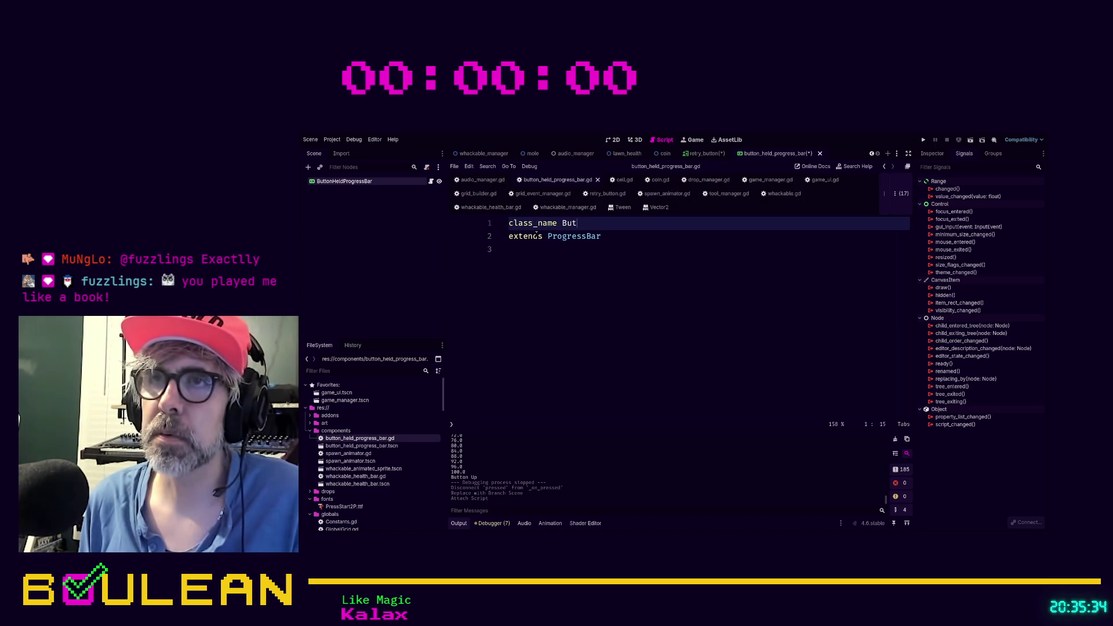
pyautogui.write('tonHeldProgres')
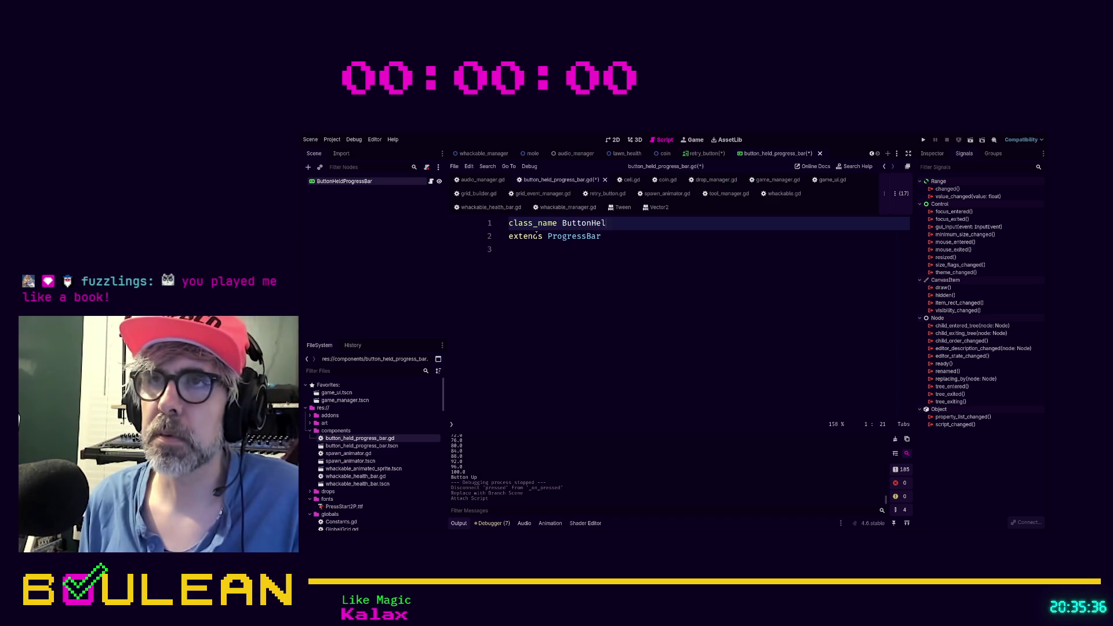
pyautogui.write('sBar')
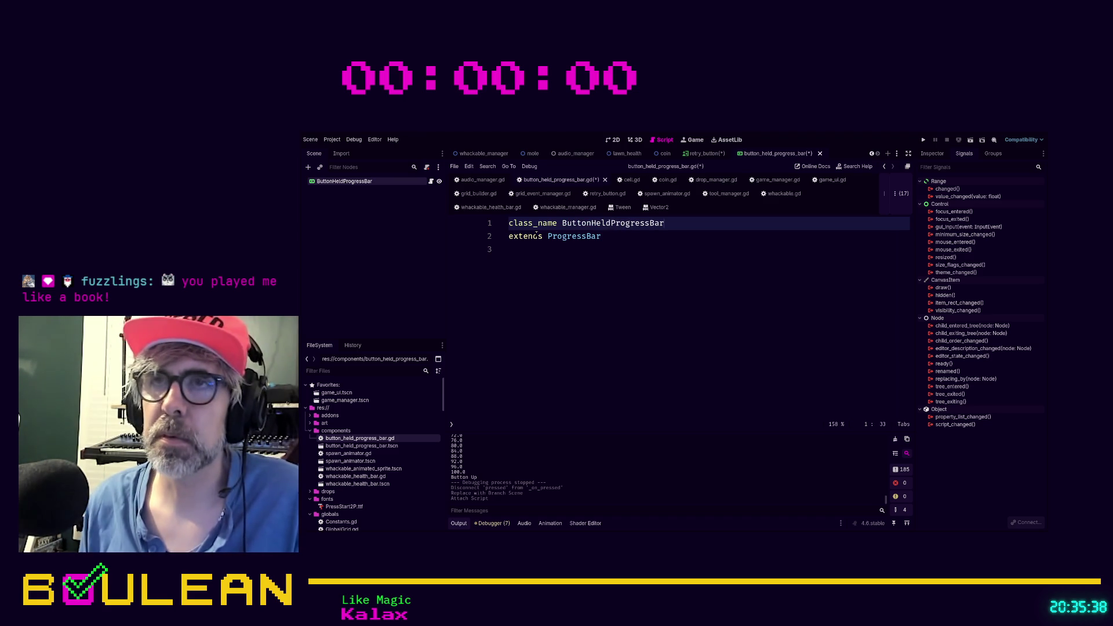
pyautogui.click(632, 285)
pyautogui.hotkey('ctrl', 's')
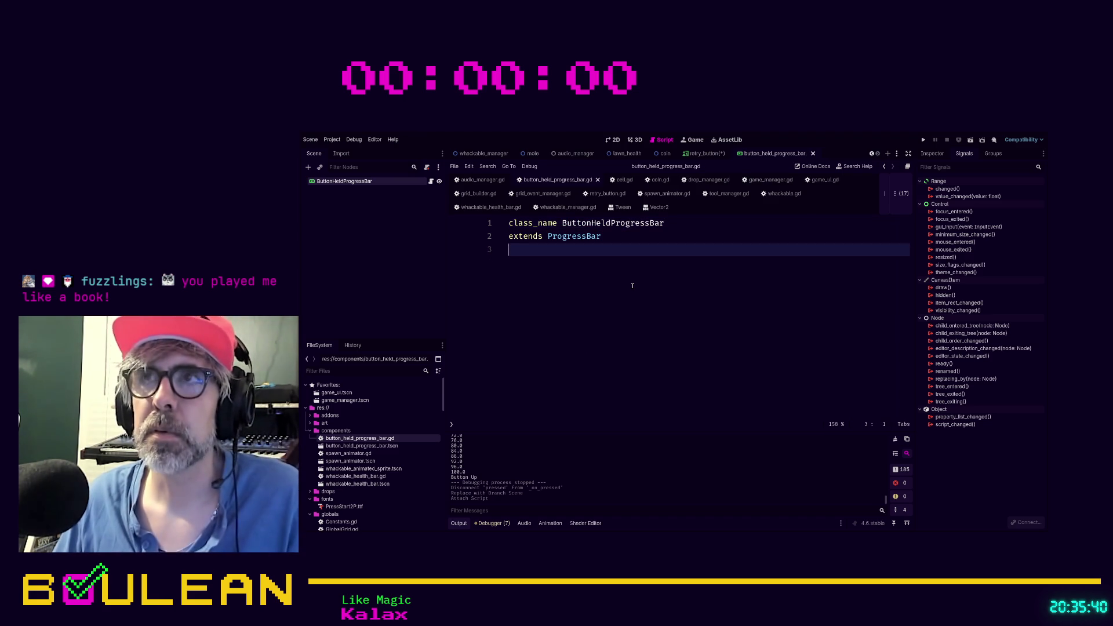
# Close the coin, cell, spawn_animator, tool_manager and whackable script tabs.
pyautogui.click(660, 180)
pyautogui.click(674, 180)
pyautogui.click(620, 180)
pyautogui.click(633, 180)
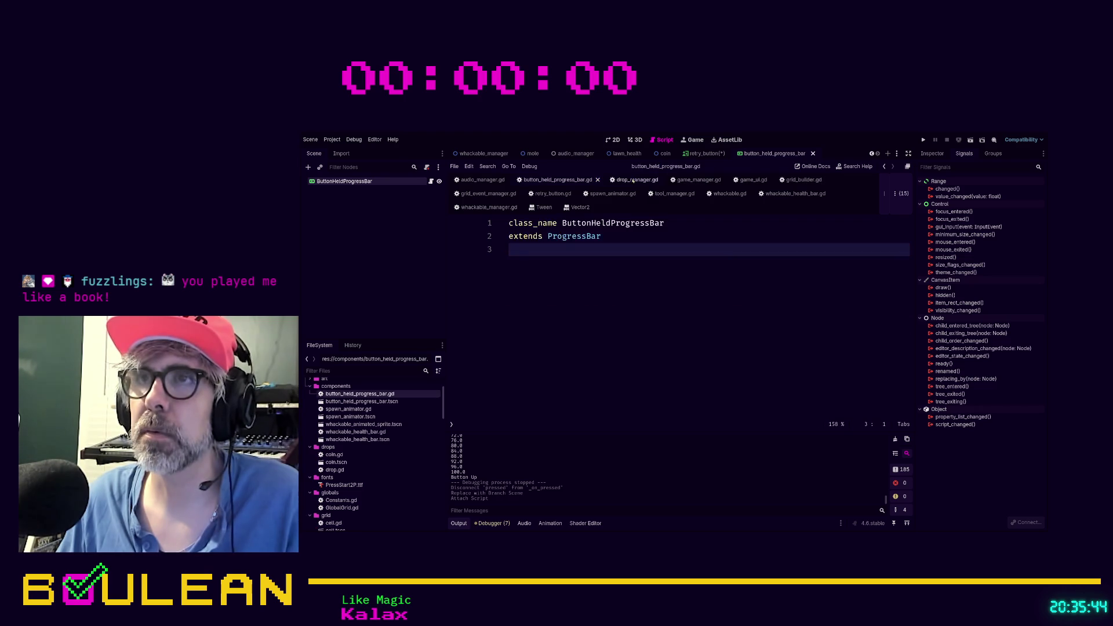
pyautogui.click(604, 195)
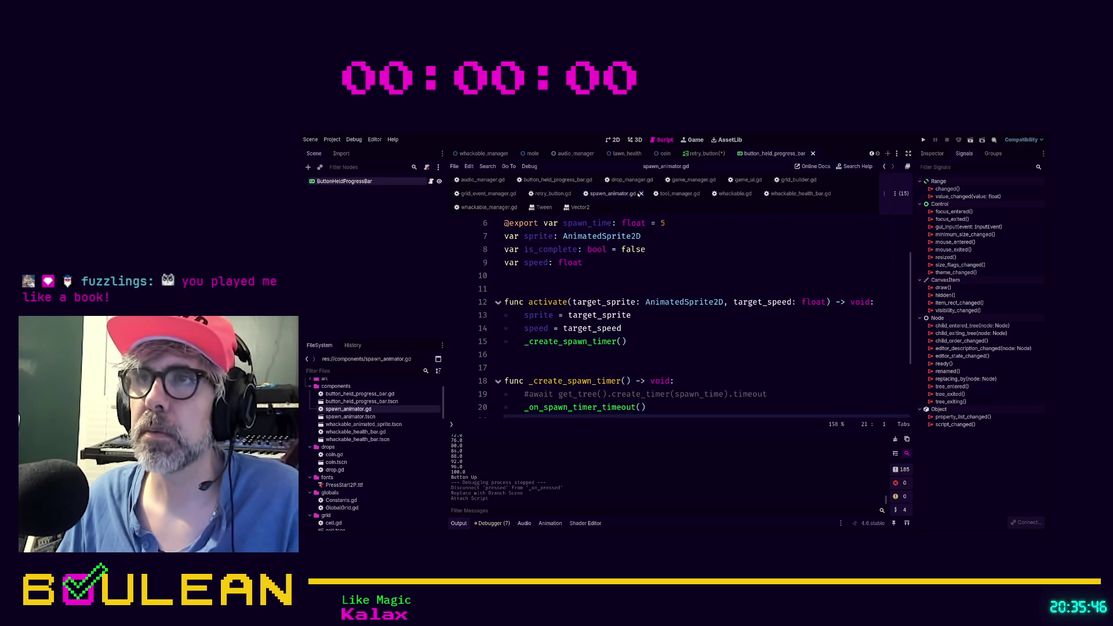
pyautogui.click(640, 193)
pyautogui.click(619, 194)
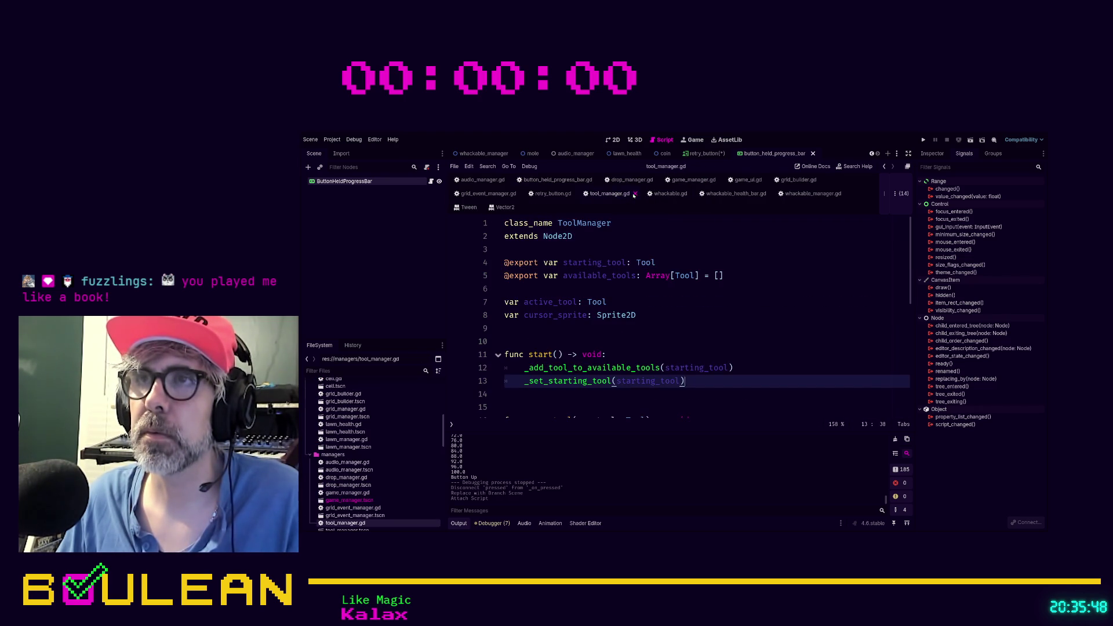
pyautogui.click(635, 194)
pyautogui.click(620, 193)
pyautogui.click(628, 194)
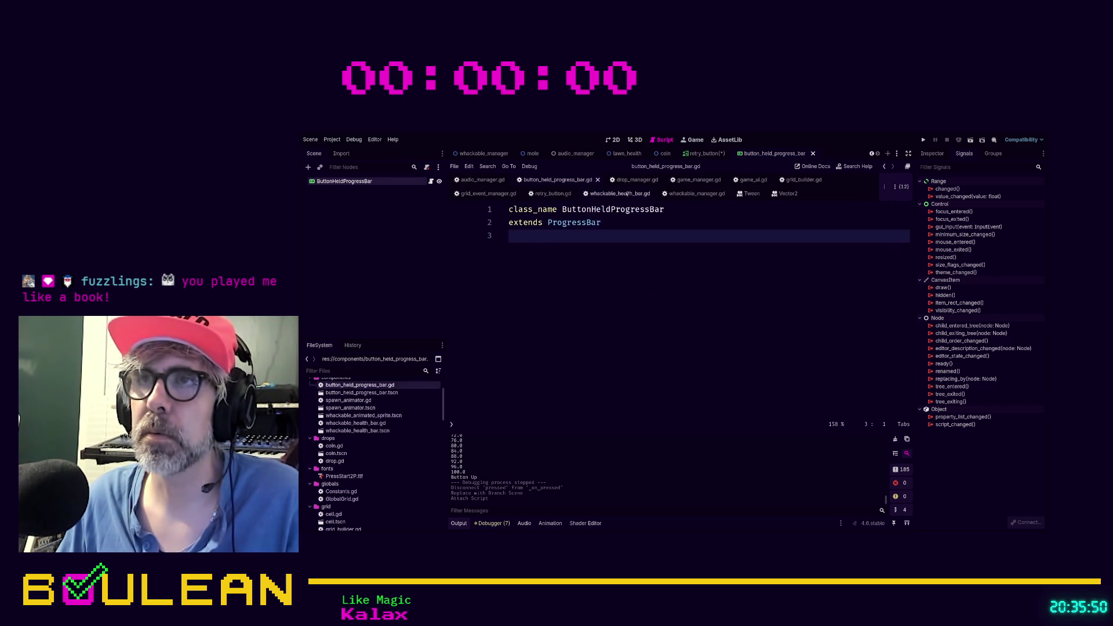
pyautogui.click(616, 195)
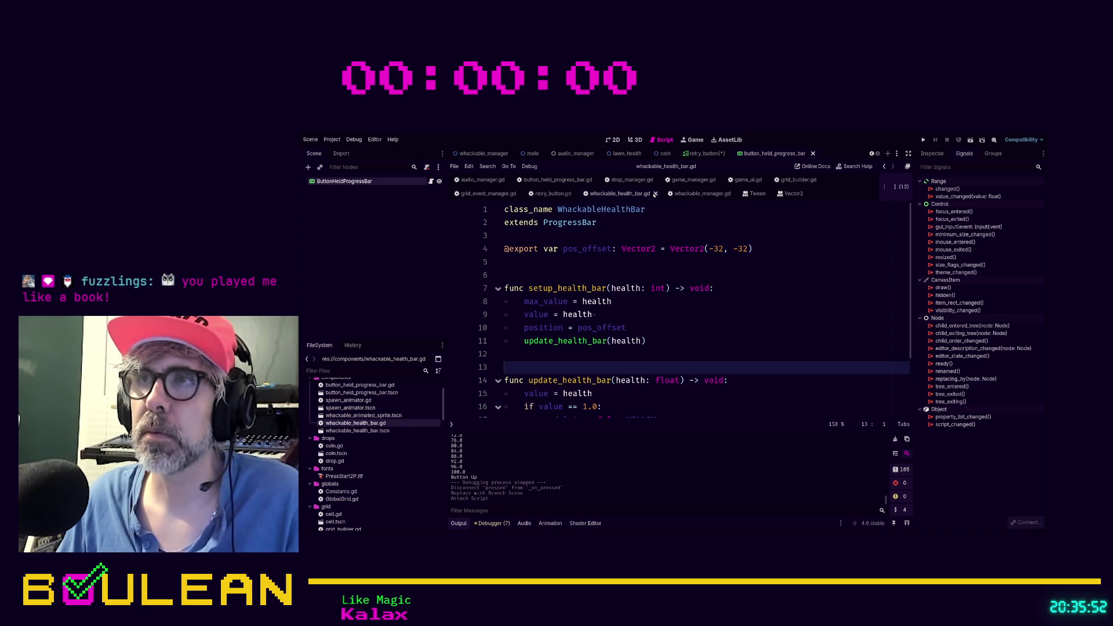
pyautogui.click(654, 194)
pyautogui.click(637, 194)
pyautogui.click(651, 194)
# Close the Vector2 and Tween docs plus the grid_event, audio, drop, game manager and grid_builder scripts.
pyautogui.click(649, 194)
pyautogui.click(649, 193)
pyautogui.click(597, 193)
pyautogui.middleClick(598, 194)
pyautogui.click(489, 193)
pyautogui.middleClick(489, 193)
pyautogui.middleClick(492, 181)
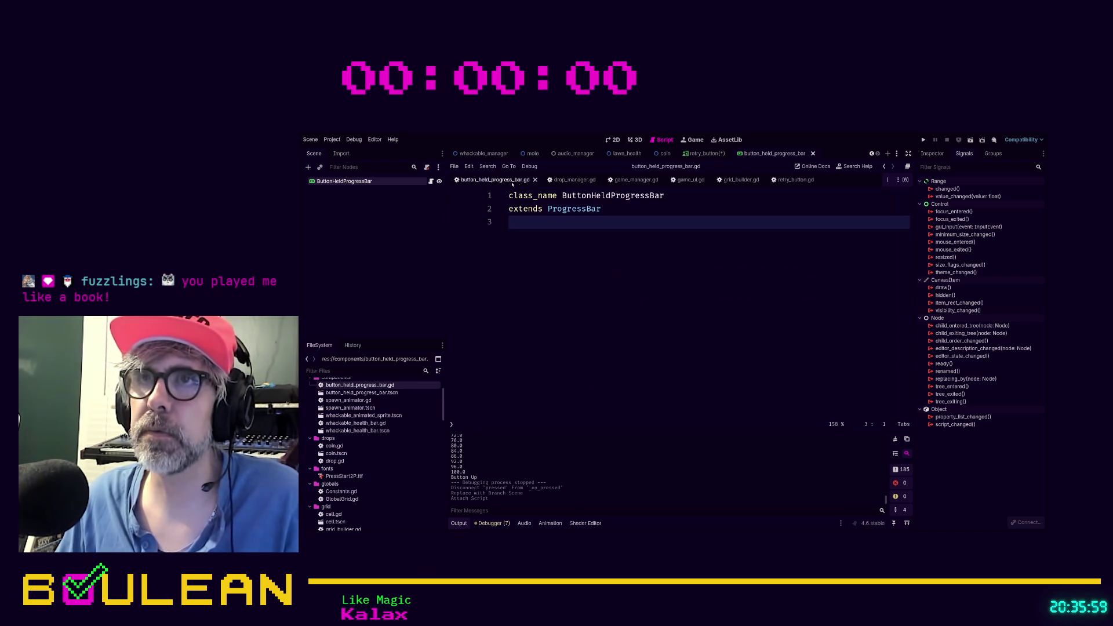
pyautogui.middleClick(574, 180)
pyautogui.middleClick(594, 182)
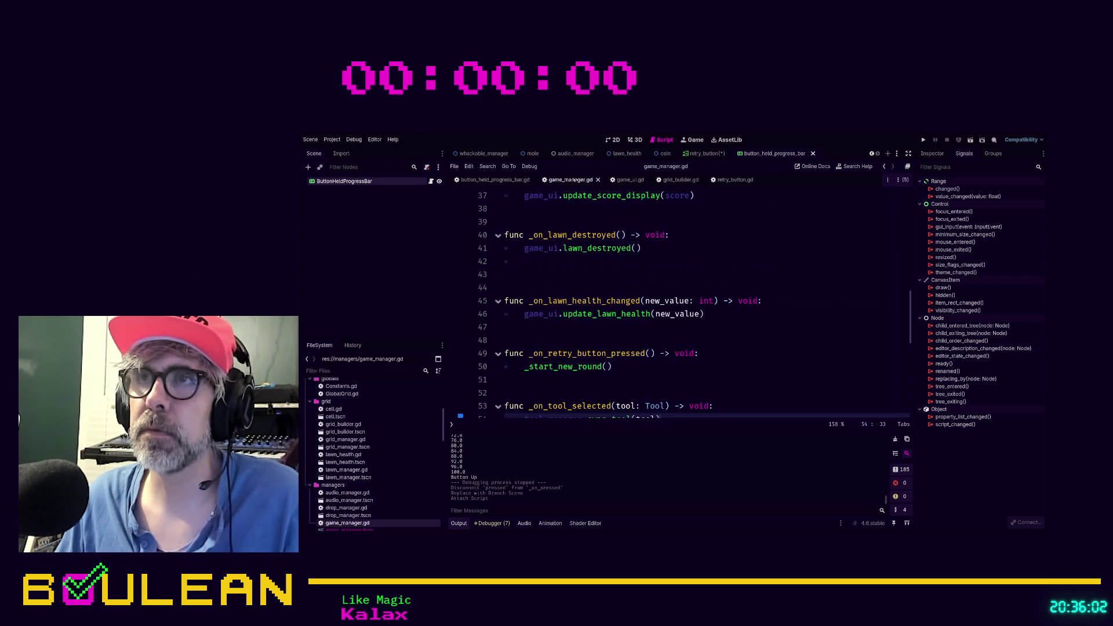
pyautogui.middleClick(607, 181)
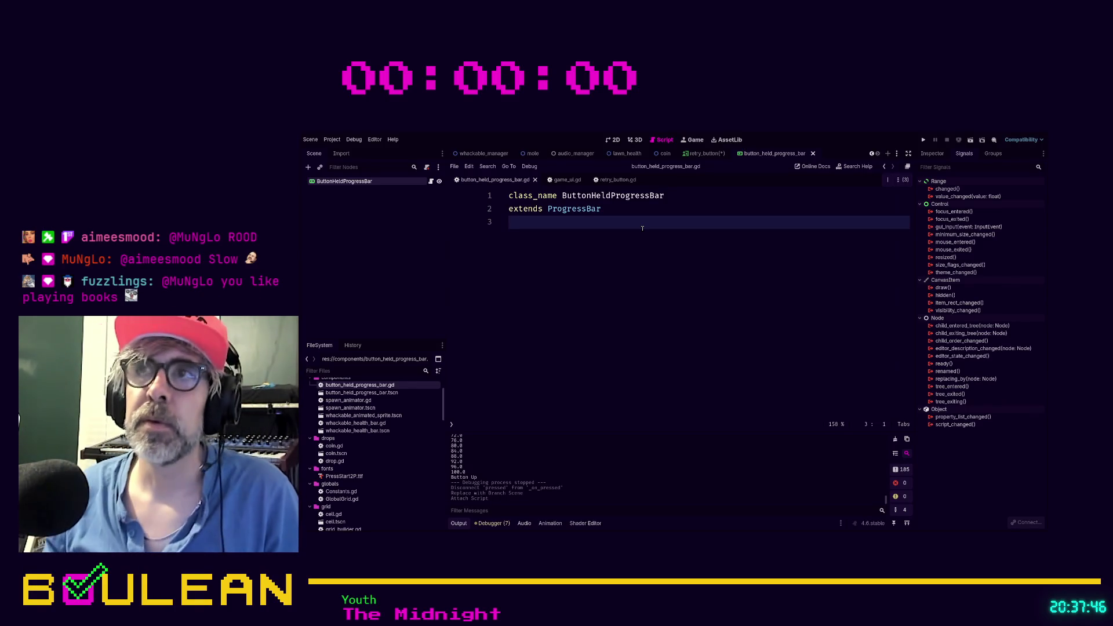
pyautogui.press('Return')
pyautogui.press('Return')
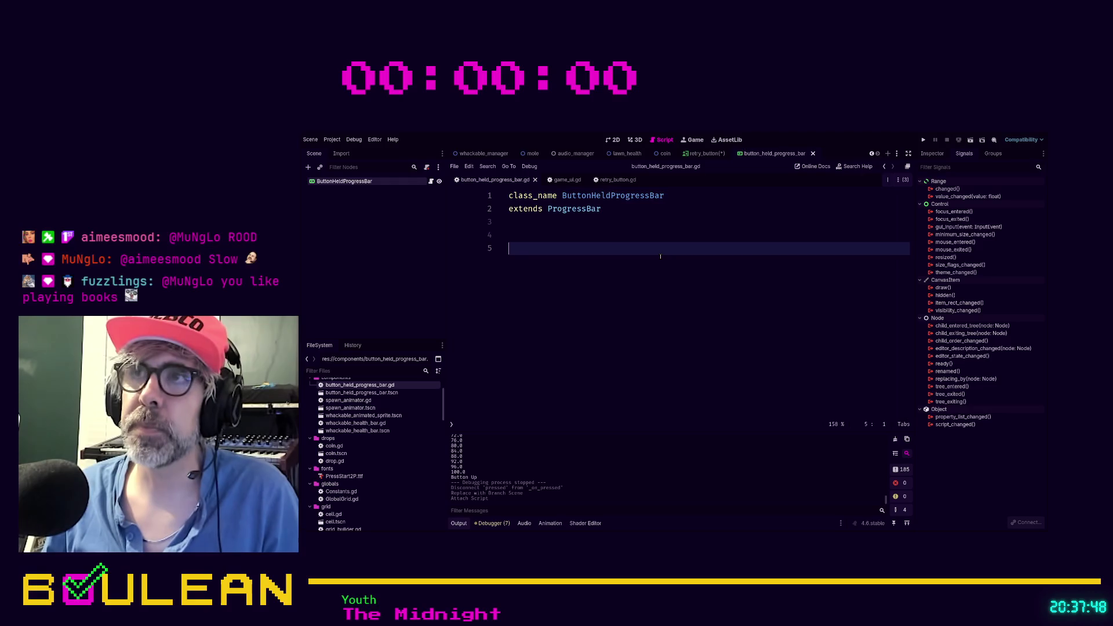
pyautogui.press('BackSpace')
pyautogui.press('BackSpace')
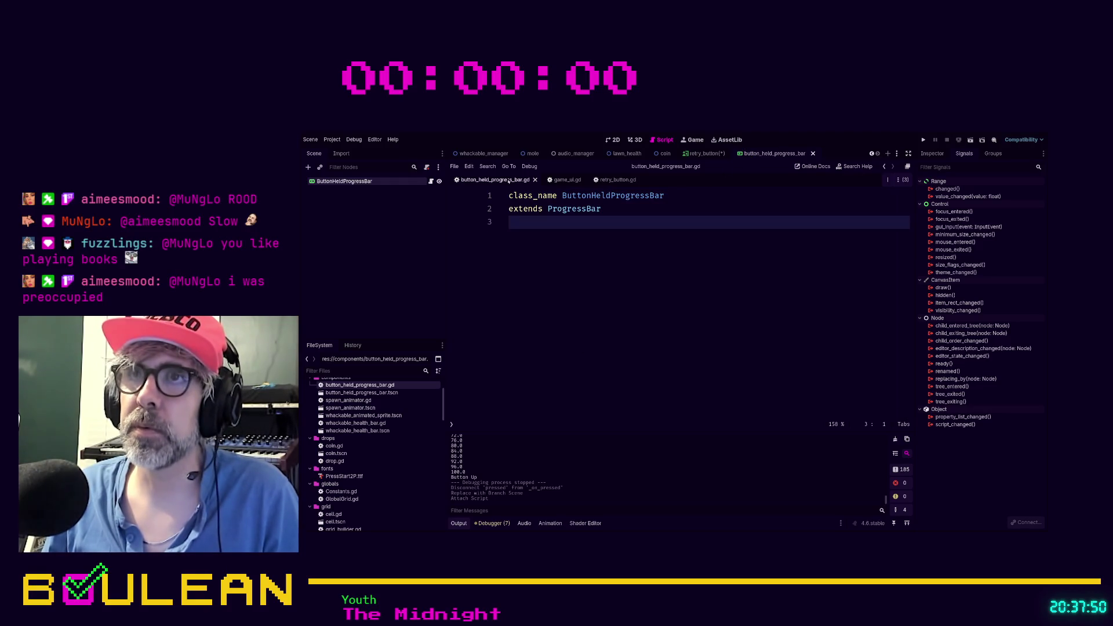
pyautogui.click(565, 180)
pyautogui.click(606, 180)
pyautogui.click(495, 180)
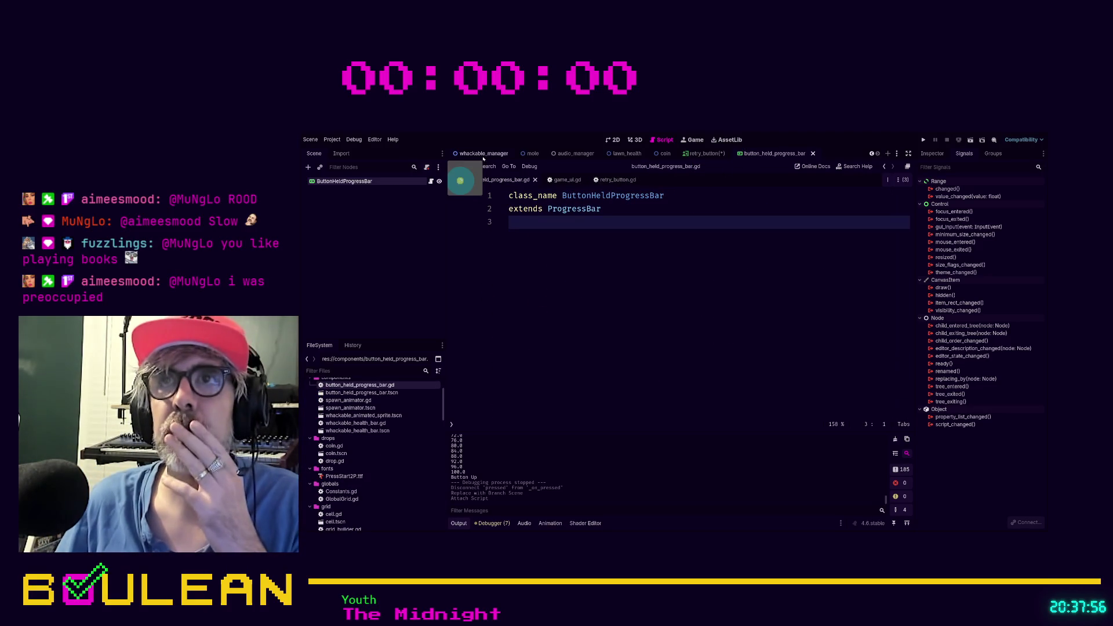
# Close the lawn_health scene, switch to retry_button and deselect the ButtonHeldProgressBar node.
pyautogui.click(626, 153)
pyautogui.click(649, 153)
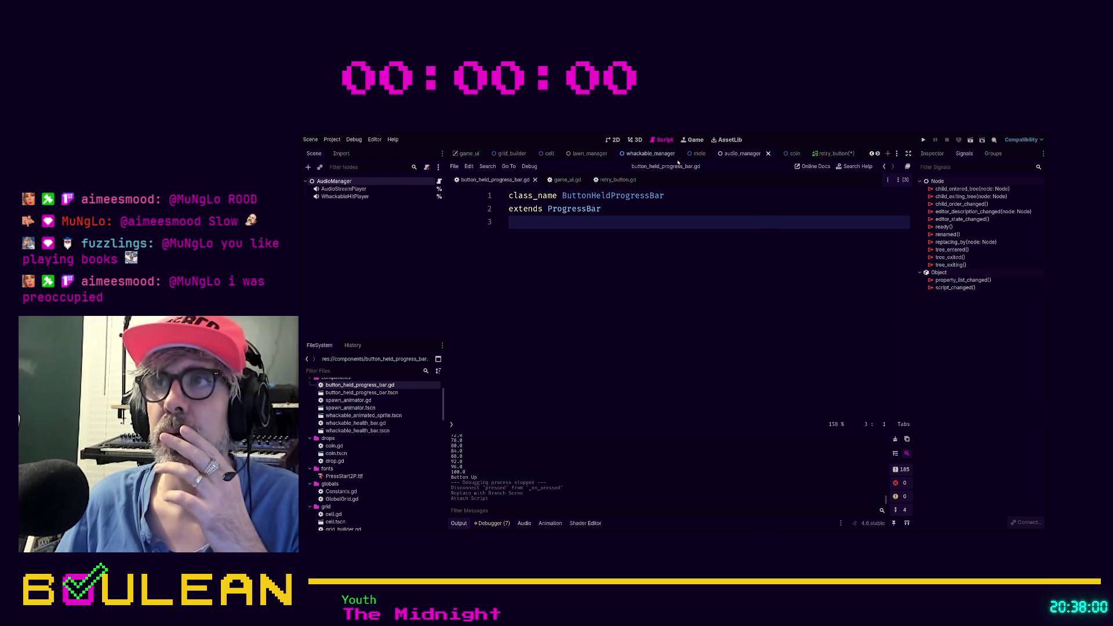
pyautogui.click(833, 153)
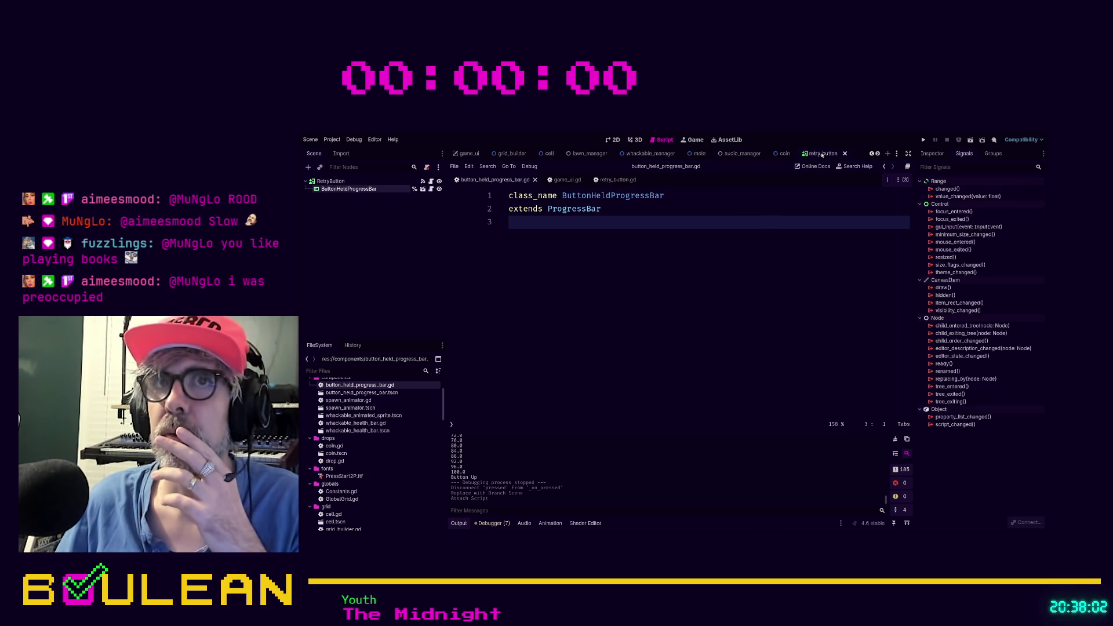
pyautogui.click(392, 240)
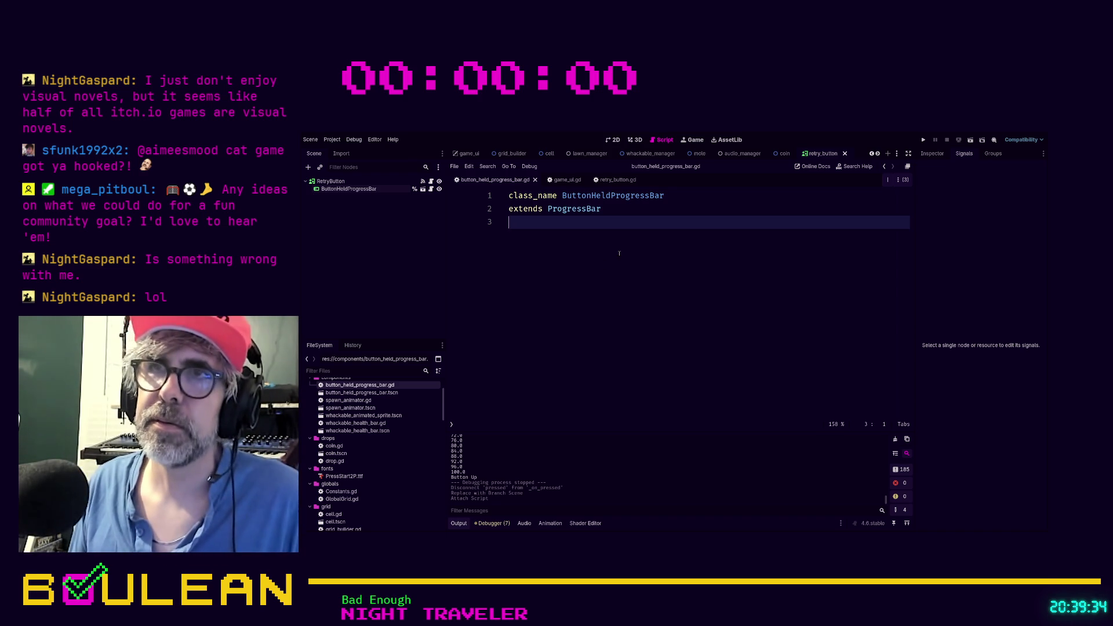
pyautogui.press('Return')
# Open the RetryButton's attached retry_button.gd script.
pyautogui.hotkey('ctrl', 'z')
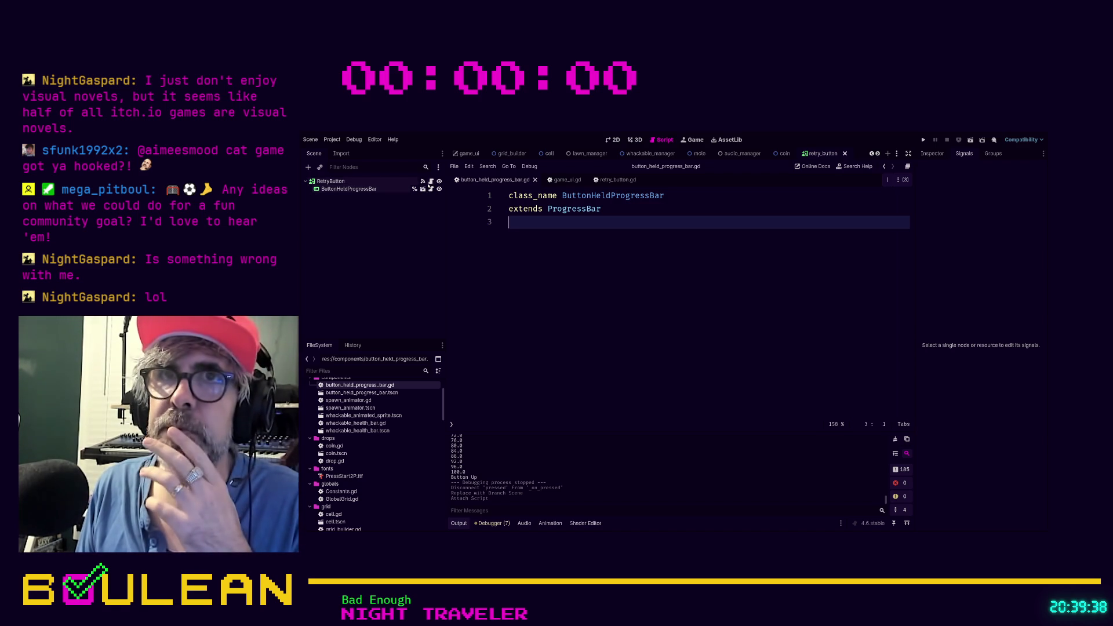
pyautogui.click(431, 181)
pyautogui.scroll(3, 633, 320)
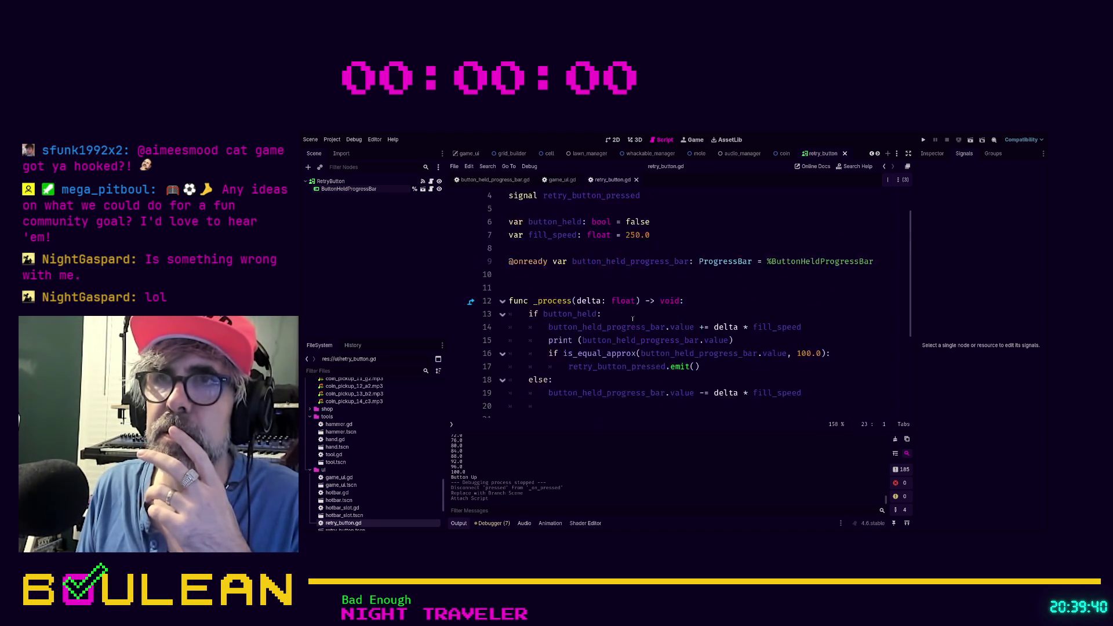
pyautogui.scroll(-3, 632, 319)
pyautogui.scroll(3, 632, 319)
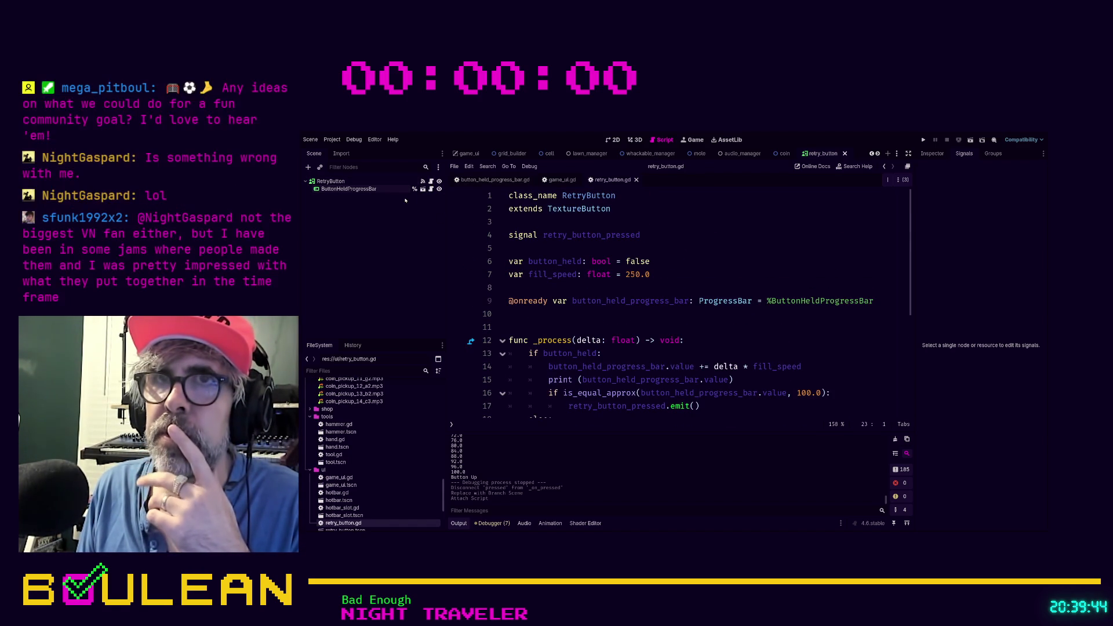
# Comment out the button_held and fill_speed variable declarations.
pyautogui.click(657, 262)
pyautogui.click(682, 278)
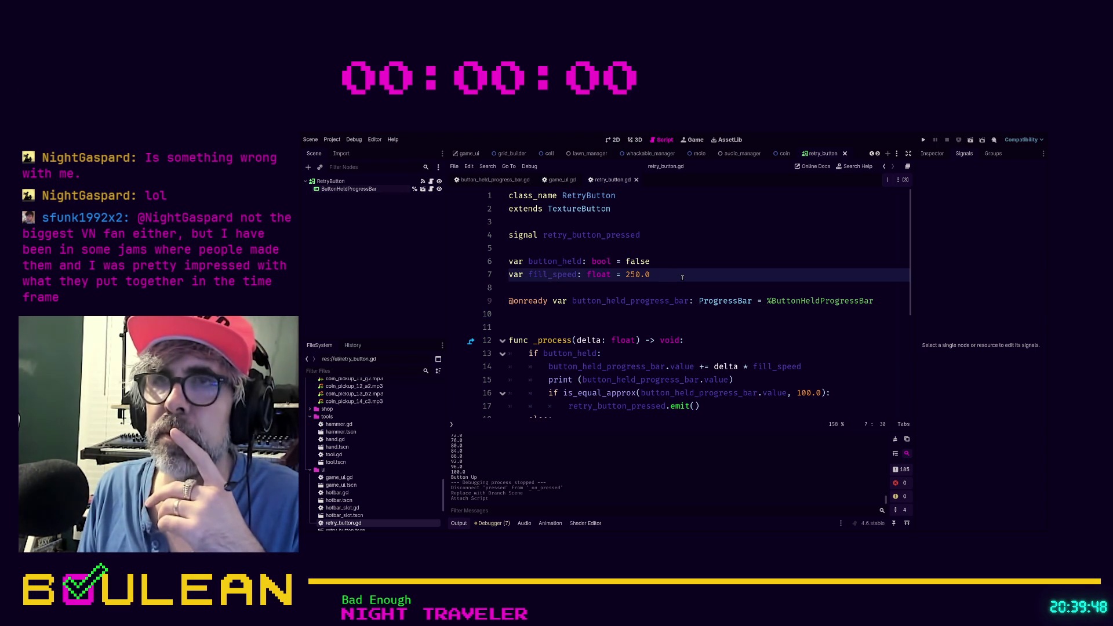
pyautogui.moveTo(682, 278)
pyautogui.mouseDown()
pyautogui.moveTo(542, 276)
pyautogui.moveTo(503, 254)
pyautogui.mouseUp()
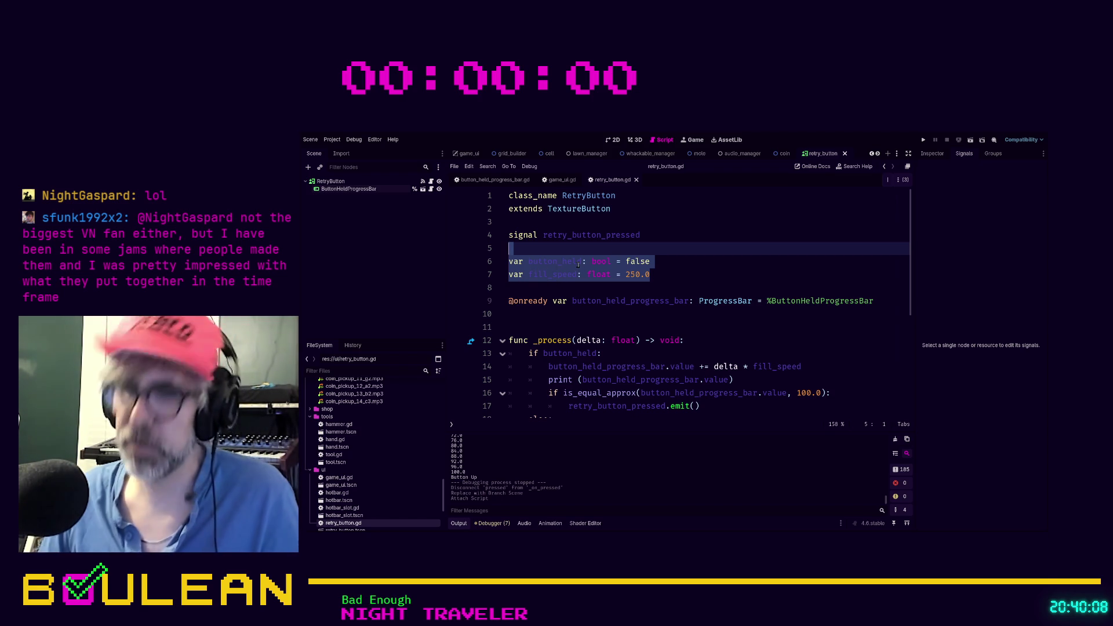
pyautogui.hotkey('ctrl', 'k')
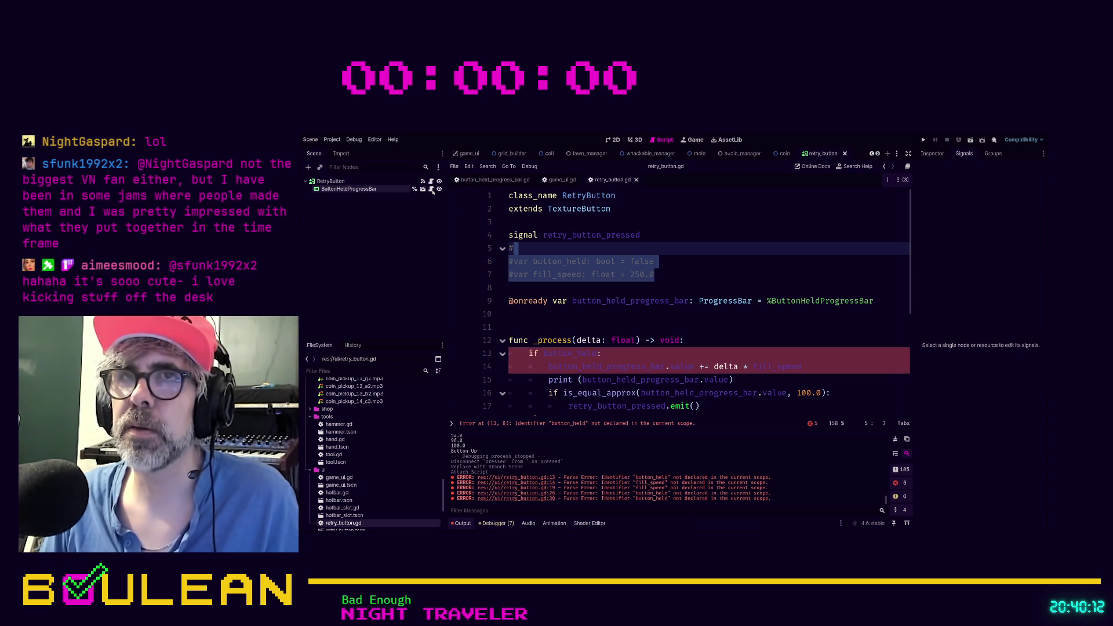
# Paste button_held and fill_speed into the progress bar script, add 'var filled: bool = false', and save.
pyautogui.scroll(-2, 524, 272)
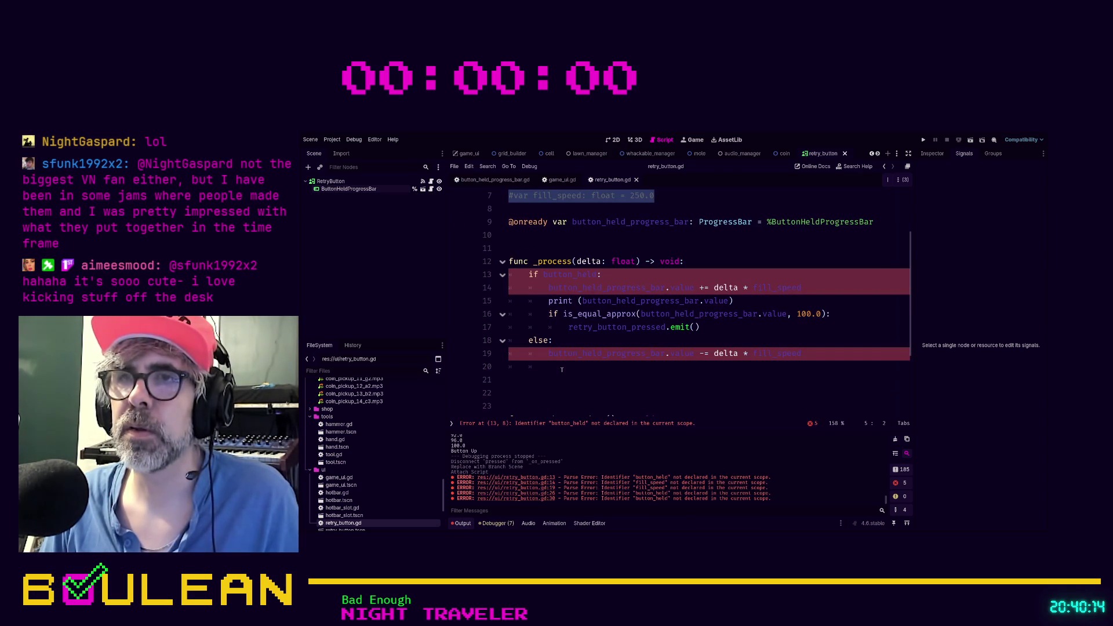
pyautogui.click(431, 190)
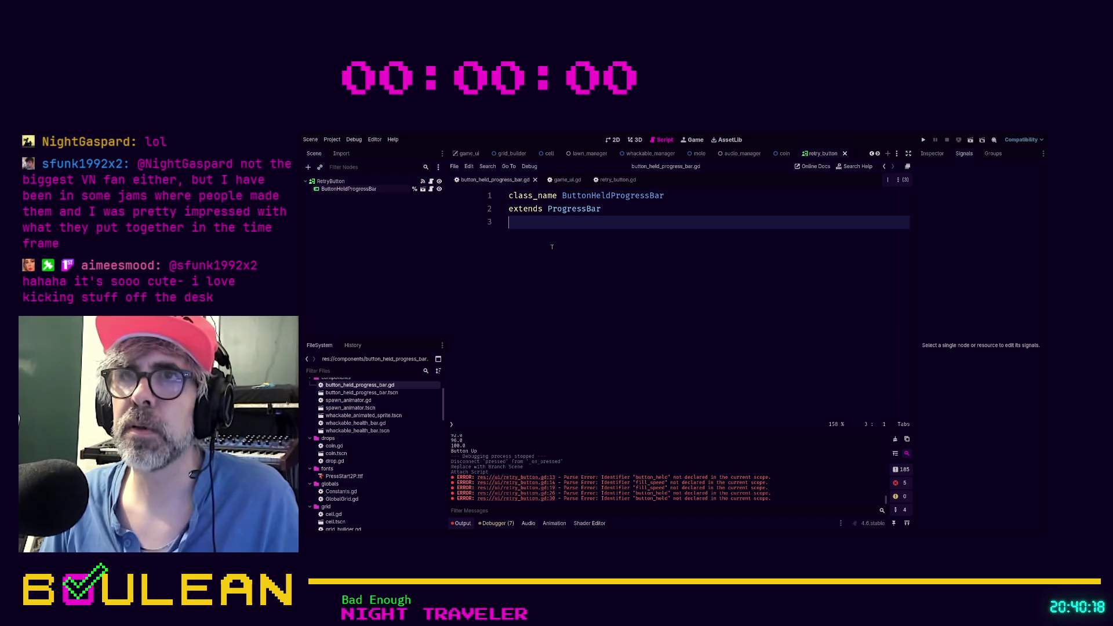
pyautogui.press('Down')
pyautogui.press('Down')
pyautogui.write('var button_held: bool = false var fill_speed: float = 250.0')
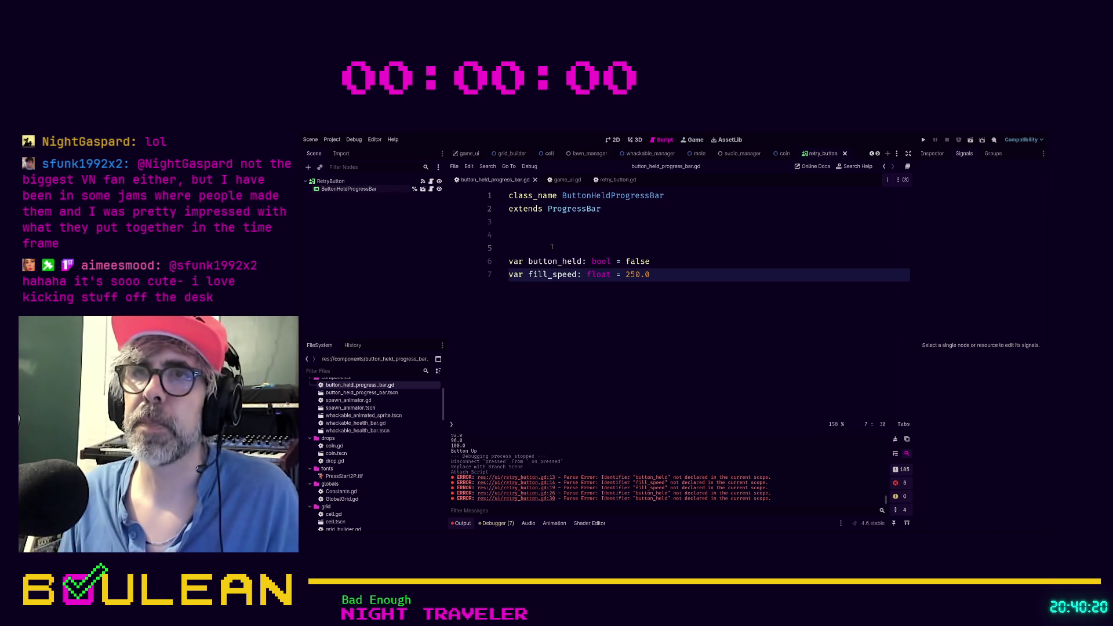
pyautogui.press('Return')
pyautogui.write('var filled: ')
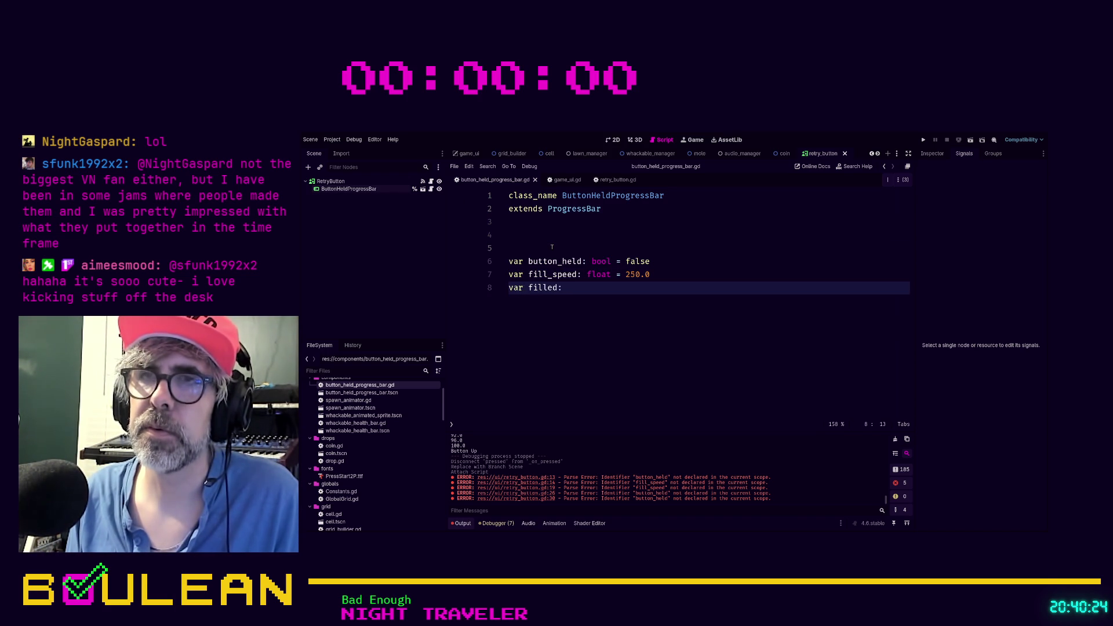
pyautogui.write('bool = false')
pyautogui.press('Return')
pyautogui.press('Return')
pyautogui.hotkey('ctrl', 's')
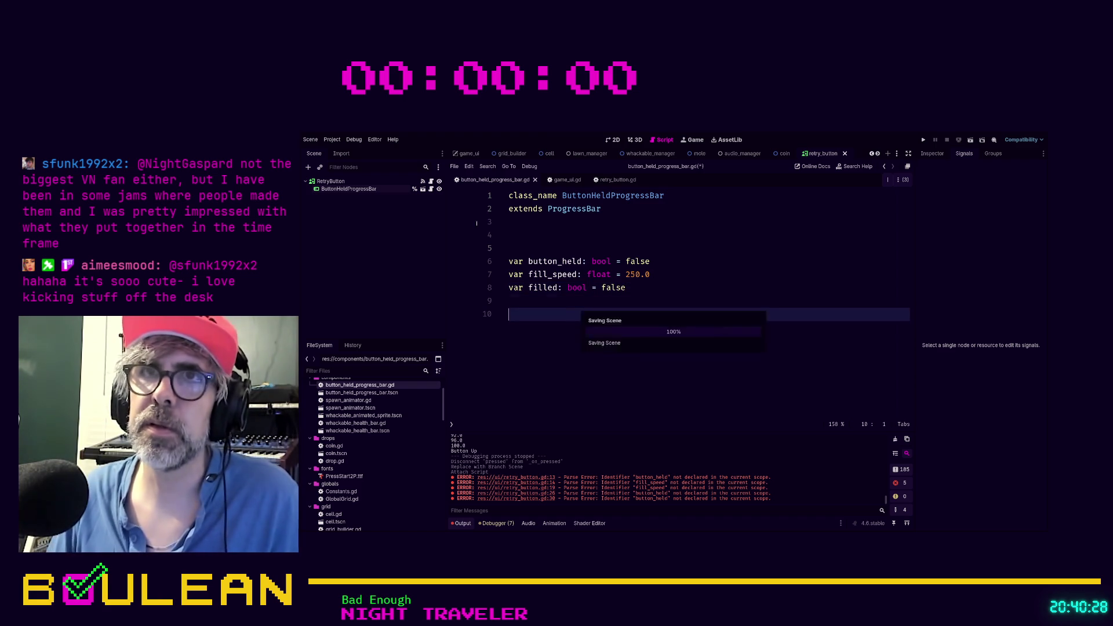
# Cut the whole _process function out of retry_button.gd.
pyautogui.click(615, 180)
pyautogui.moveTo(509, 379); pyautogui.dragTo(504, 261)
pyautogui.press('BackSpace')
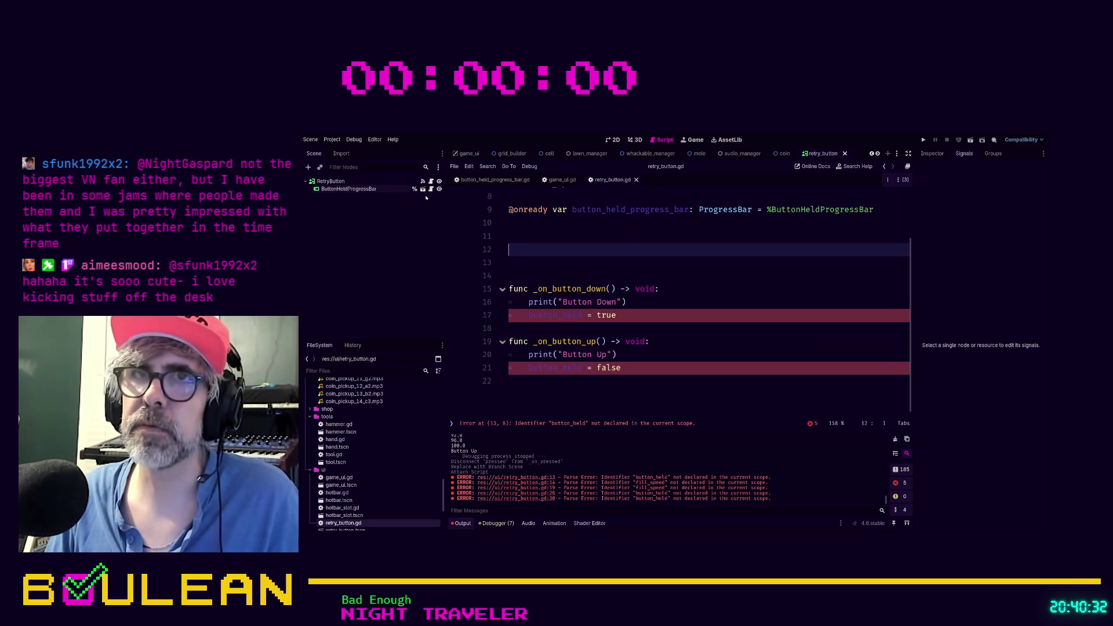
# Paste the _process function below the variables in button_held_progress_bar.gd and save.
pyautogui.click(430, 189)
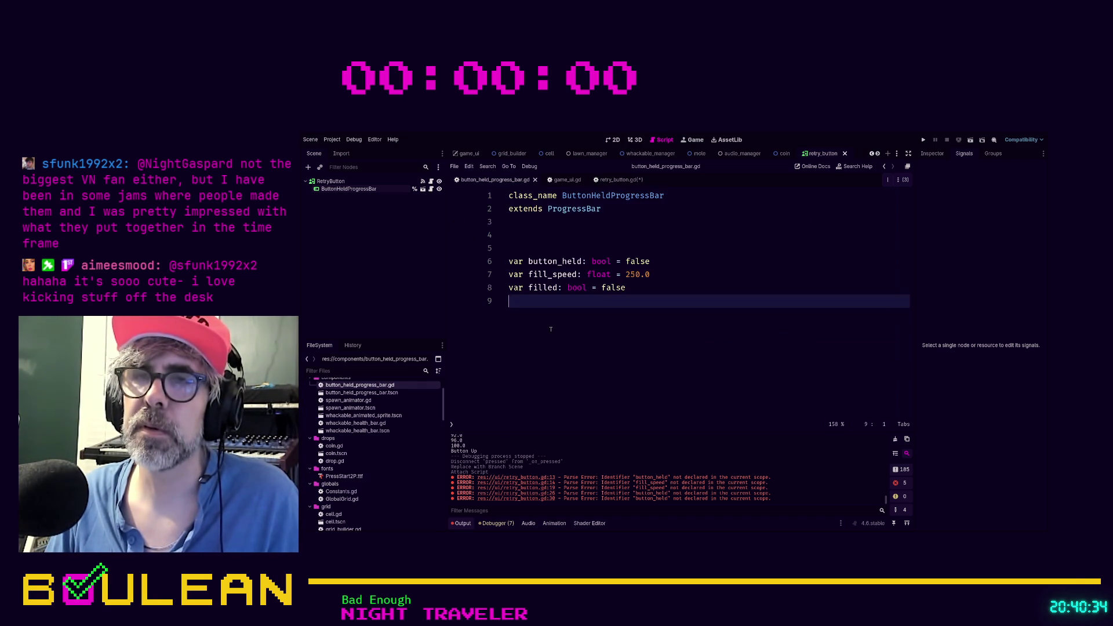
pyautogui.press('Return')
pyautogui.press('Return')
pyautogui.hotkey('ctrl', 'v')
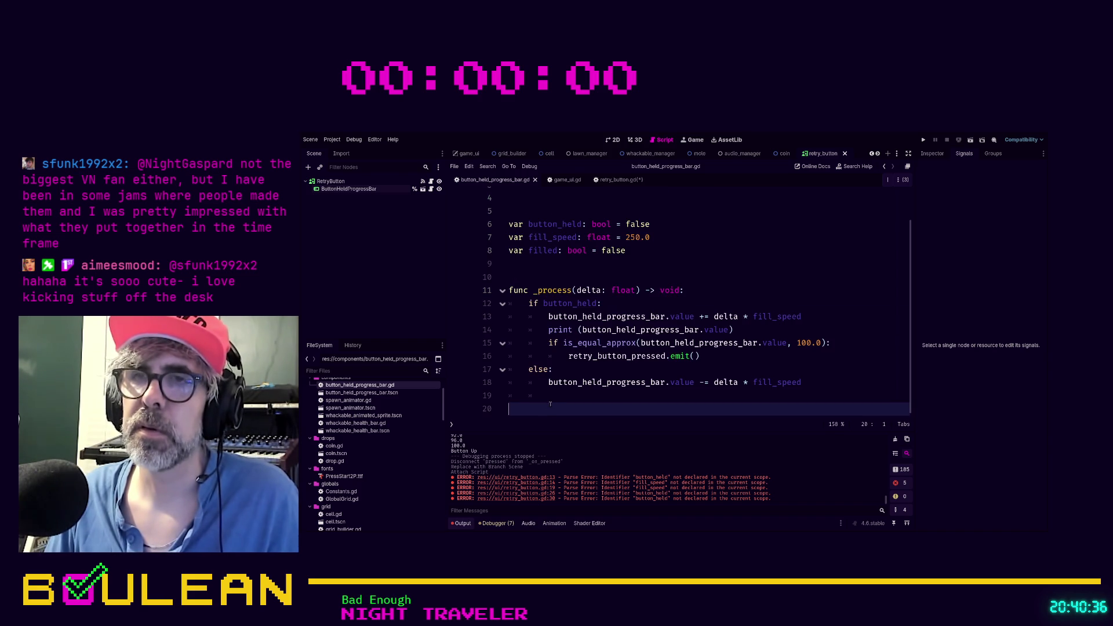
pyautogui.press('BackSpace')
pyautogui.hotkey('ctrl', 's')
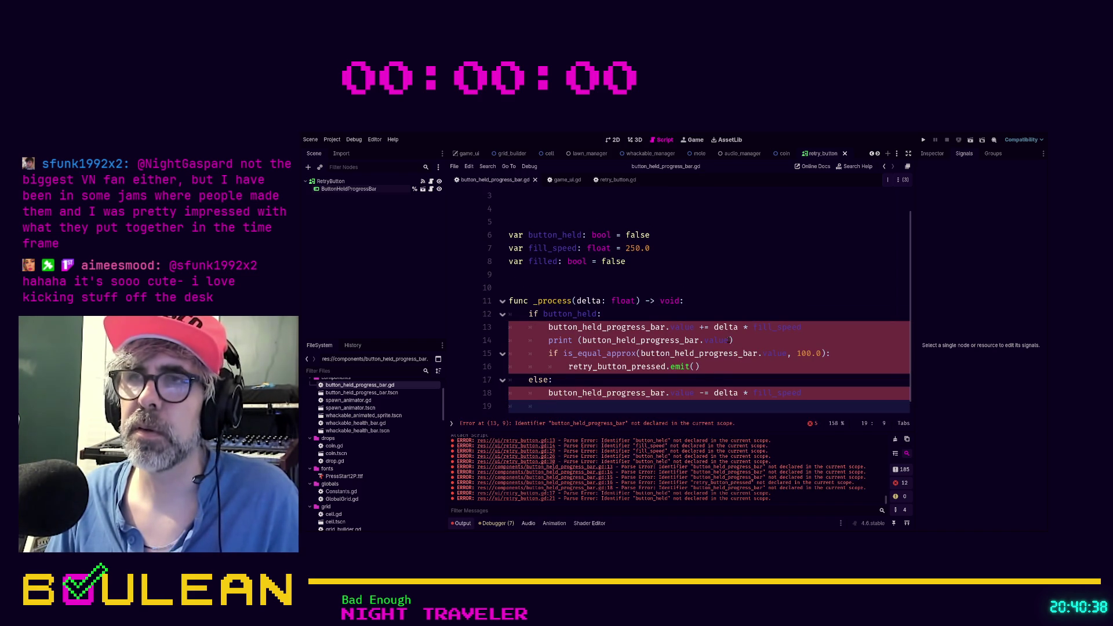
# Replace the four button_held_progress_bar references in _process with self.
pyautogui.click(605, 327)
pyautogui.doubleClick(606, 327)
pyautogui.write('self')
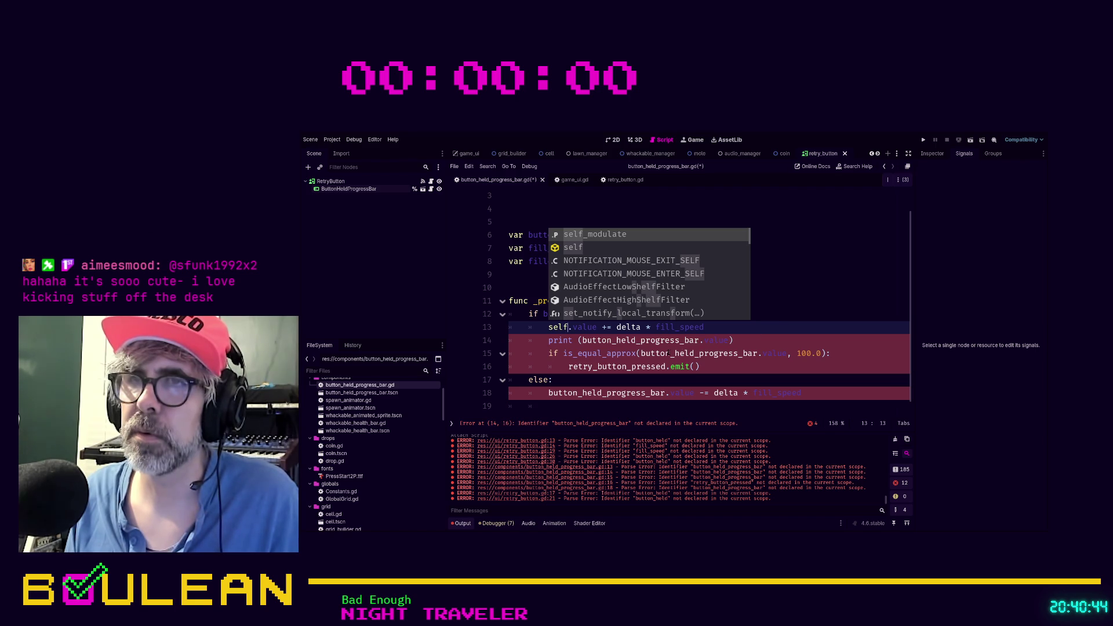
pyautogui.doubleClick(638, 342)
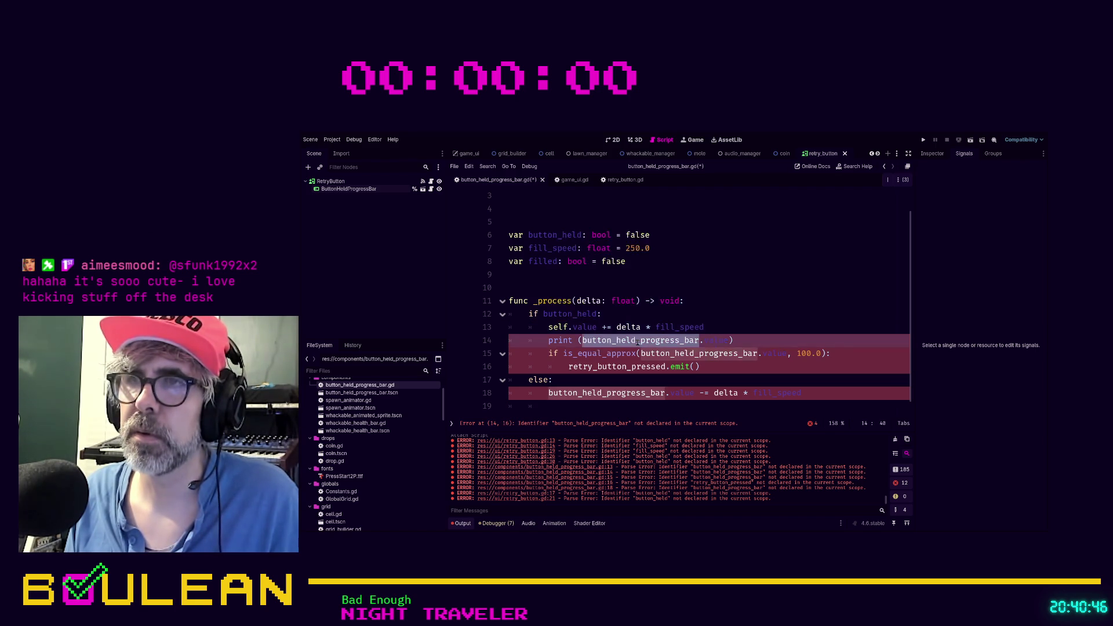
pyautogui.write('self')
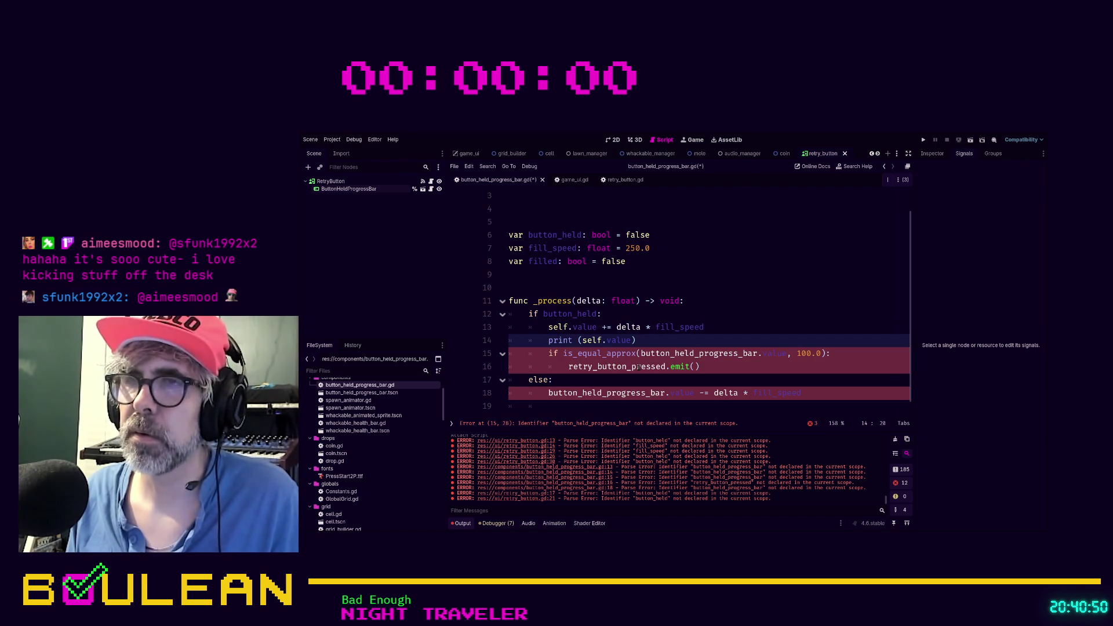
pyautogui.doubleClick(725, 353)
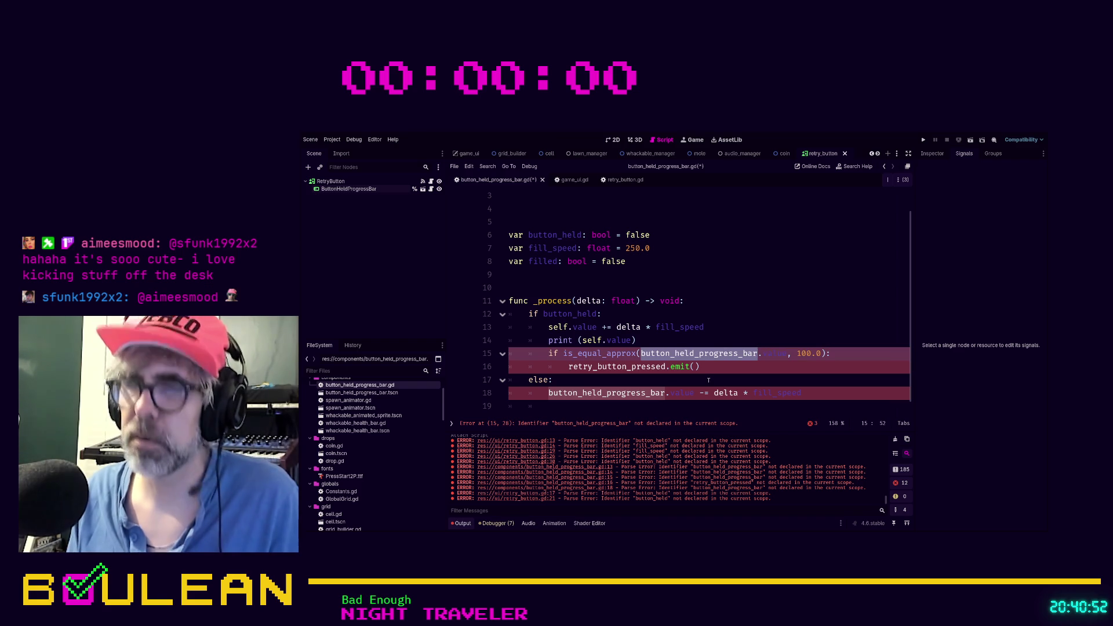
pyautogui.write('self')
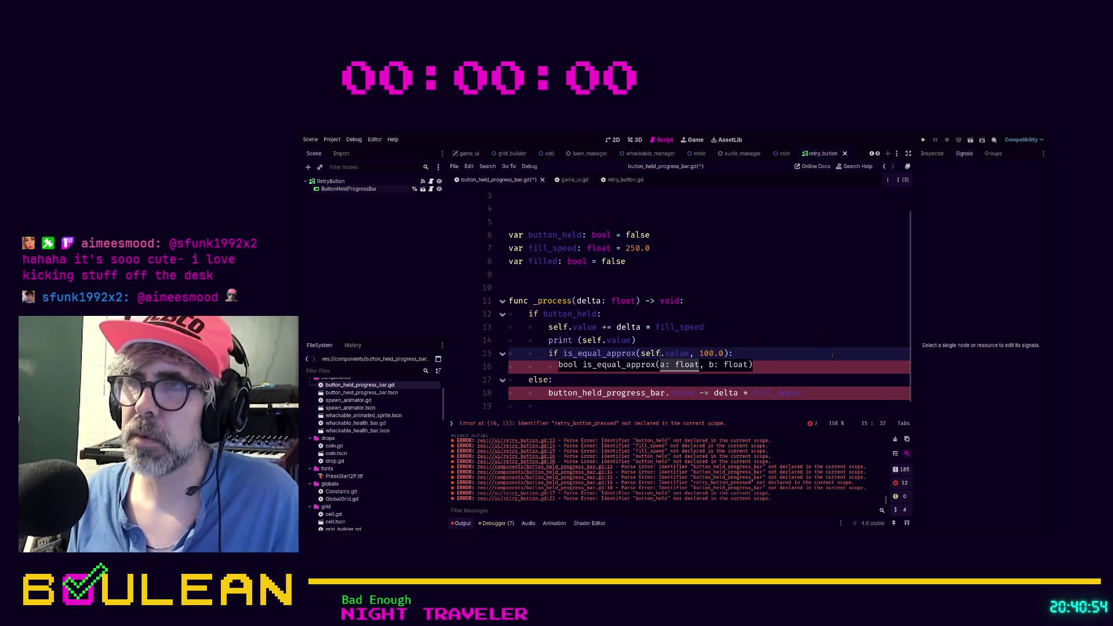
pyautogui.click(775, 358)
pyautogui.scroll(-1, 667, 374)
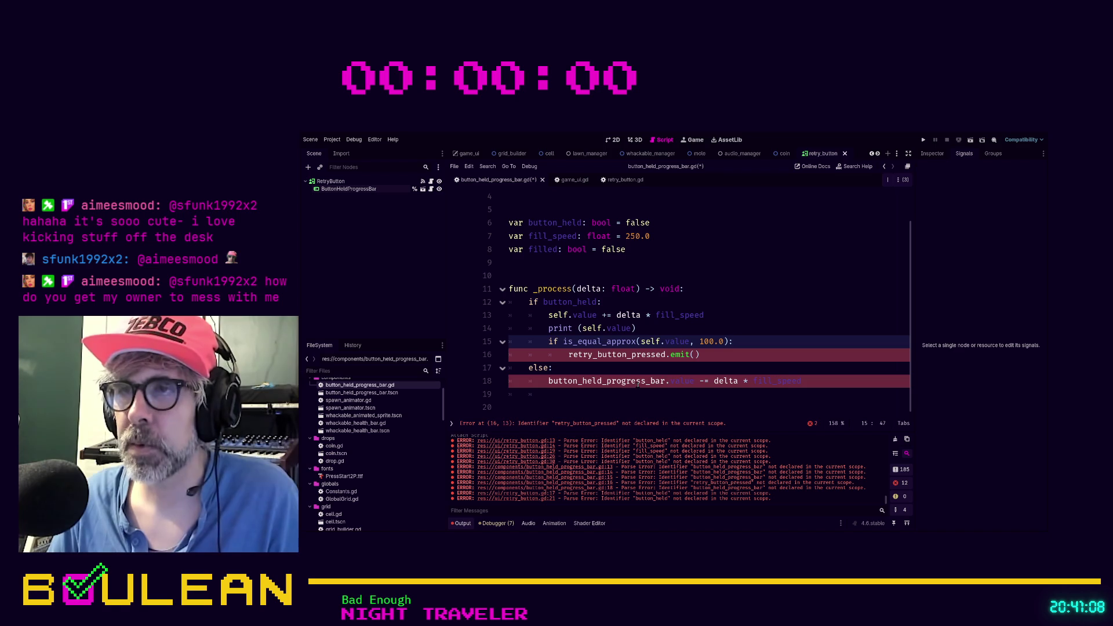
pyautogui.doubleClick(638, 381)
pyautogui.write('self')
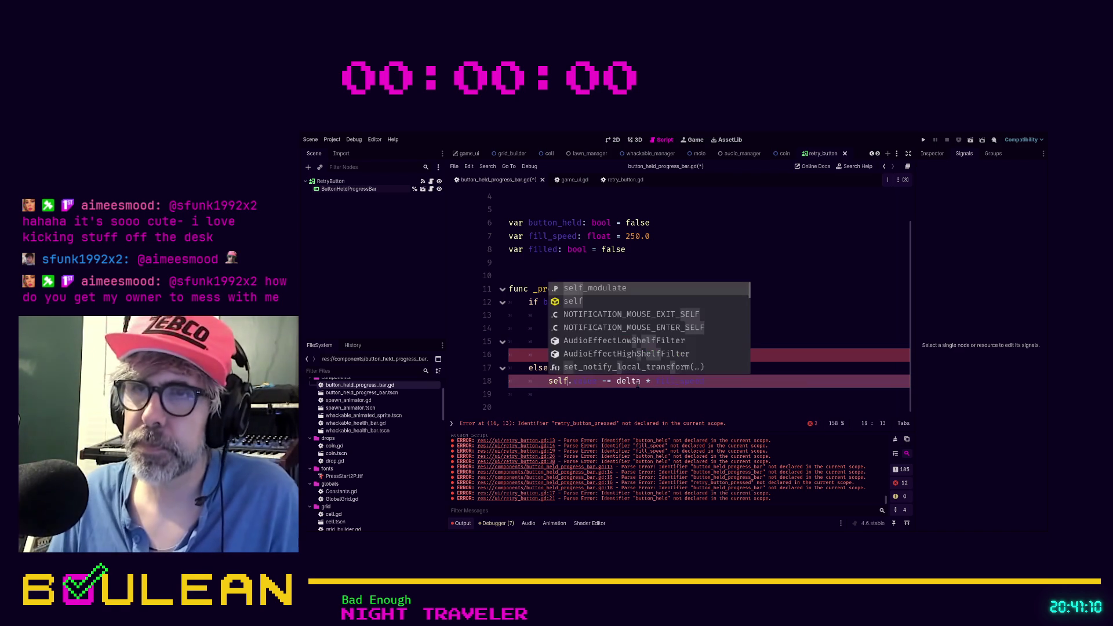
pyautogui.click(683, 390)
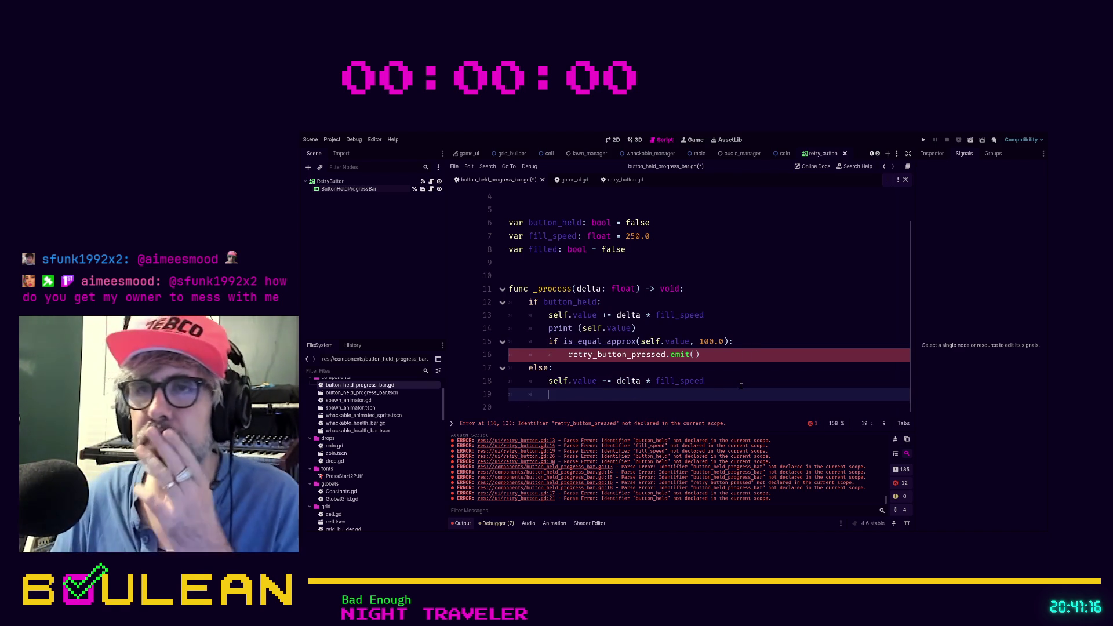
pyautogui.click(431, 182)
pyautogui.scroll(1, 696, 301)
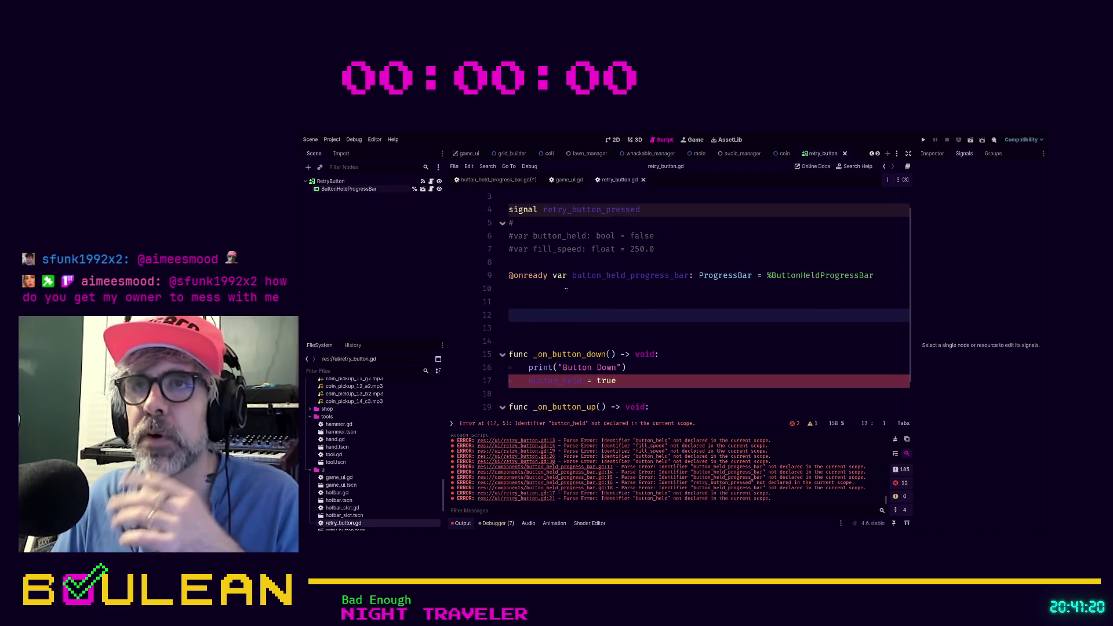
pyautogui.click(521, 288)
pyautogui.press('Up')
pyautogui.hotkey('ctrl', 'k')
pyautogui.press('Return')
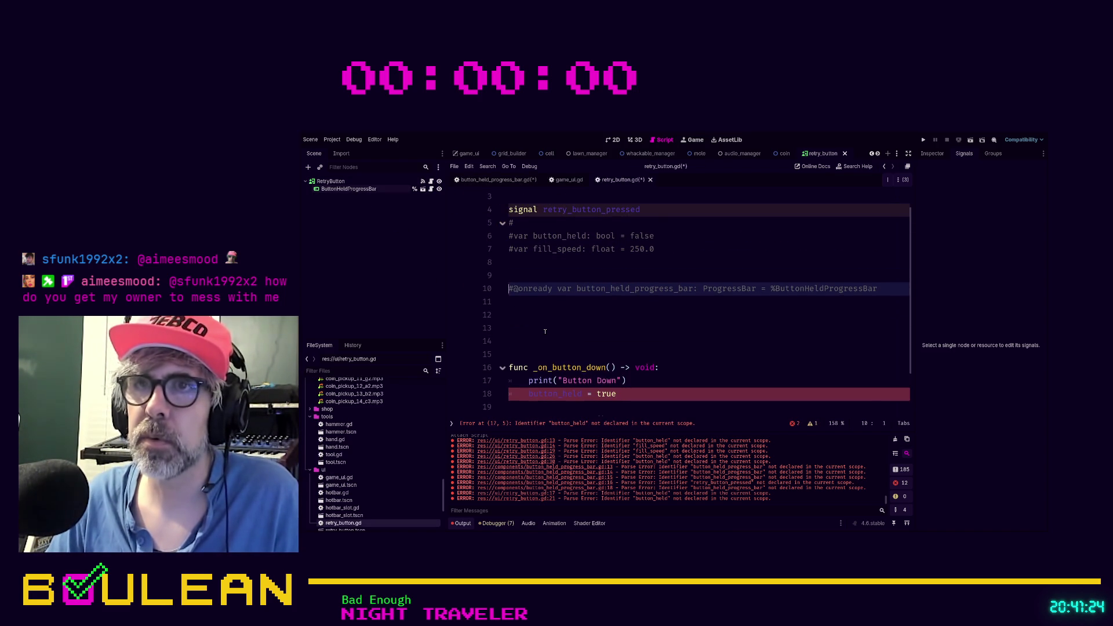
pyautogui.press('Up')
pyautogui.press('Up')
pyautogui.press('Down')
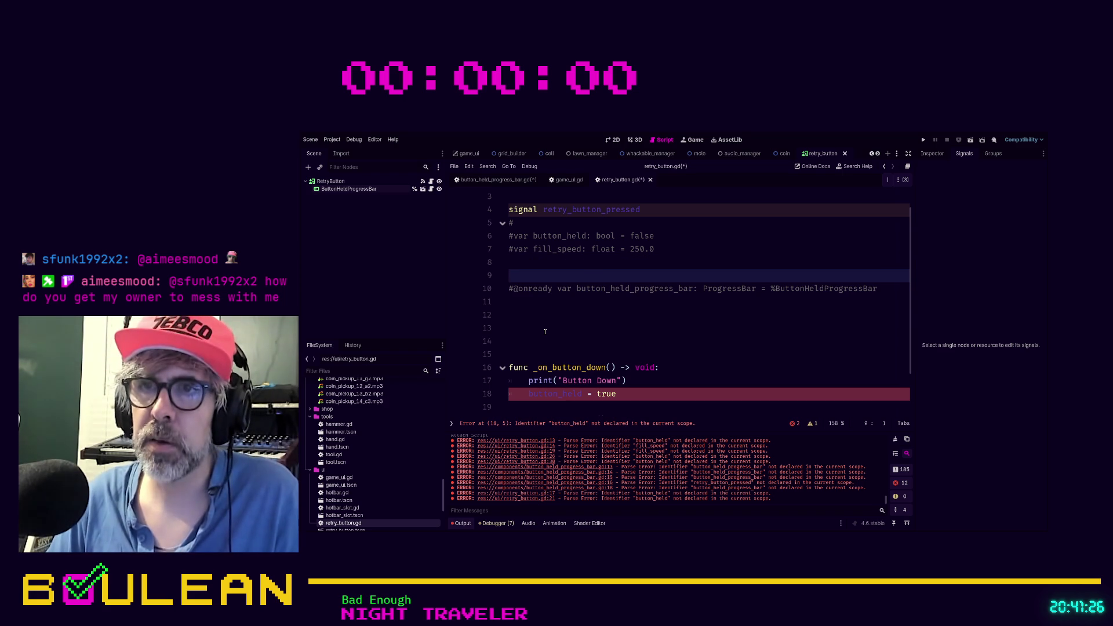
pyautogui.press('Down')
pyautogui.press('Down')
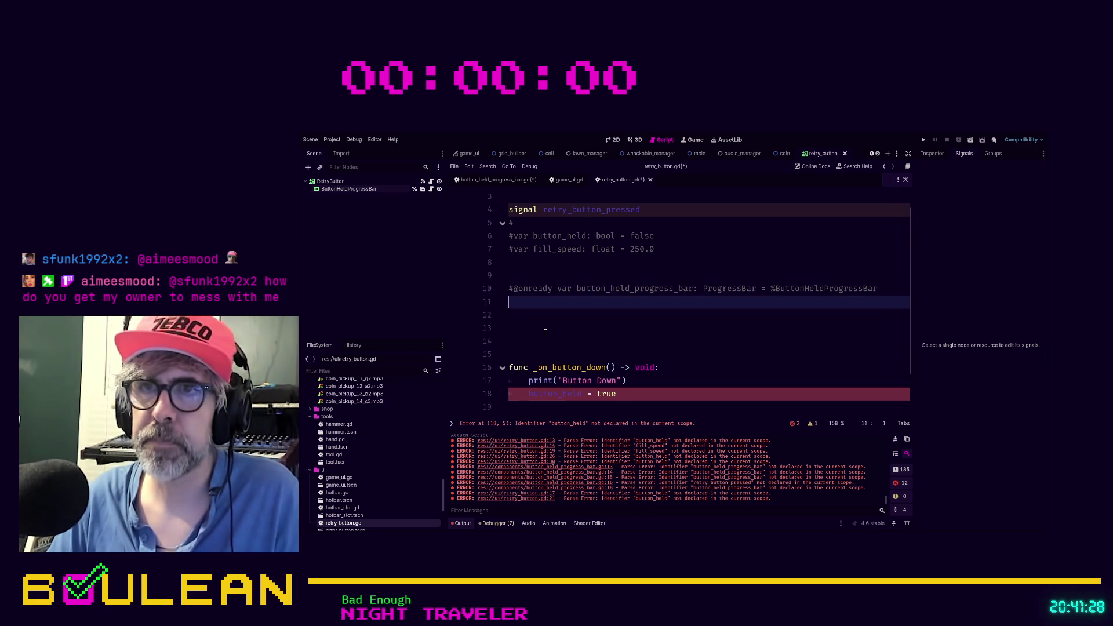
pyautogui.press('Down')
pyautogui.write('@export ')
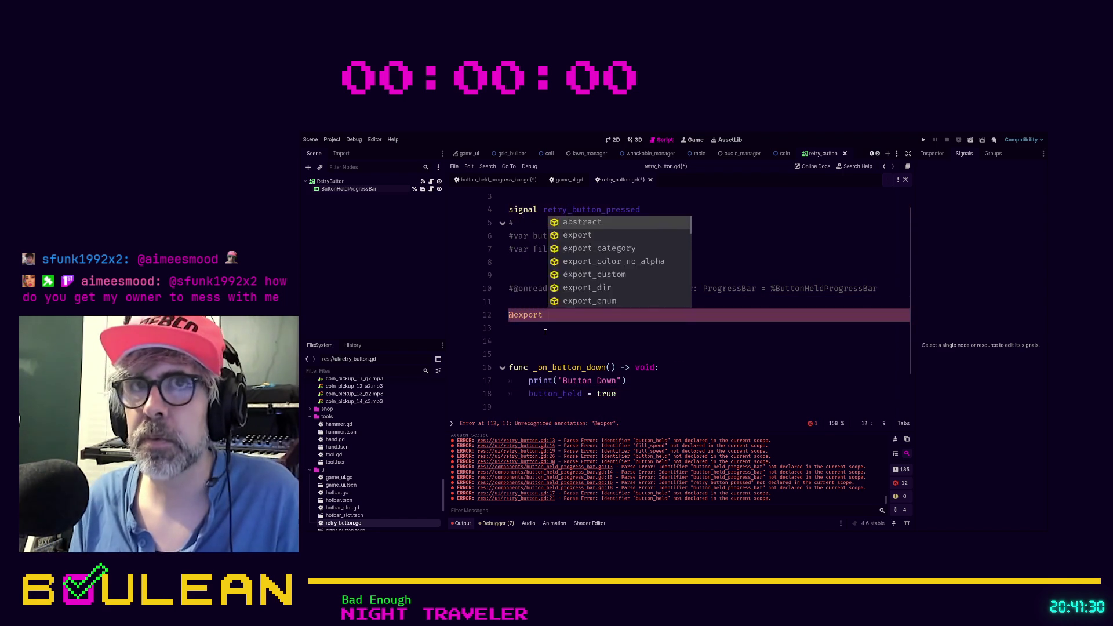
pyautogui.write('var ')
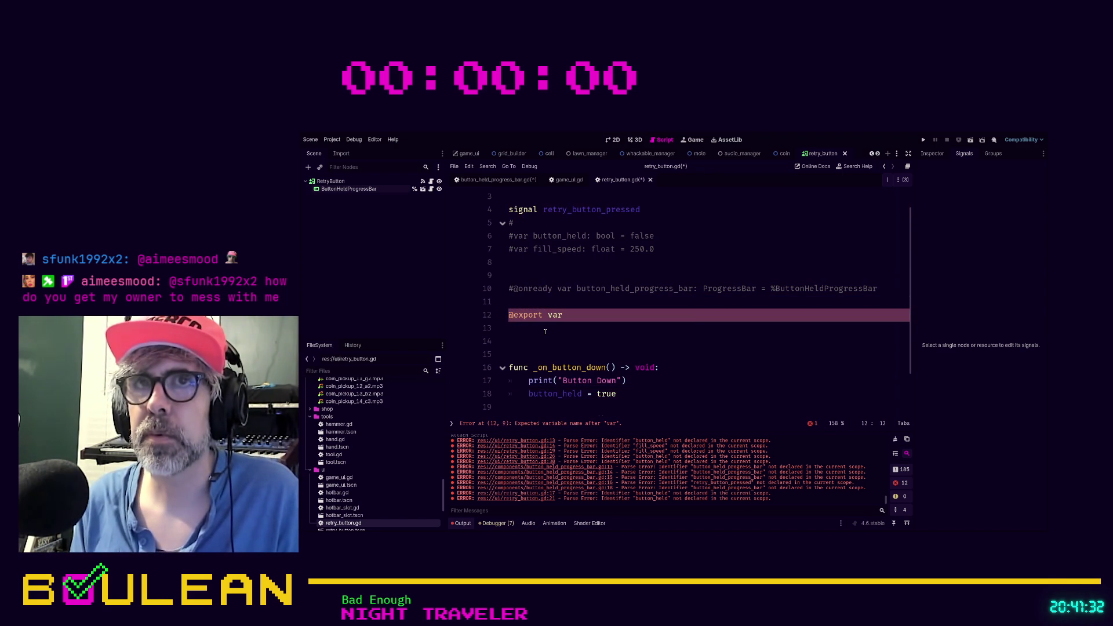
pyautogui.write('button')
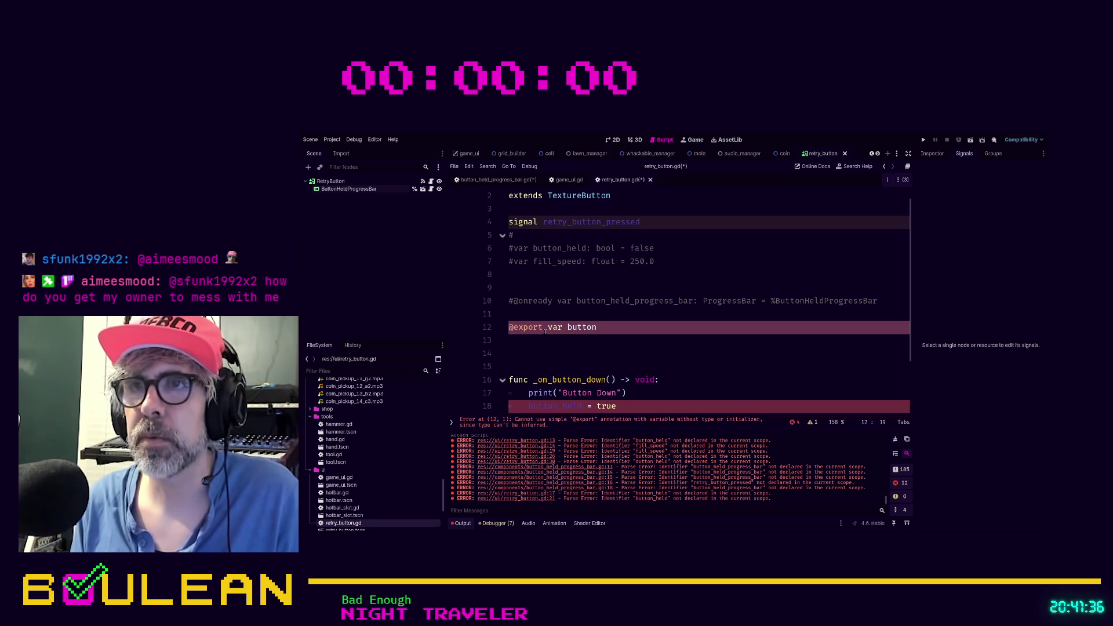
pyautogui.write('_held_progress_bar: Button')
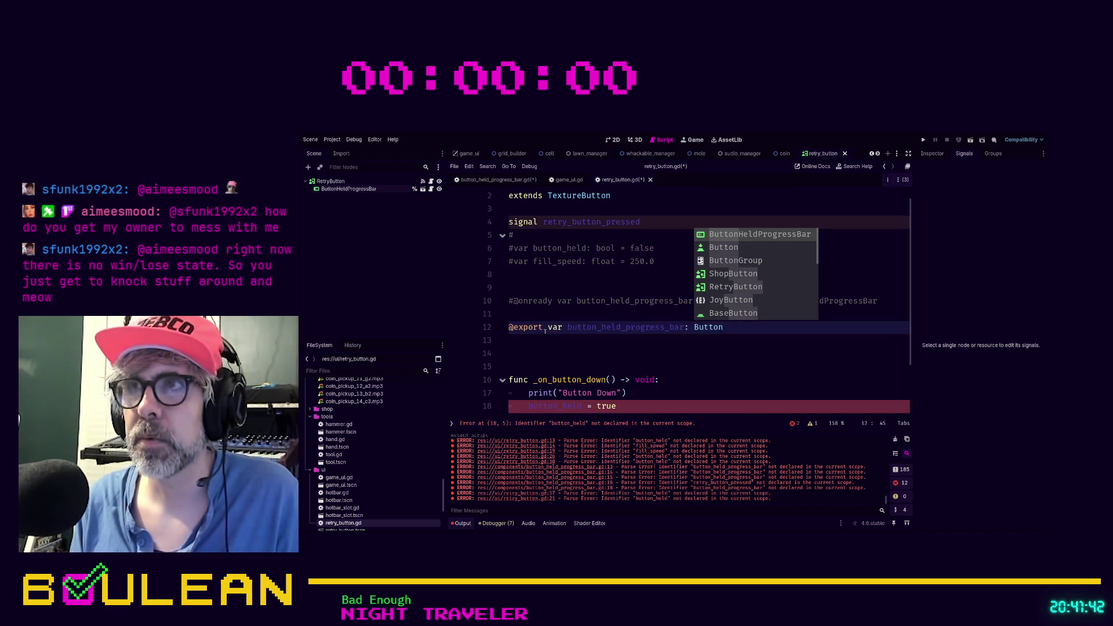
pyautogui.press('Return')
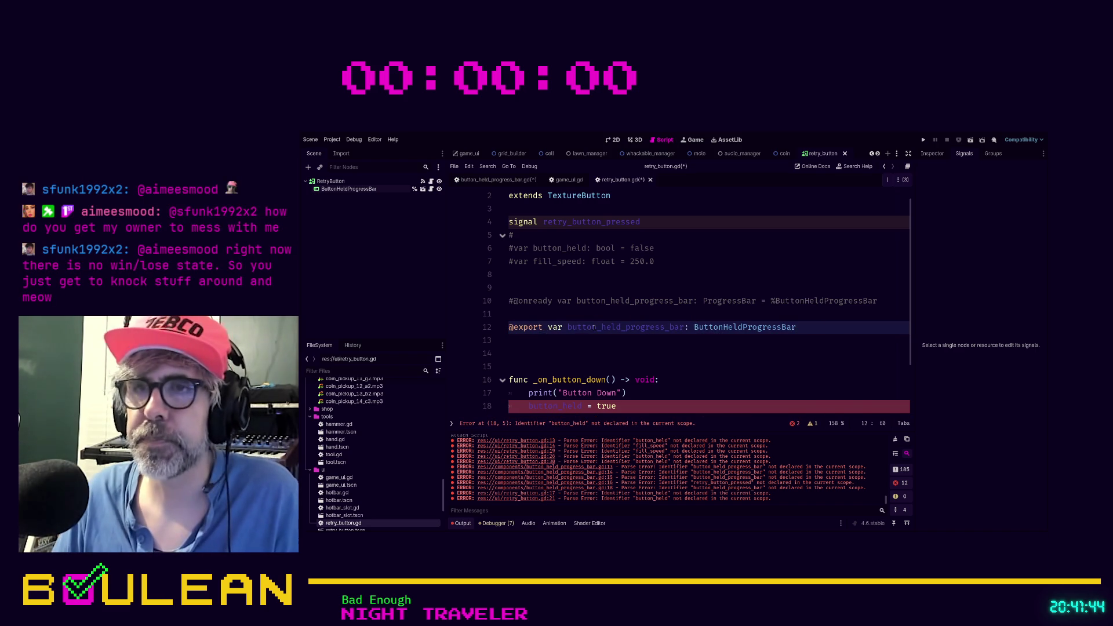
pyautogui.scroll(-2, 579, 330)
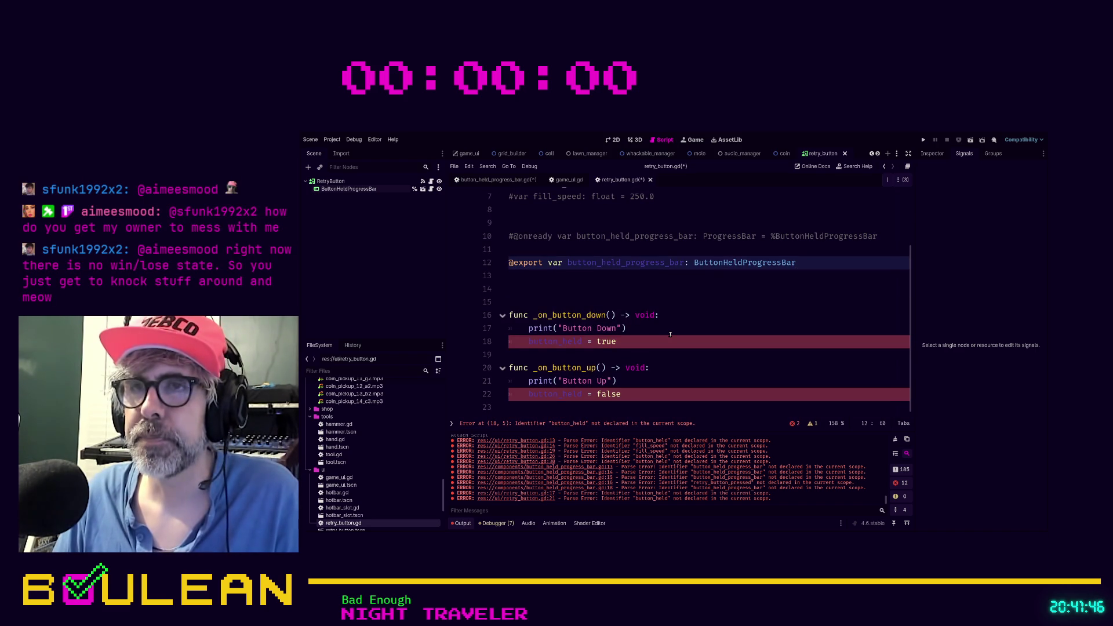
# In the button-down handler, guard with 'if button_held_progress_bar:' and set button_held_progress_bar.button_held.
pyautogui.click(647, 341)
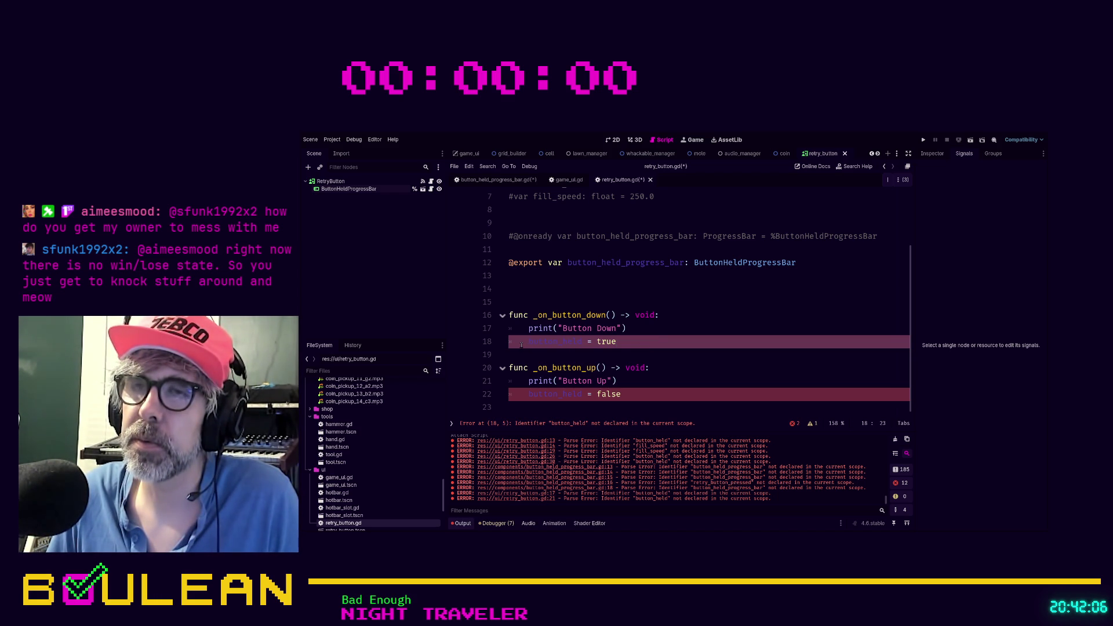
pyautogui.click(634, 328)
pyautogui.press('Return')
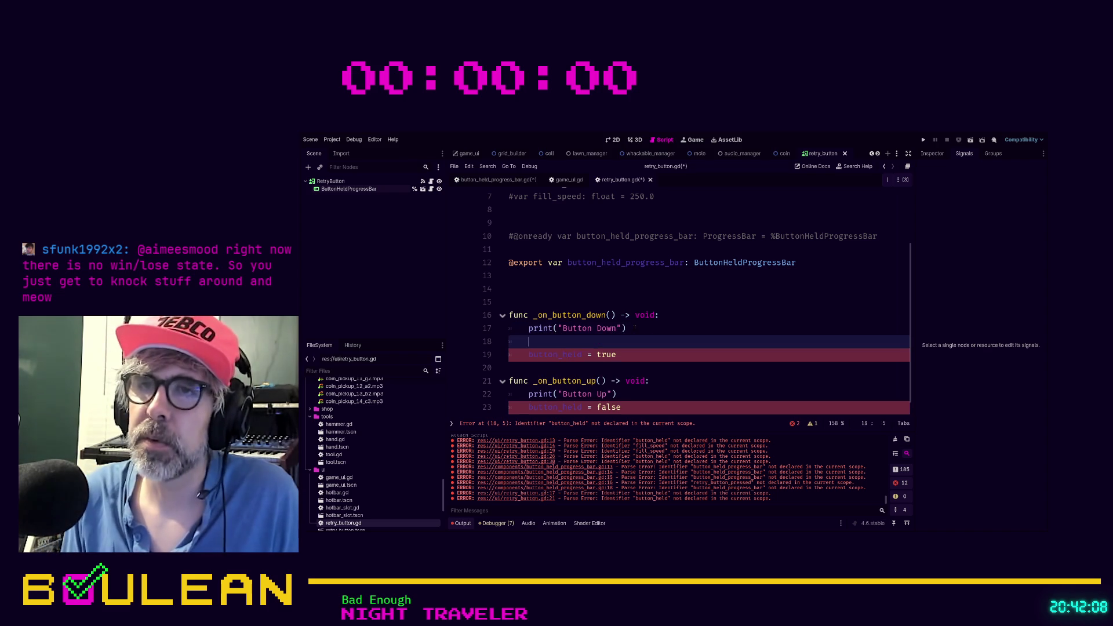
pyautogui.write('ton')
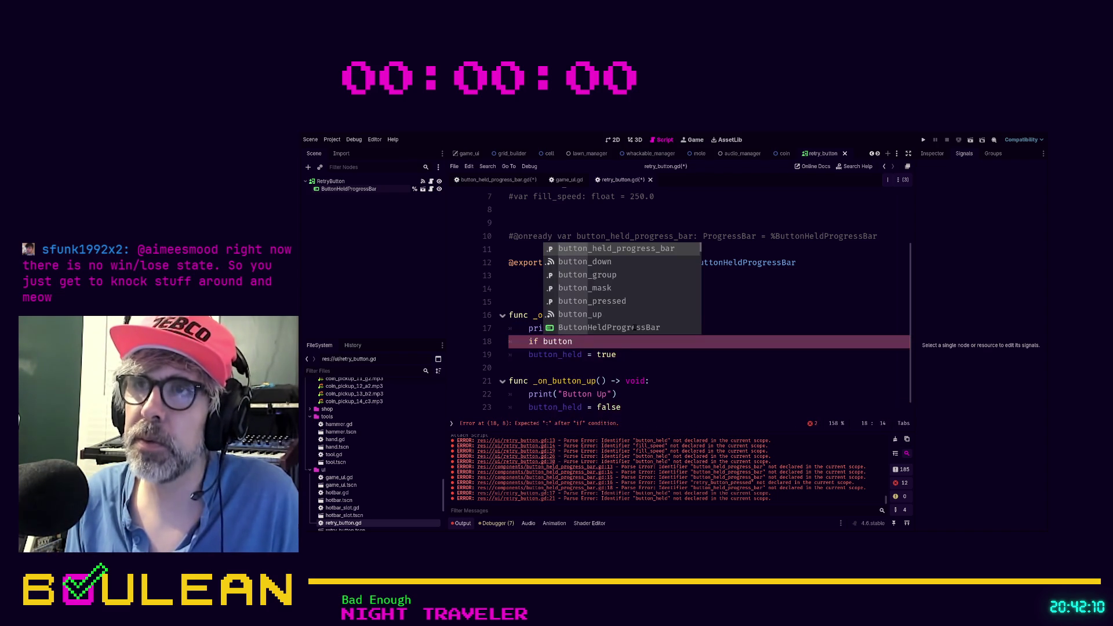
pyautogui.press('Return')
pyautogui.write(':')
pyautogui.press('Down')
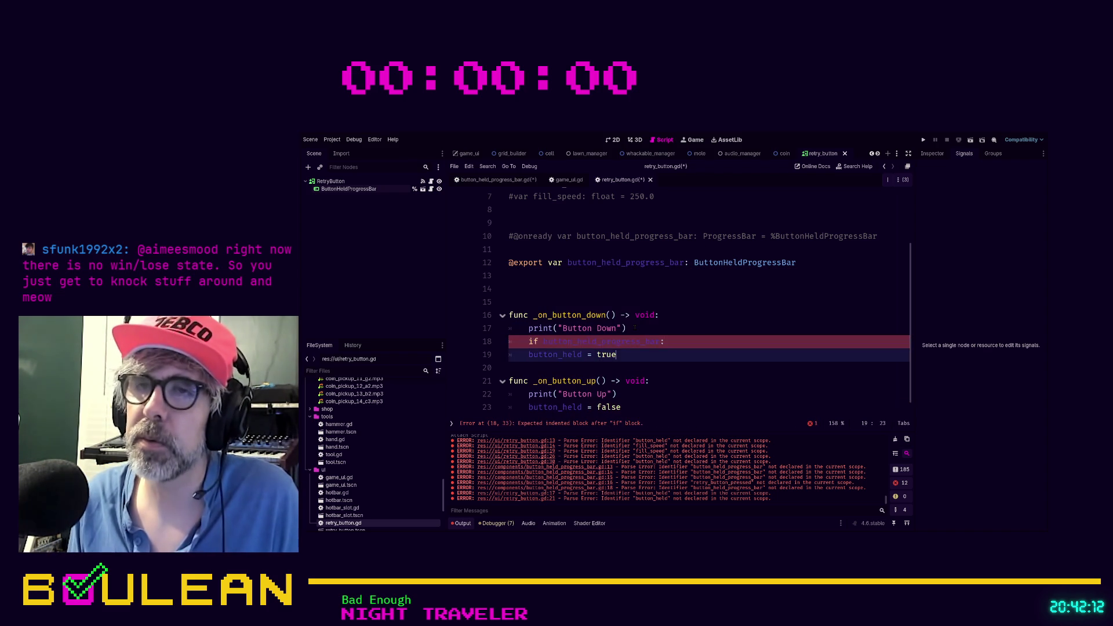
pyautogui.press('Tab')
pyautogui.write('button_held_progress')
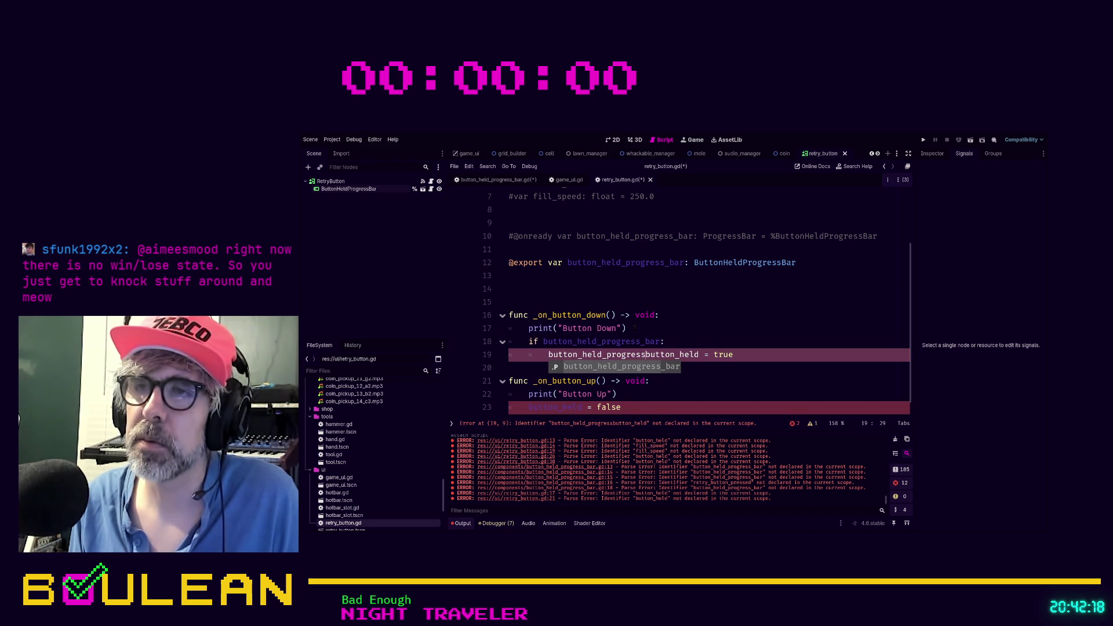
pyautogui.press('Return')
pyautogui.write('.')
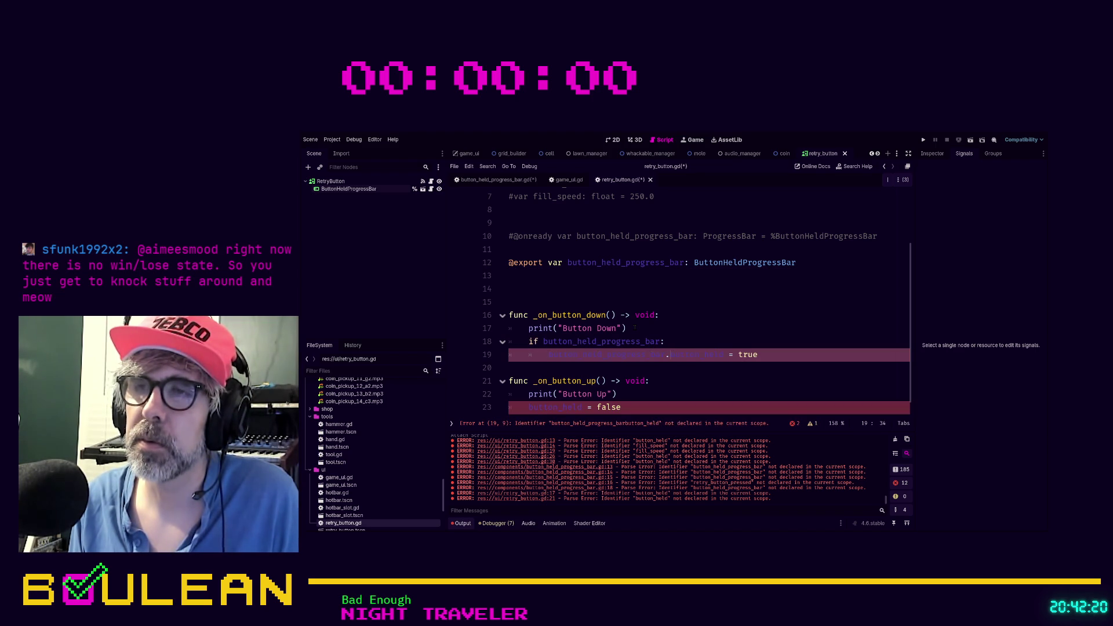
pyautogui.scroll(-1, 634, 327)
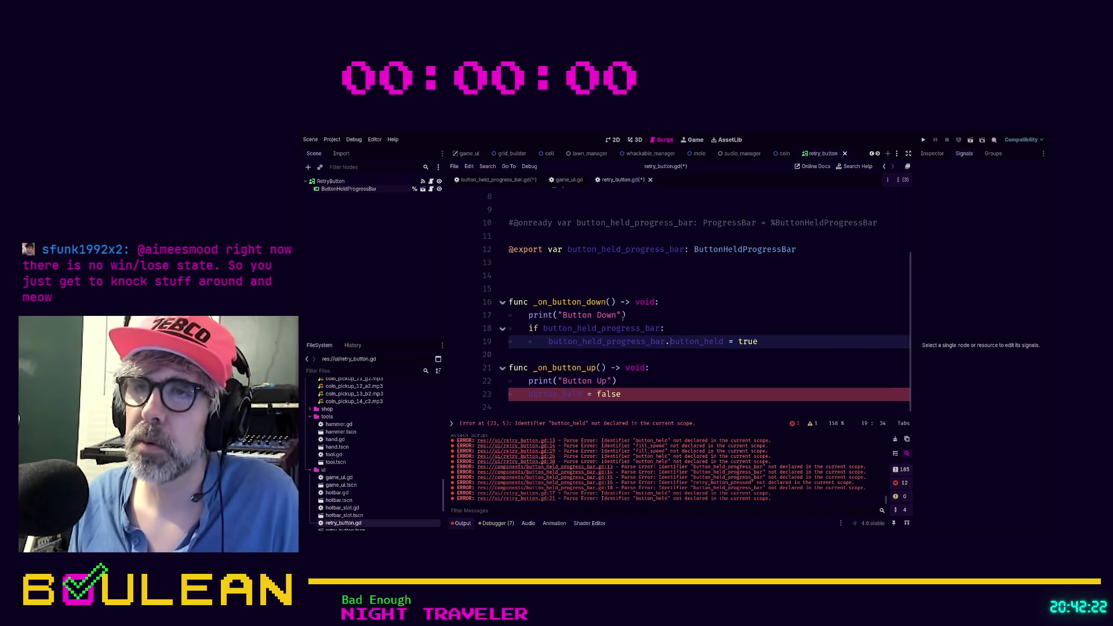
# Replace the Button Up print with an 'if button_held_progress_bar:' guard setting its button_held to false.
pyautogui.click(626, 380)
pyautogui.hotkey('shift', 'Home')
pyautogui.hotkey('shift', 'Home')
pyautogui.press('BackSpace')
pyautogui.write('if button')
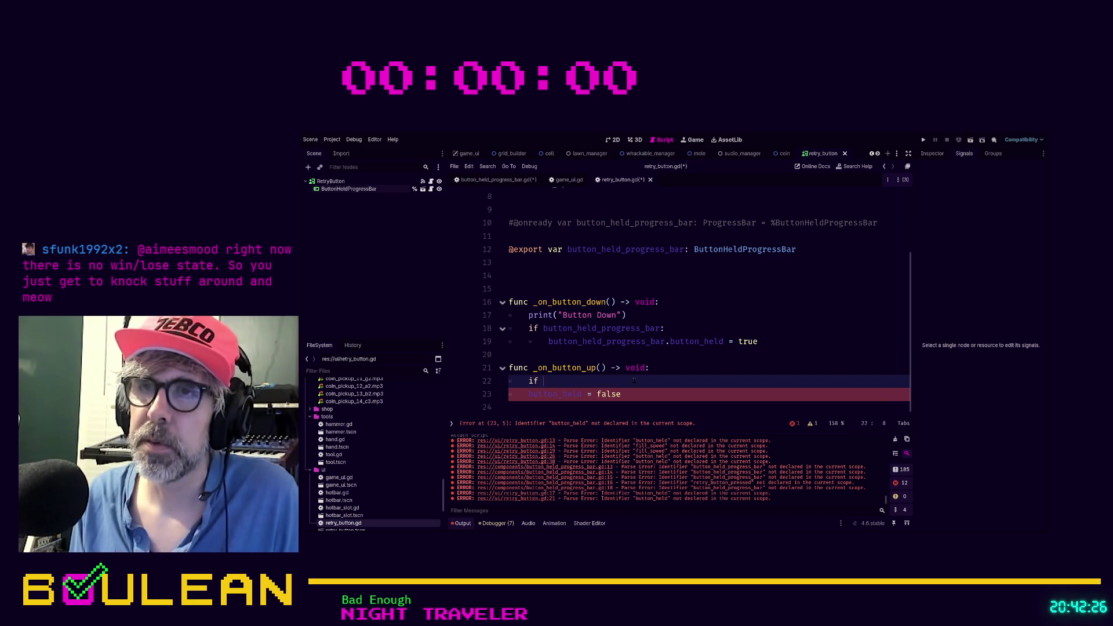
pyautogui.press('Return')
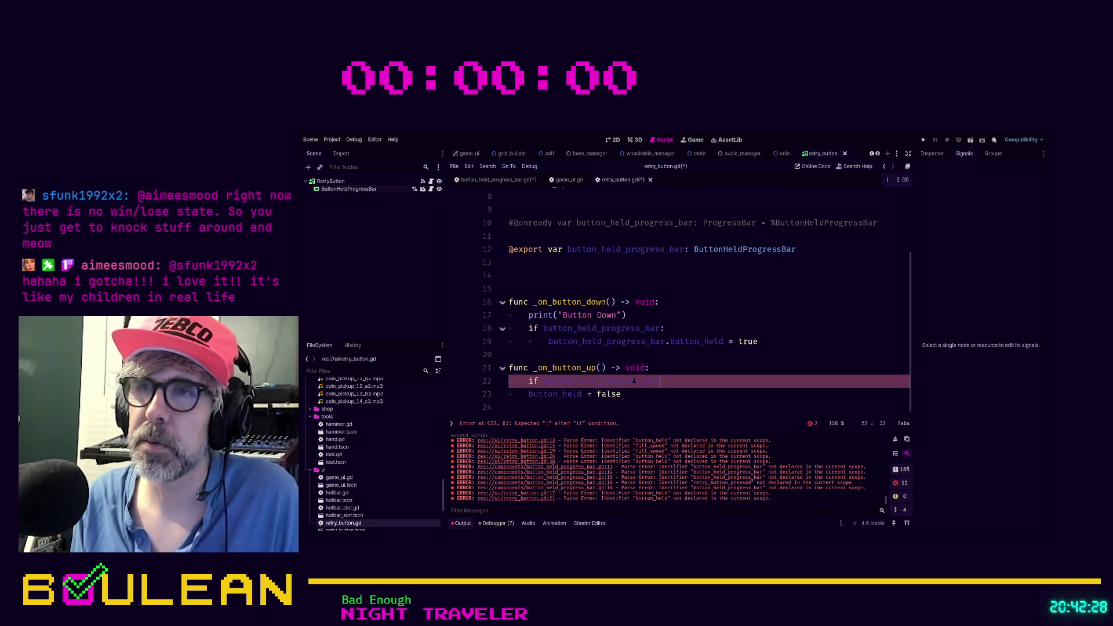
pyautogui.press('Down')
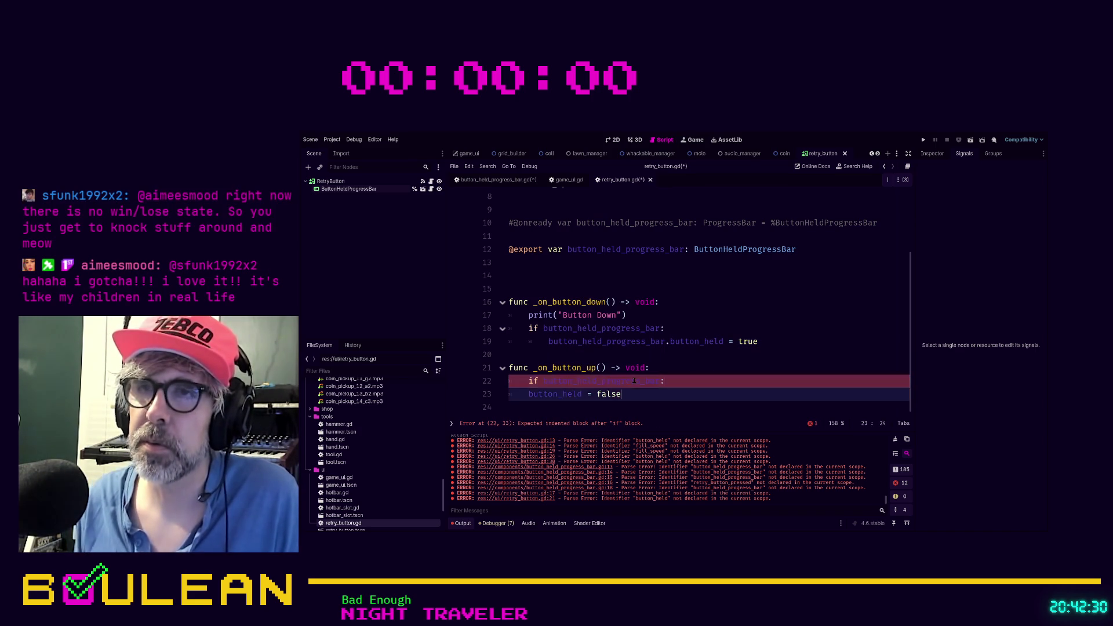
pyautogui.press('Tab')
pyautogui.hotkey('ctrl', 'Right')
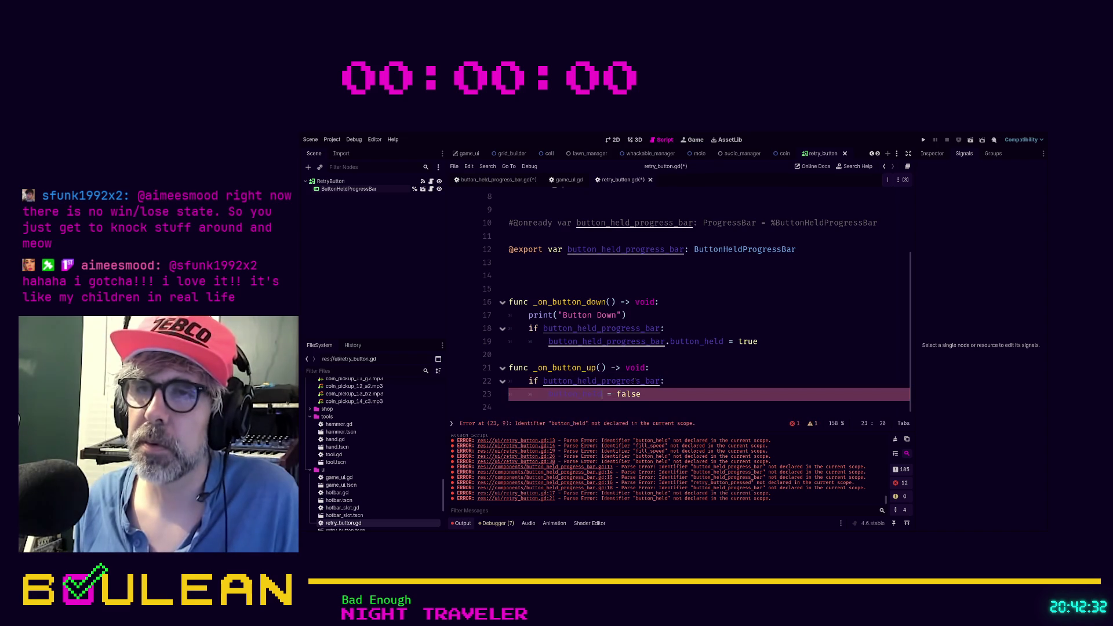
pyautogui.write('_progress_b')
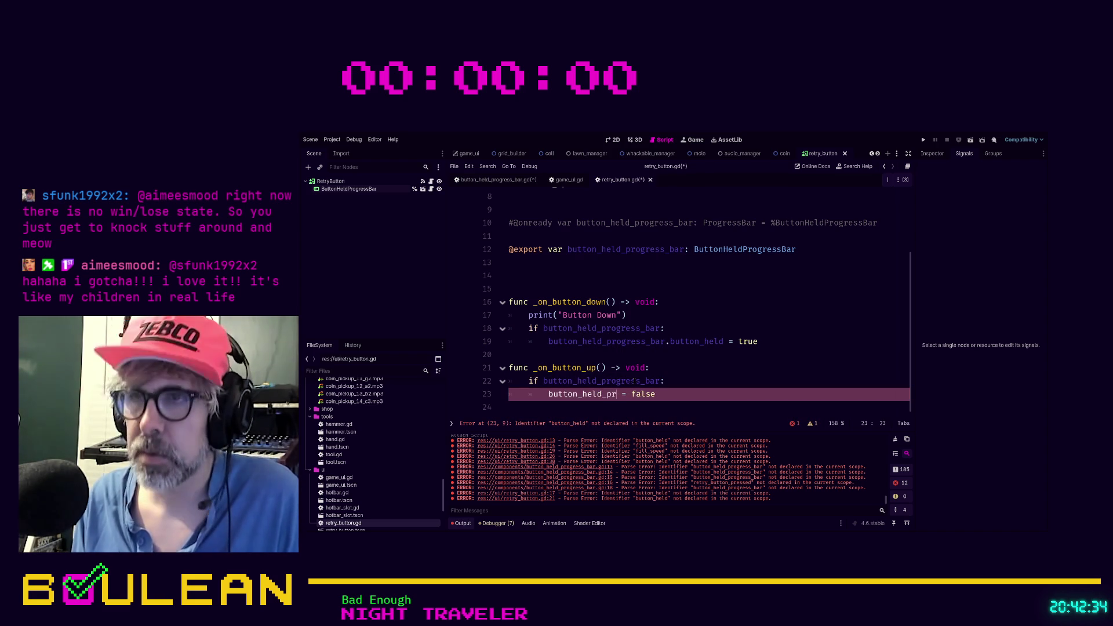
pyautogui.write('ar.butt')
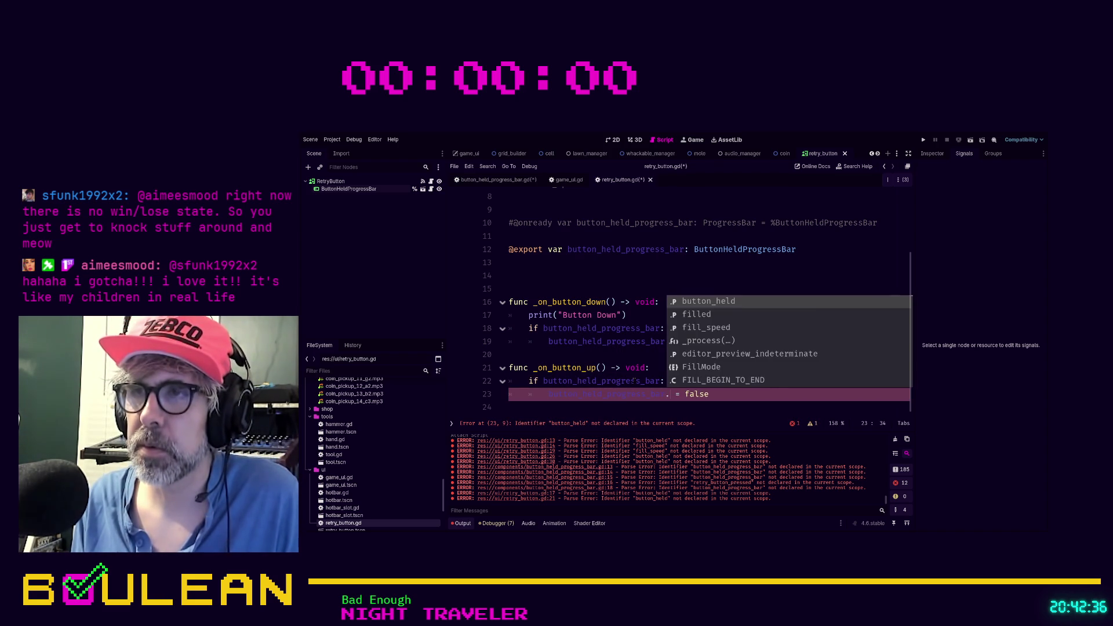
pyautogui.press('Return')
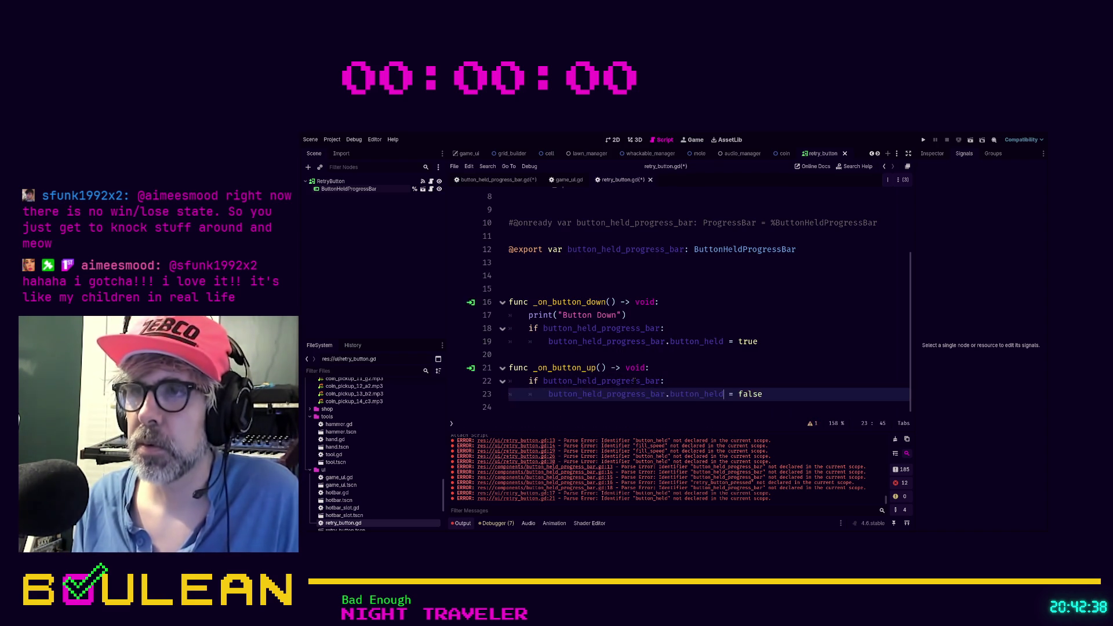
pyautogui.scroll(2, 689, 360)
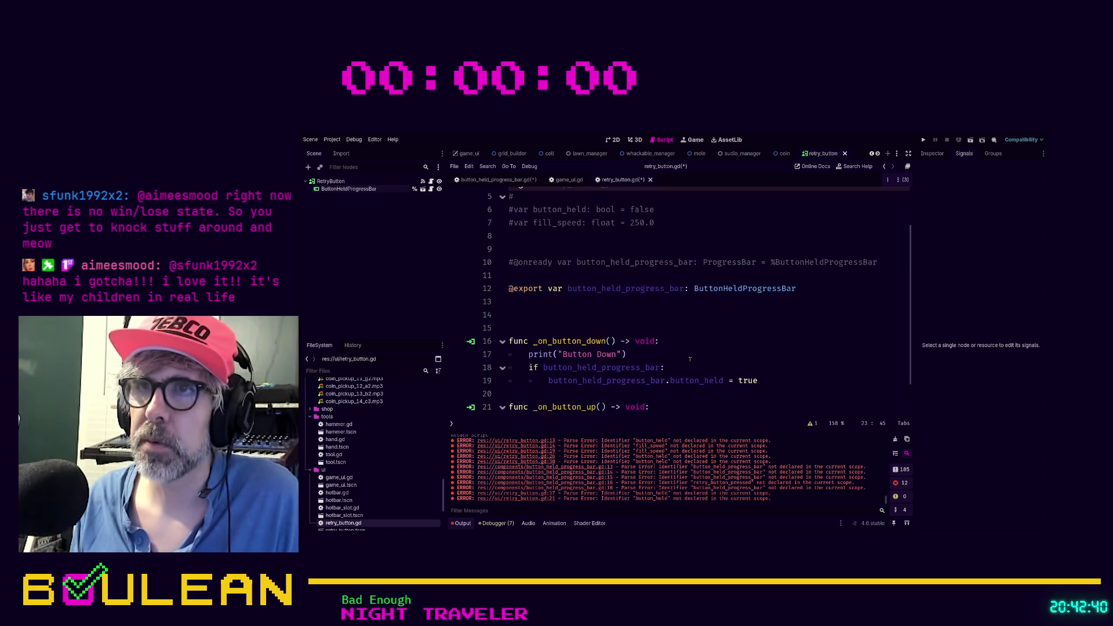
# Delete the old commented-out variables and the Button Down print line.
pyautogui.moveTo(643, 318); pyautogui.dragTo(509, 236)
pyautogui.press('BackSpace')
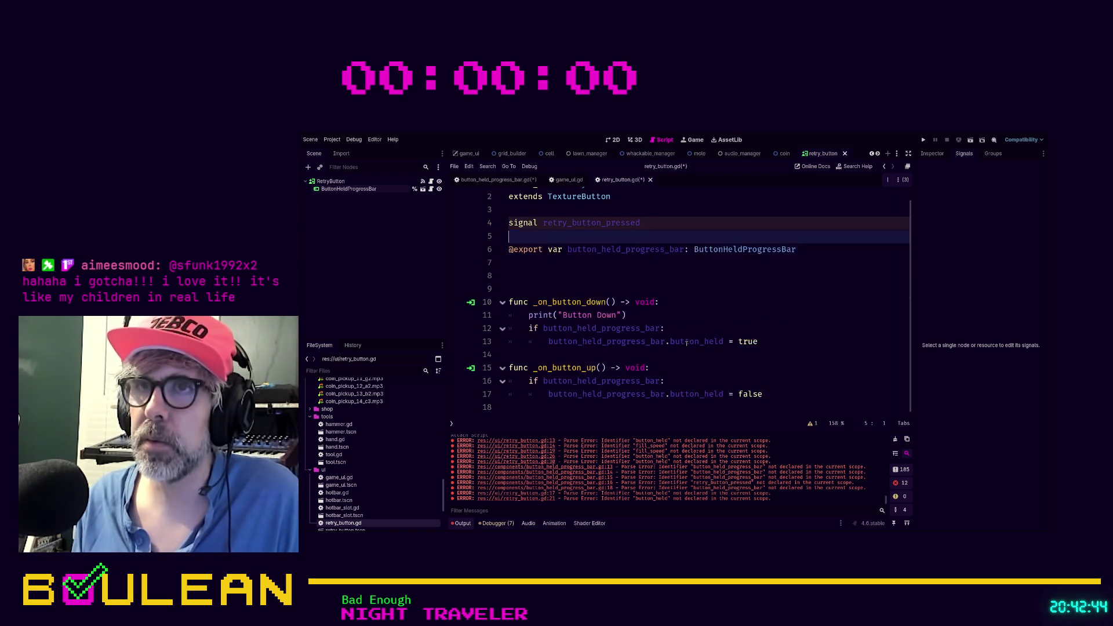
pyautogui.press('Down')
pyautogui.press('Down')
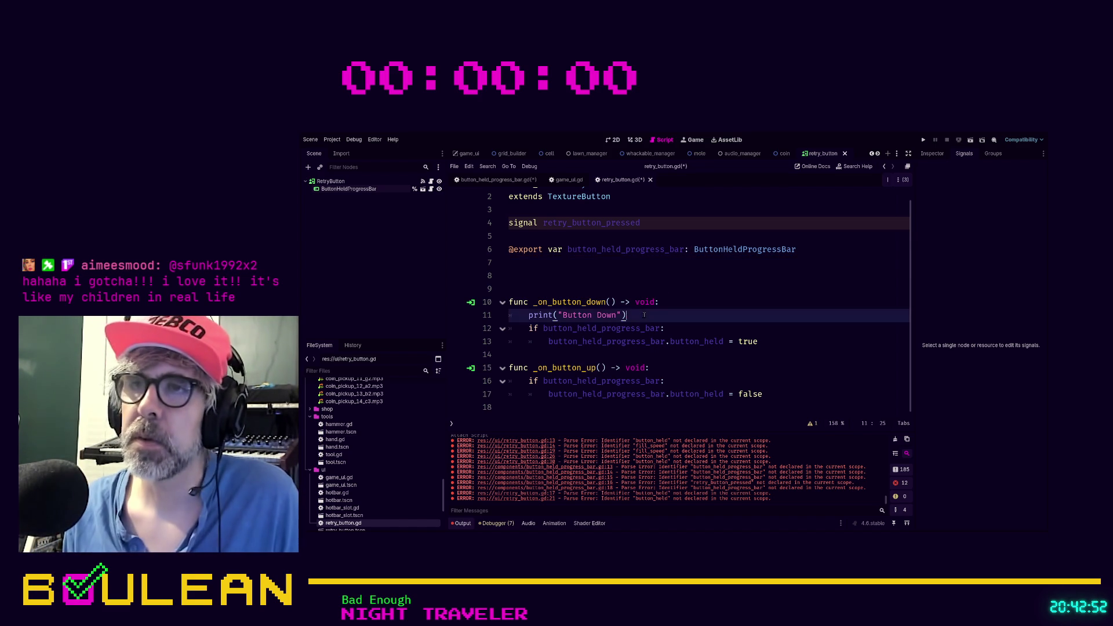
pyautogui.click(644, 314)
pyautogui.hotkey('shift', 'Home')
pyautogui.hotkey('shift', 'Home')
pyautogui.press('BackSpace')
pyautogui.press('BackSpace')
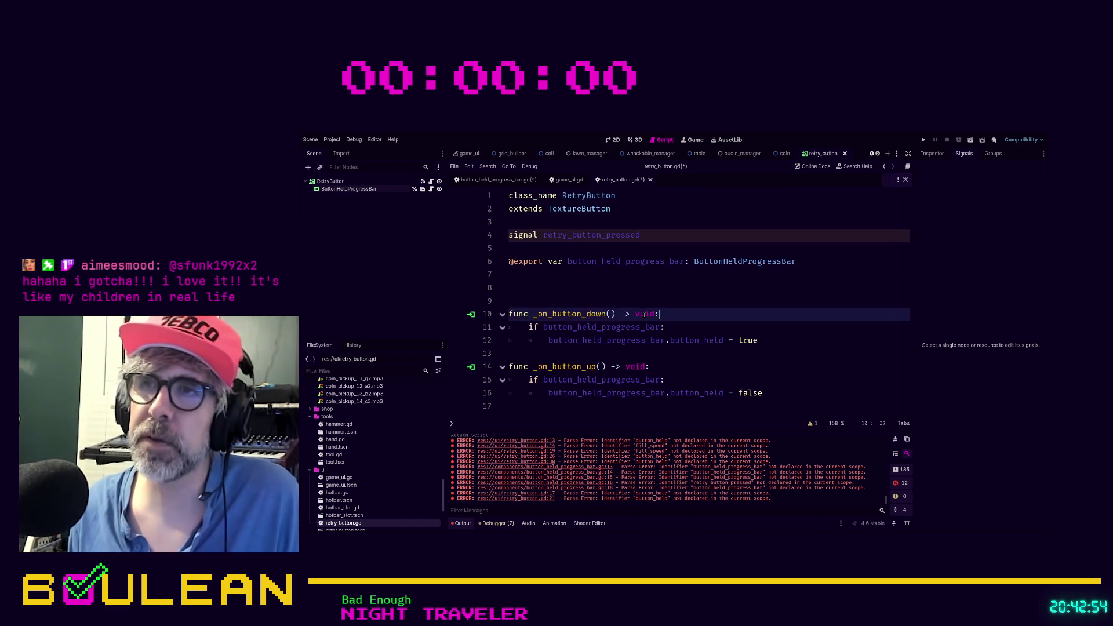
# Add a _ready function connecting button_held_progress_bar to _on_button_progress_complete when assigned.
pyautogui.click(551, 293)
pyautogui.press('Return')
pyautogui.press('Return')
pyautogui.press('Return')
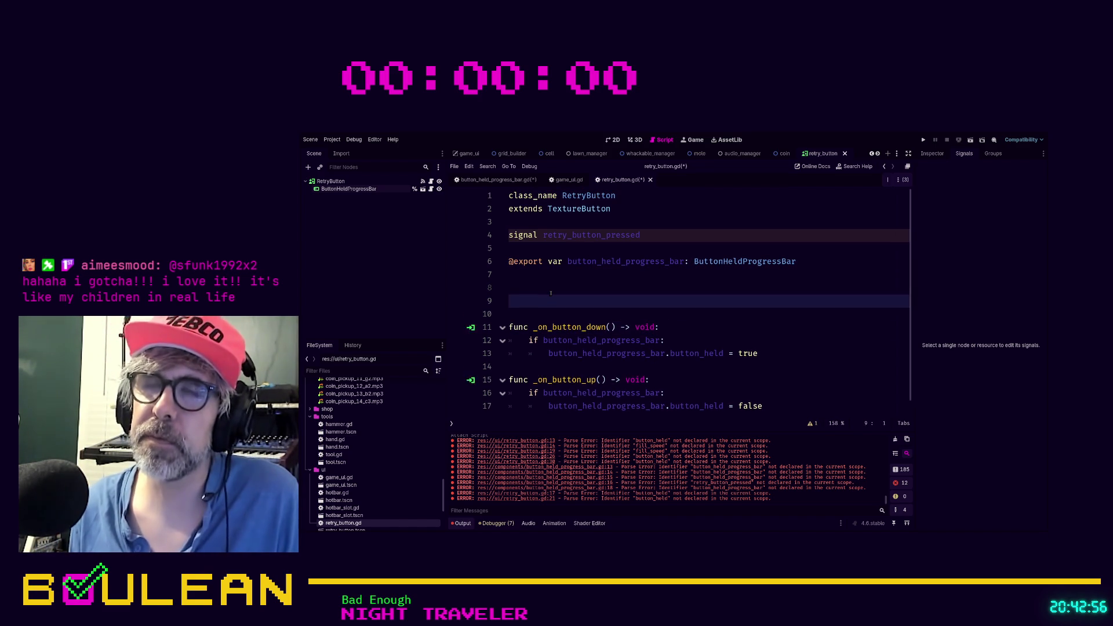
pyautogui.press('Up')
pyautogui.press('Up')
pyautogui.write('f')
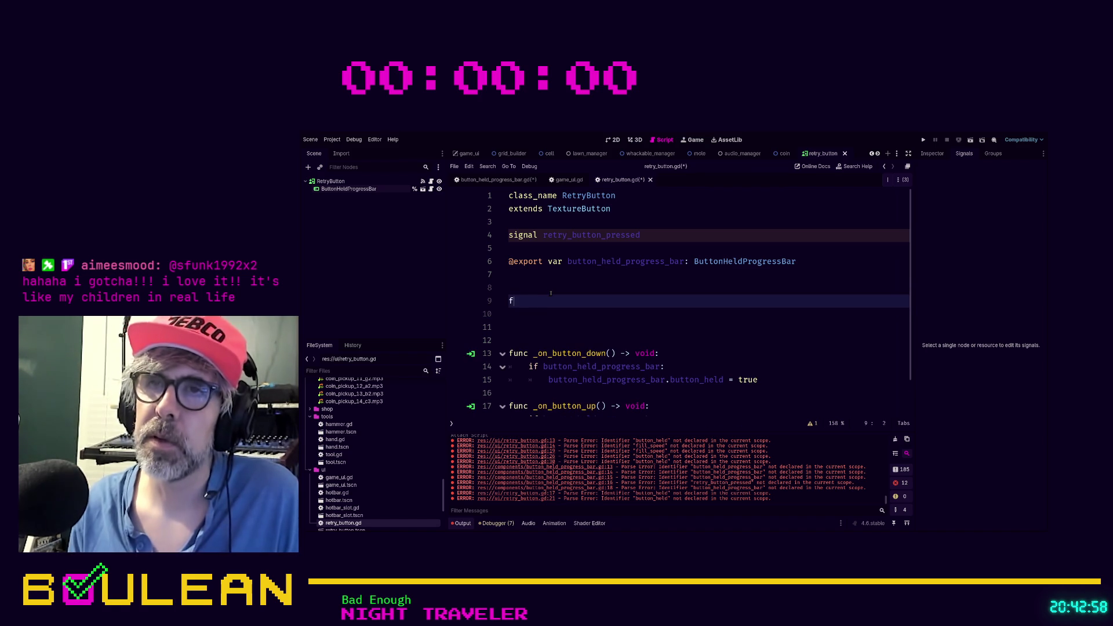
pyautogui.write('ead')
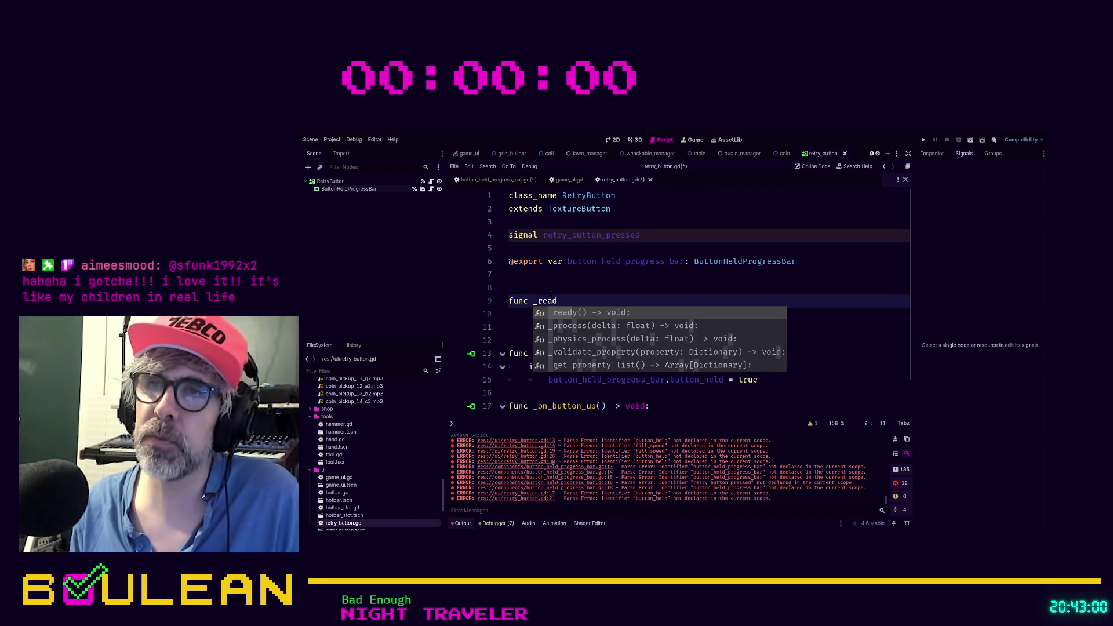
pyautogui.press('Return')
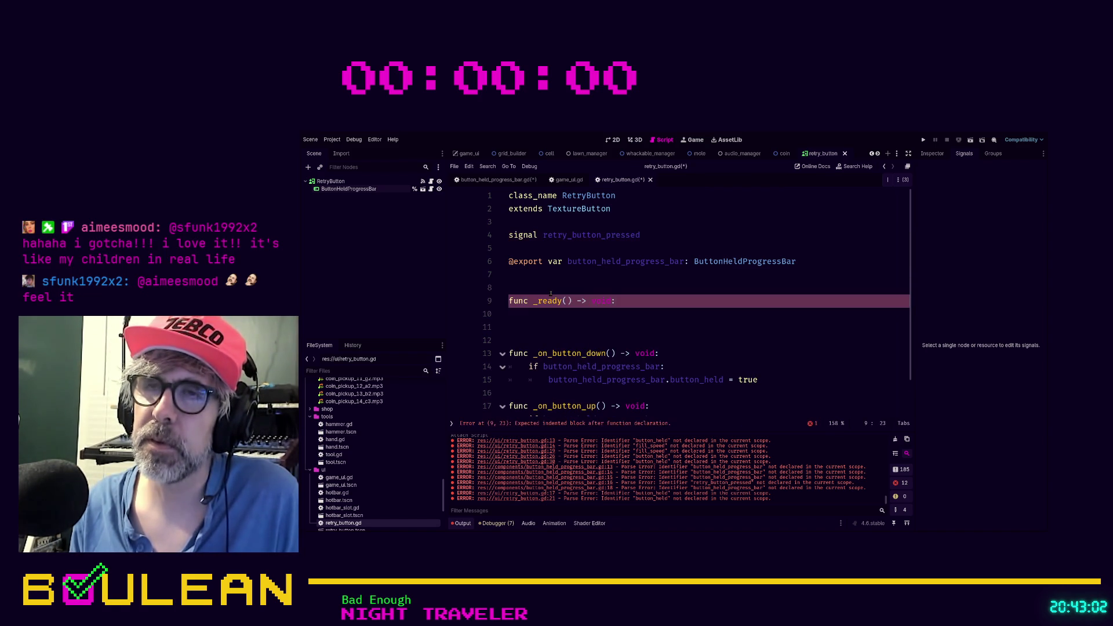
pyautogui.press('Return')
pyautogui.write('if butt')
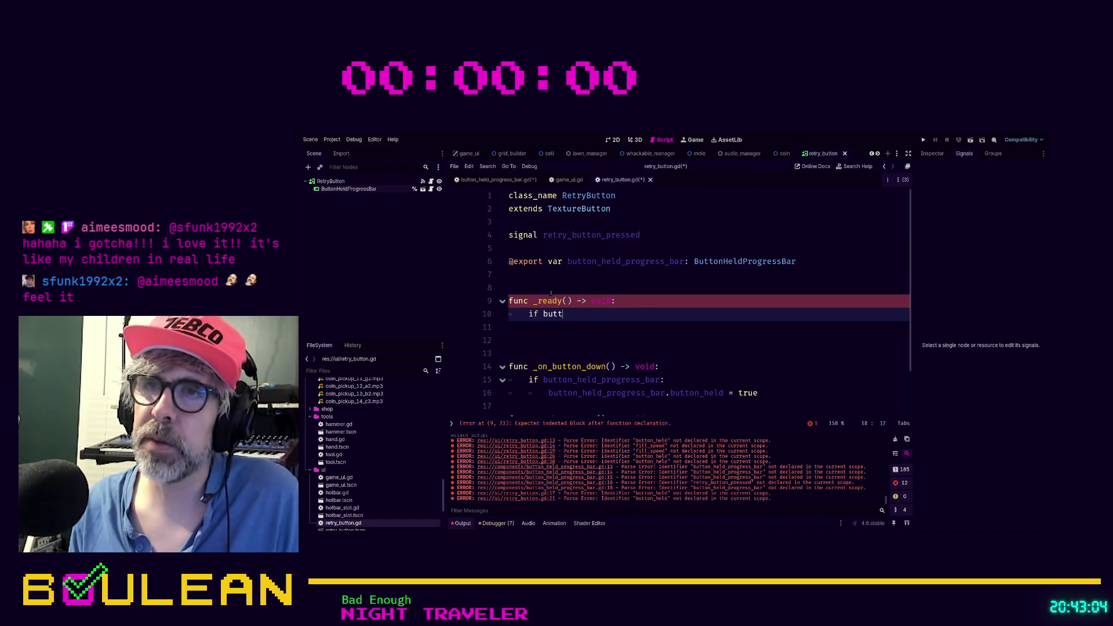
pyautogui.press('Return')
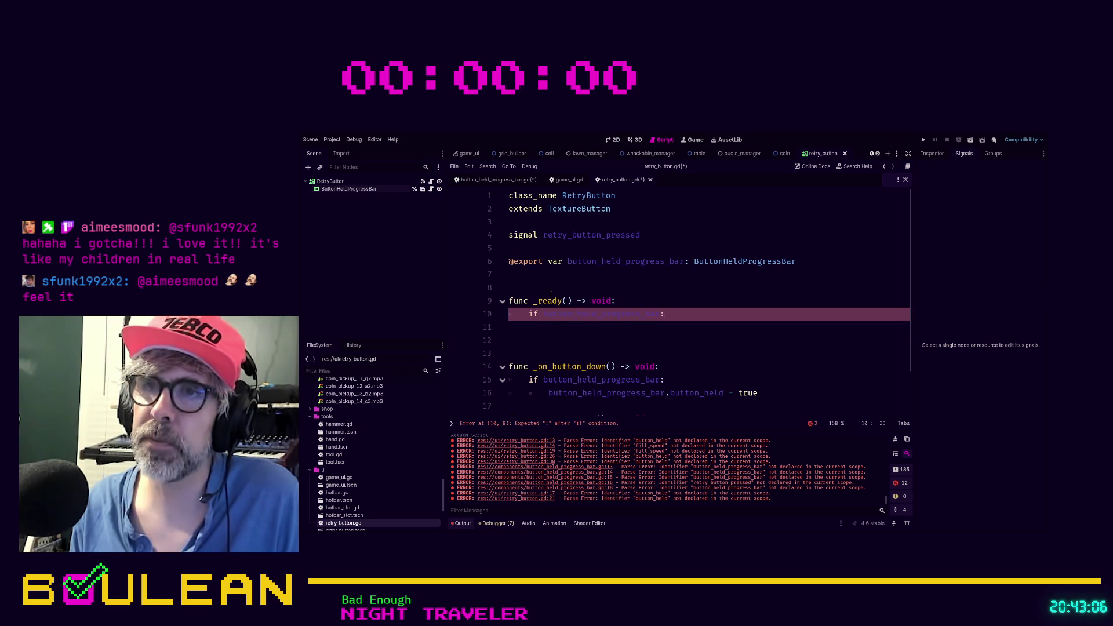
pyautogui.press('Return')
pyautogui.write('ton')
pyautogui.press('Return')
pyautogui.write('.connect')
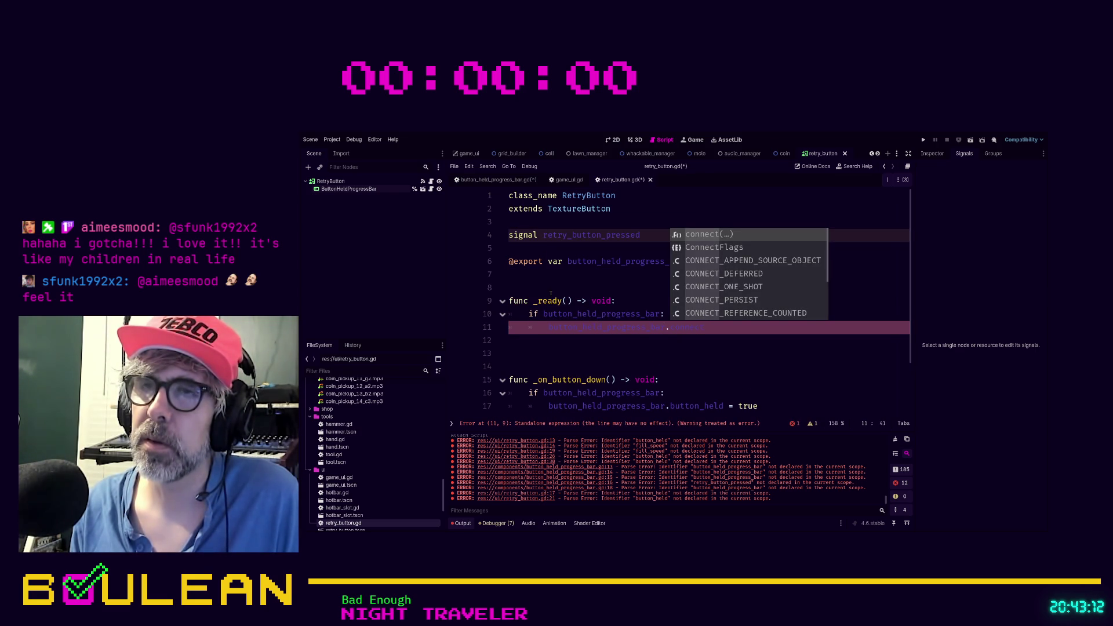
pyautogui.write('(_on')
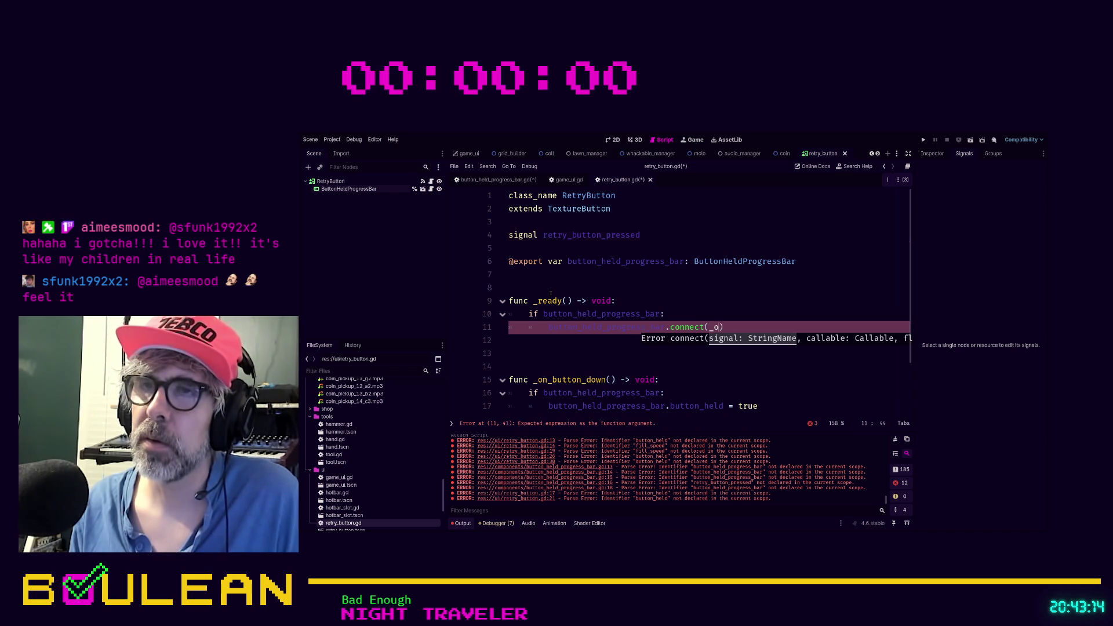
pyautogui.write('_pro')
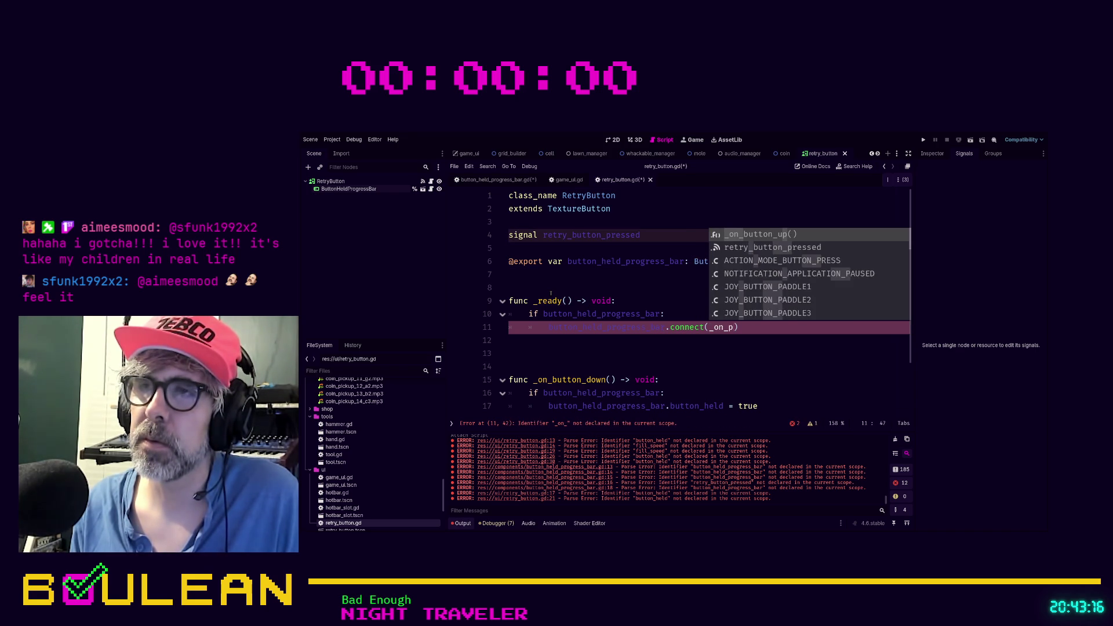
pyautogui.press('BackSpace')
pyautogui.press('BackSpace')
pyautogui.press('BackSpace')
pyautogui.press('BackSpace')
pyautogui.write('button_')
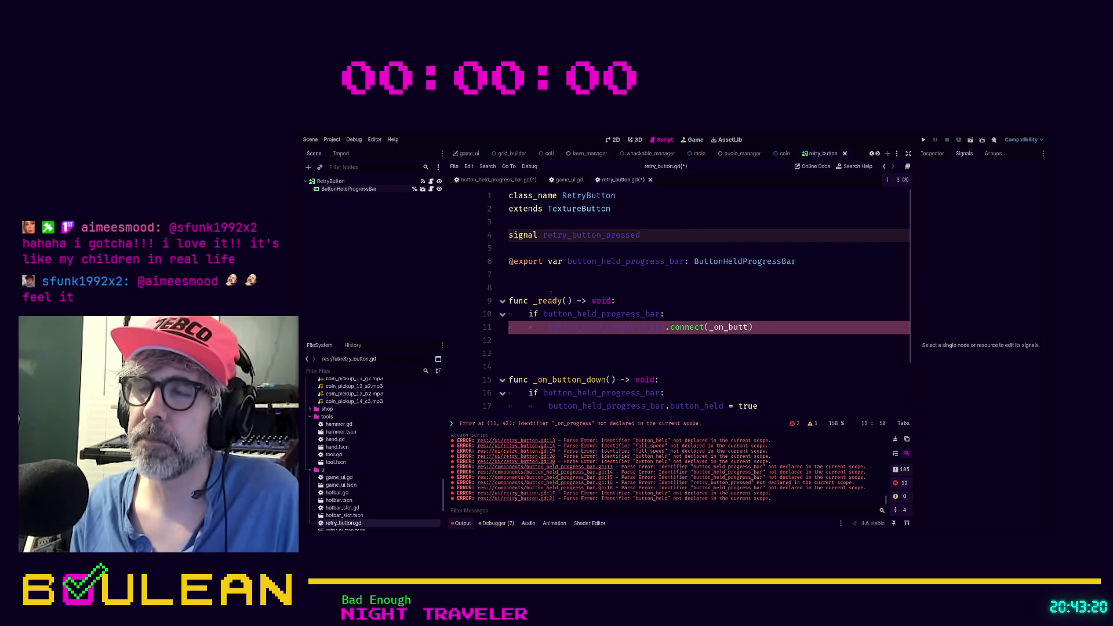
pyautogui.write('progress_comple')
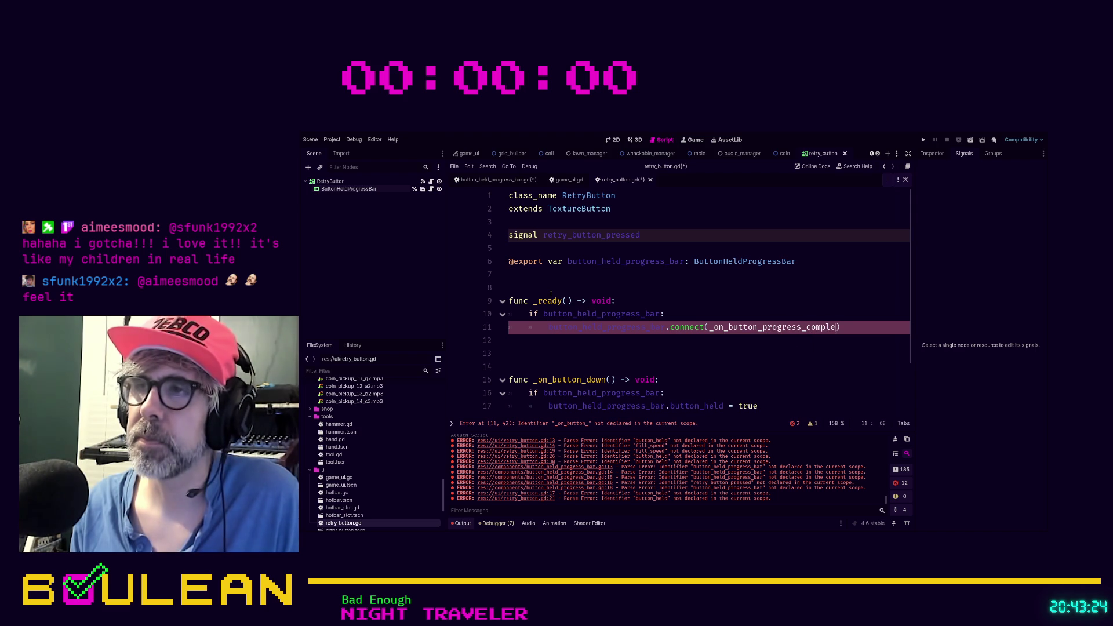
pyautogui.write('te')
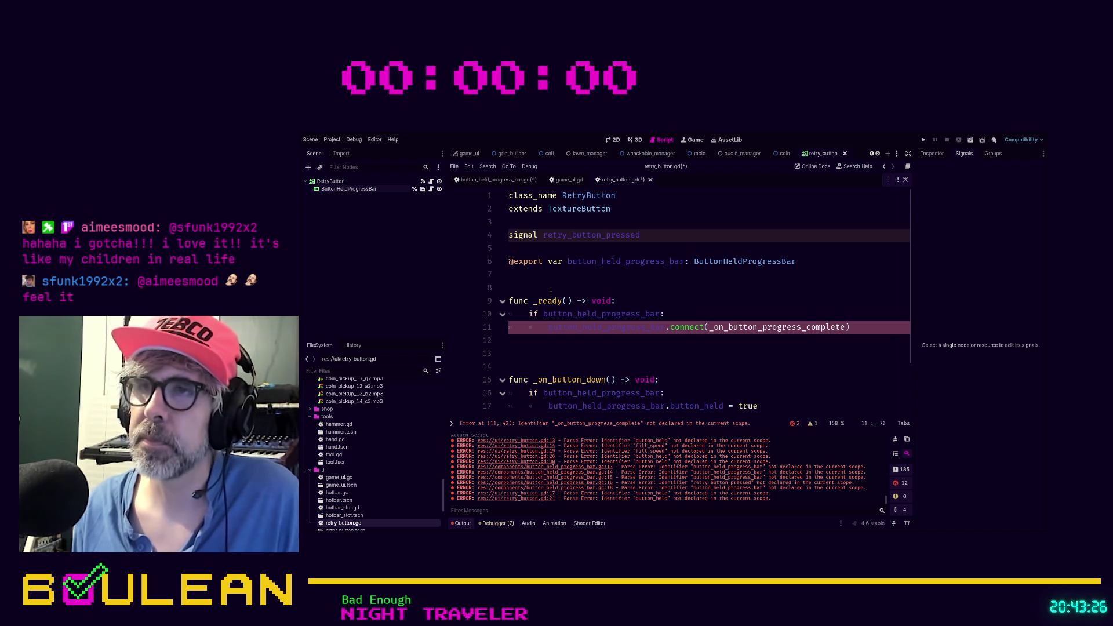
# Copy the handler name and add blank lines below the last function for its declaration.
pyautogui.doubleClick(716, 328)
pyautogui.hotkey('ctrl', 'c')
pyautogui.scroll(-2, 587, 350)
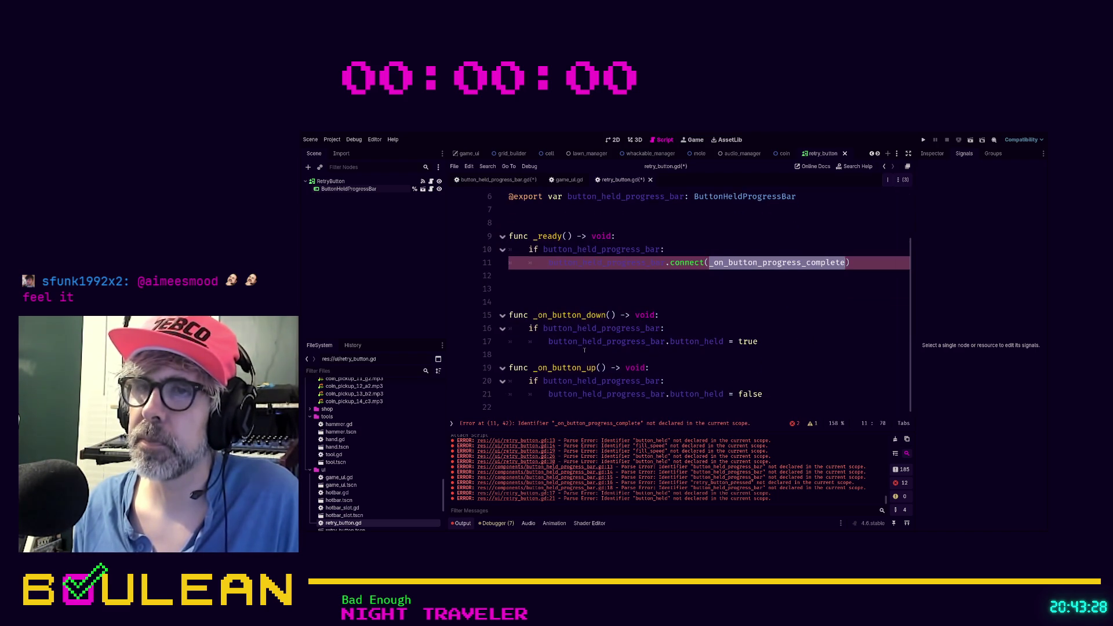
pyautogui.click(529, 407)
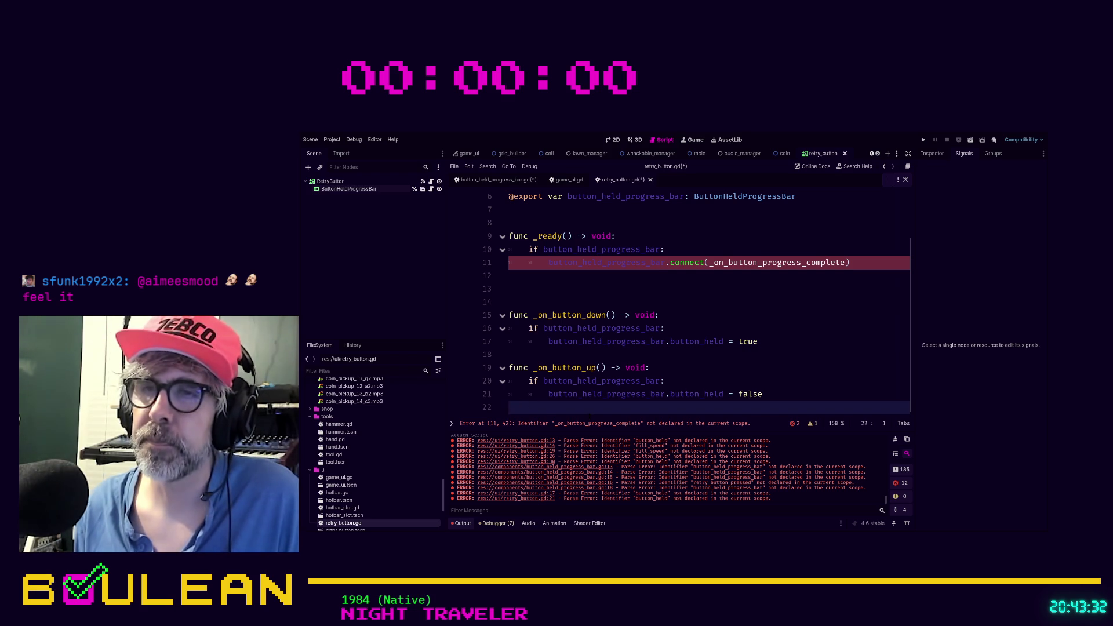
pyautogui.press('Return')
pyautogui.press('Return')
# Finish declaring func _on_button_progress_complete() -> void and start its body on a new line.
pyautogui.write('nc')
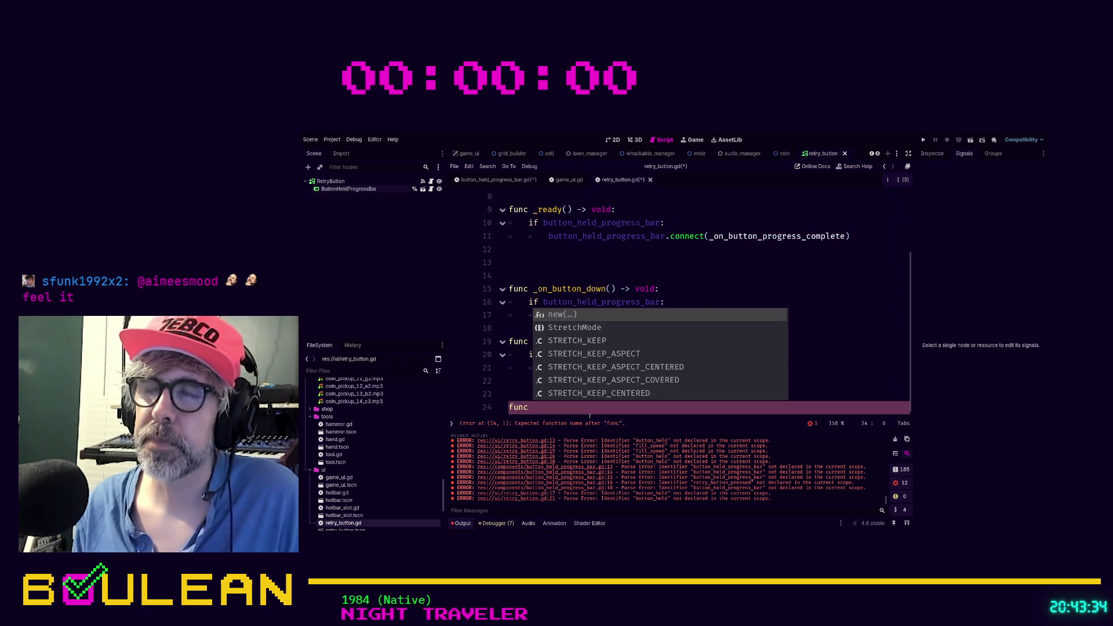
pyautogui.hotkey('ctrl', 'v')
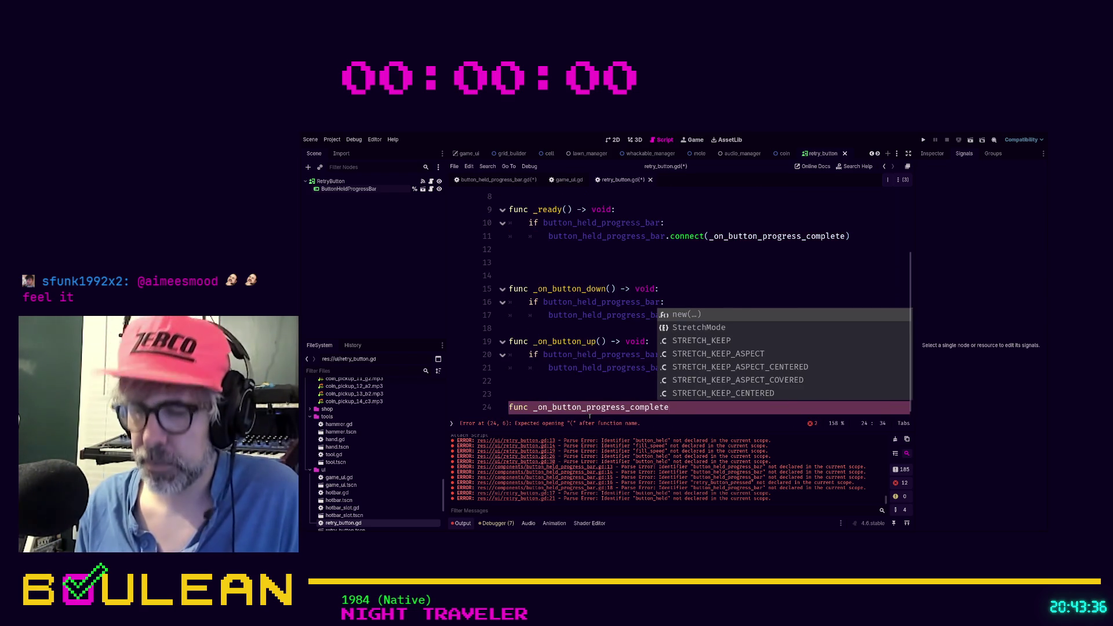
pyautogui.write('() -> void:')
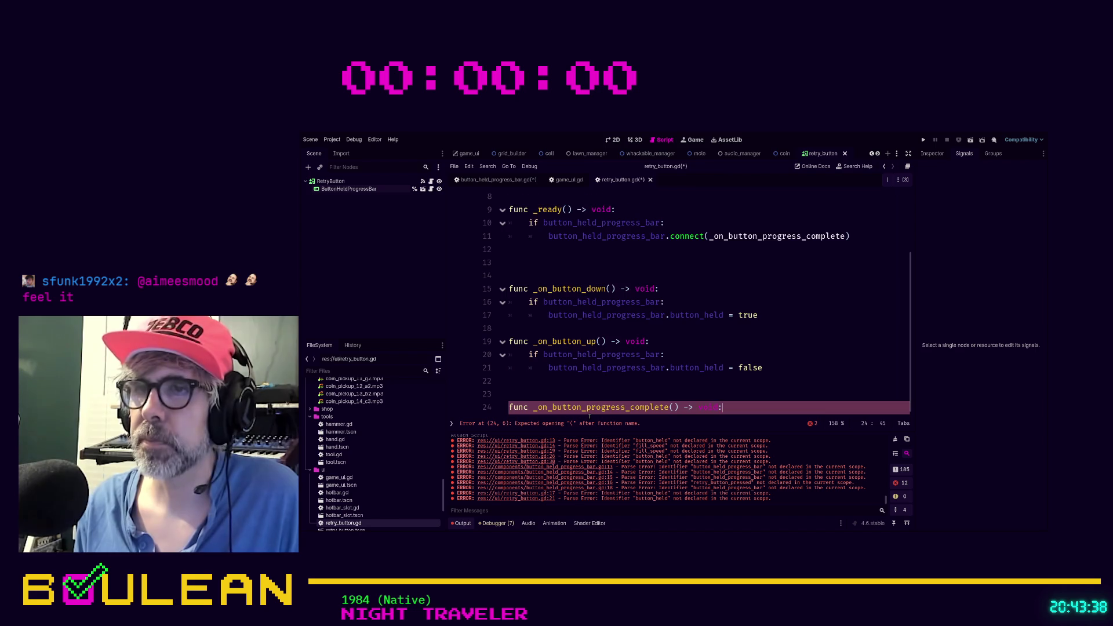
pyautogui.press('Return')
# Move retry_button_pressed.emit() from line 16 of button_held_progress_bar.gd, indented, into the new function.
pyautogui.scroll(3, 608, 299)
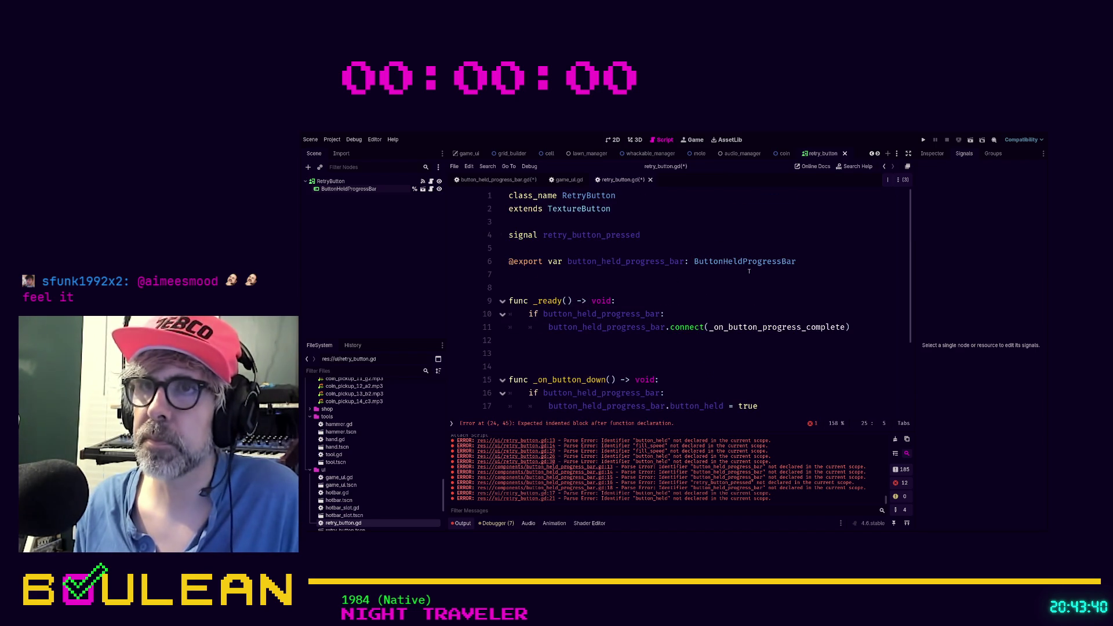
pyautogui.scroll(-2, 646, 247)
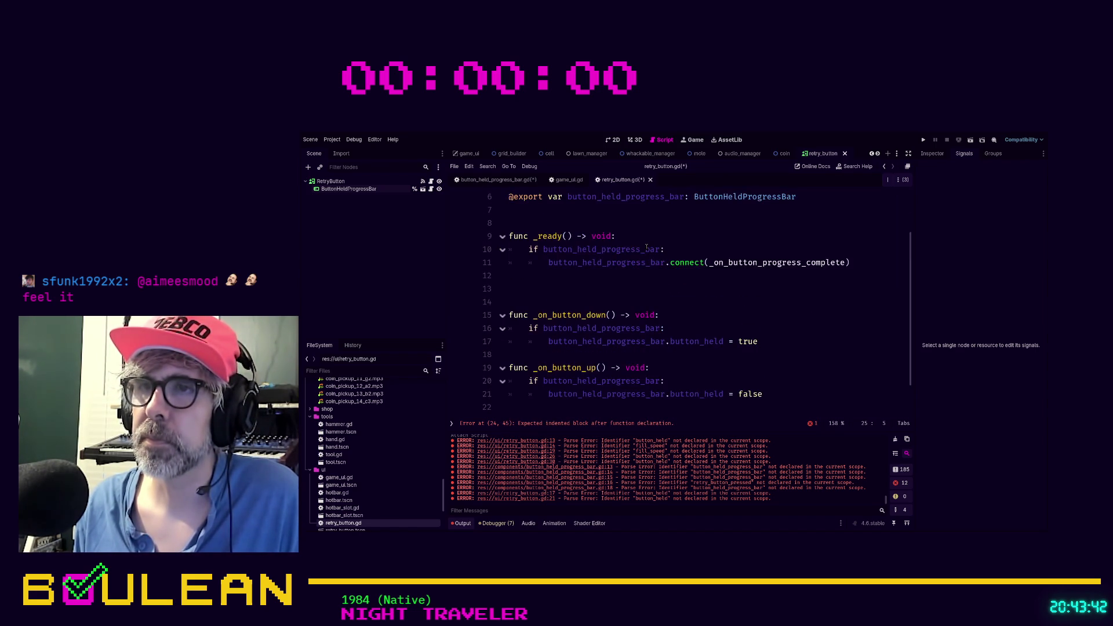
pyautogui.scroll(-1, 646, 246)
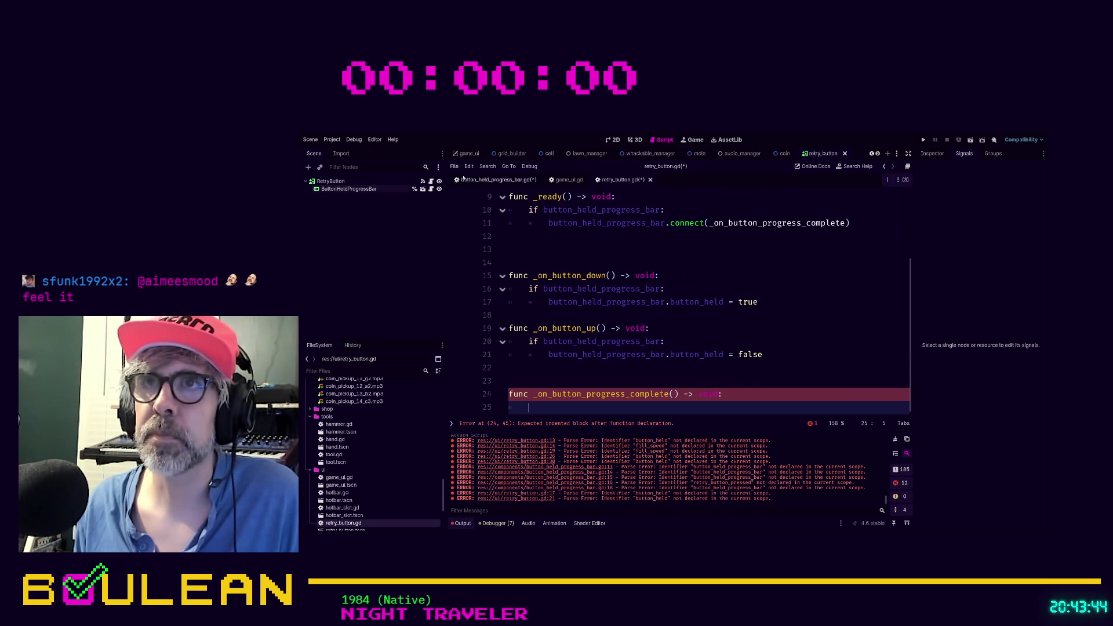
pyautogui.click(430, 189)
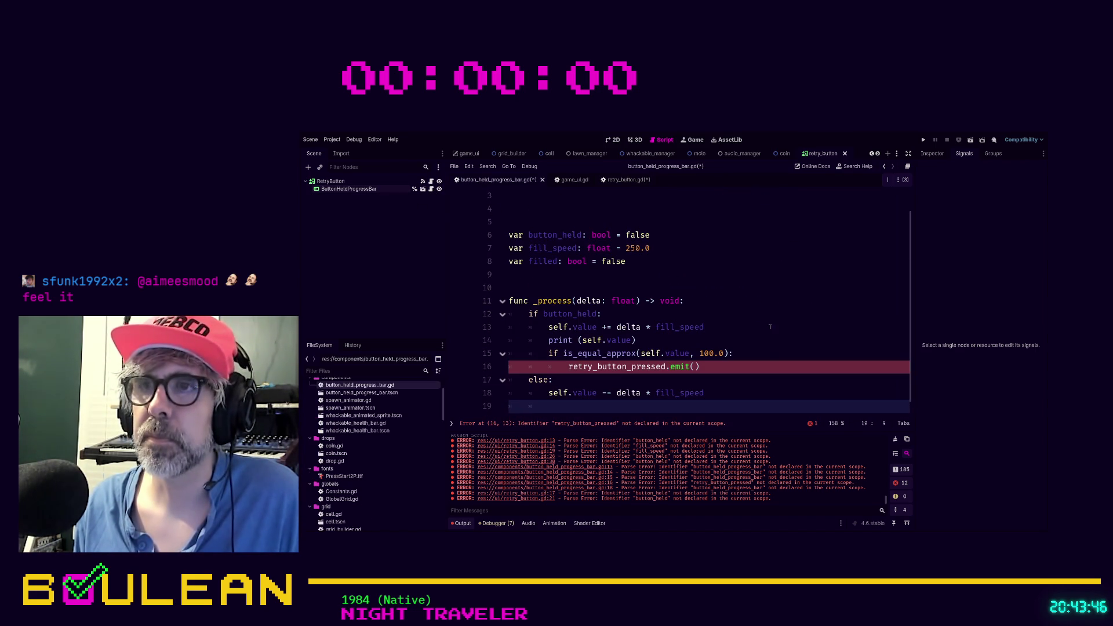
pyautogui.click(746, 367)
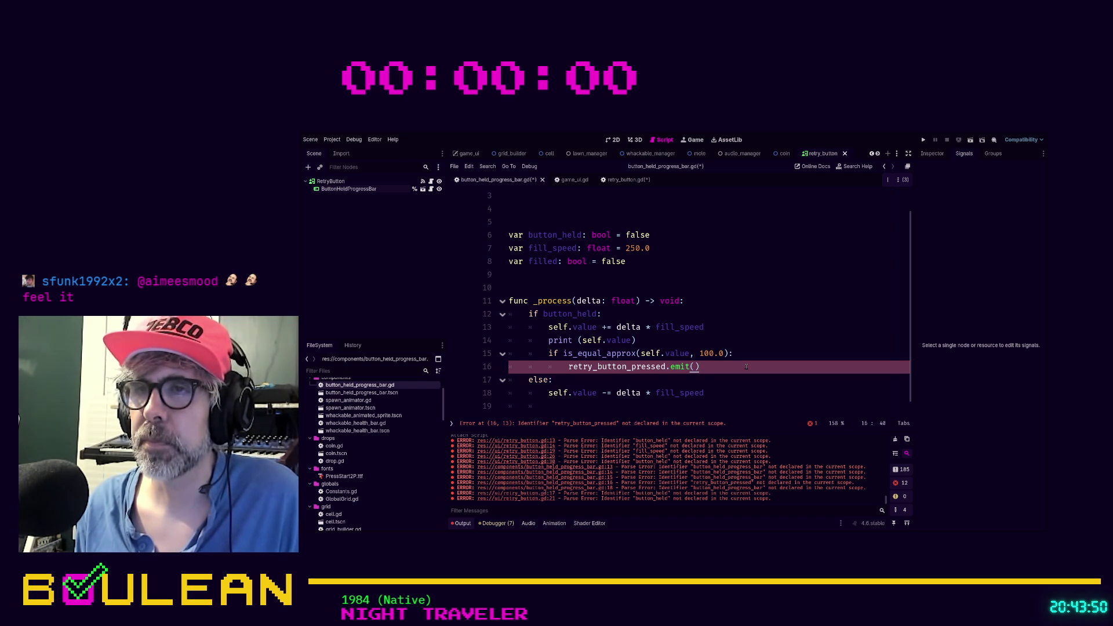
pyautogui.hotkey('shift', 'Home')
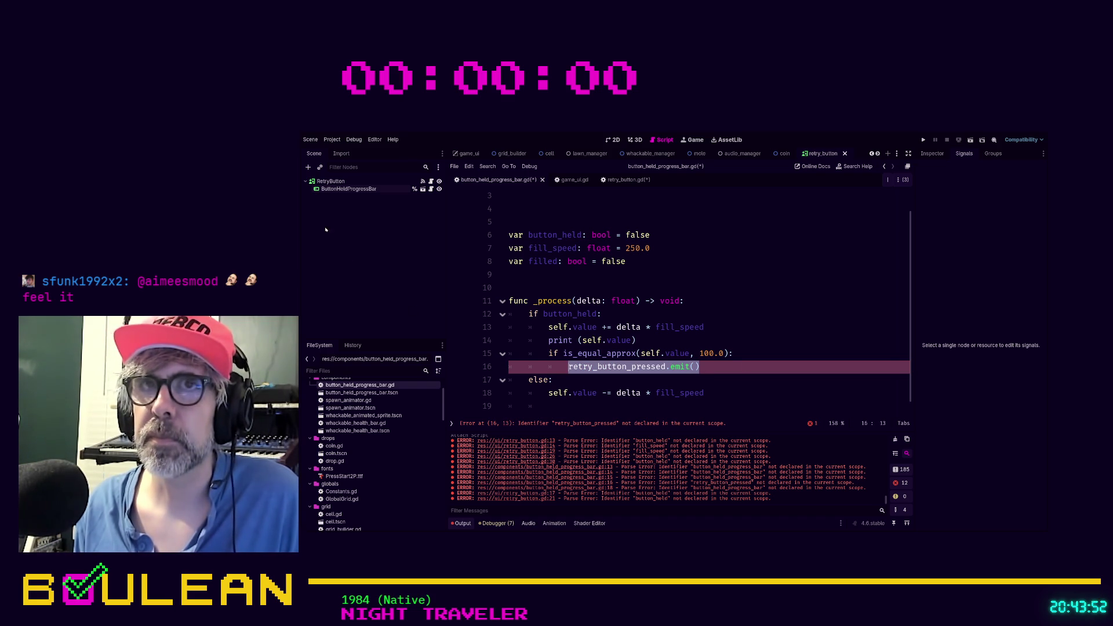
pyautogui.hotkey('ctrl', 'x')
pyautogui.press('BackSpace')
pyautogui.click(626, 179)
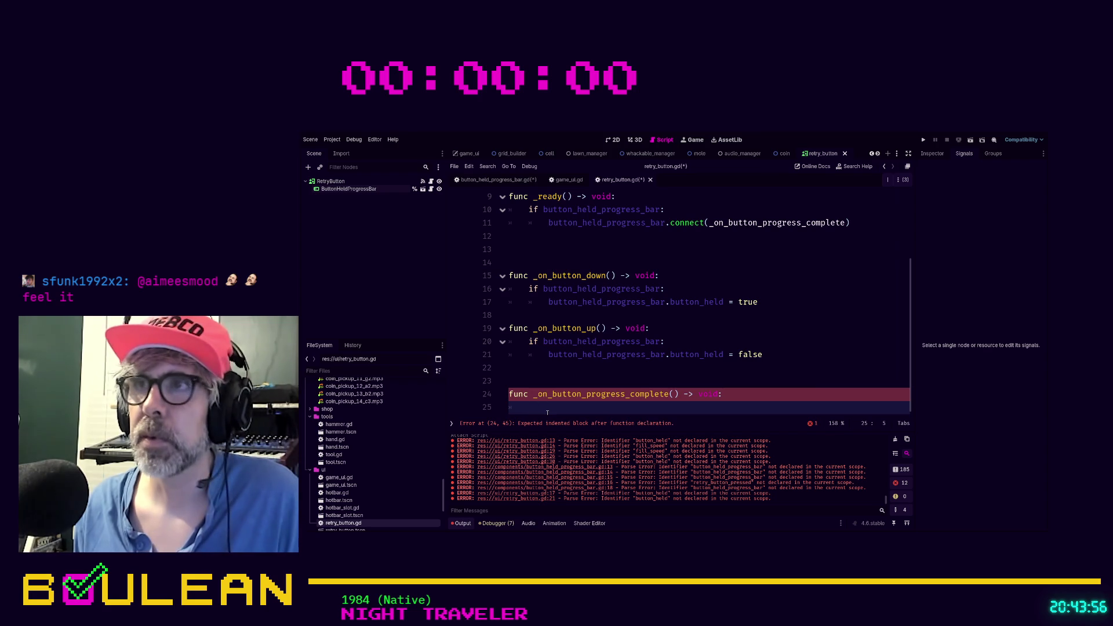
pyautogui.hotkey('ctrl', 'v')
pyautogui.press('Tab')
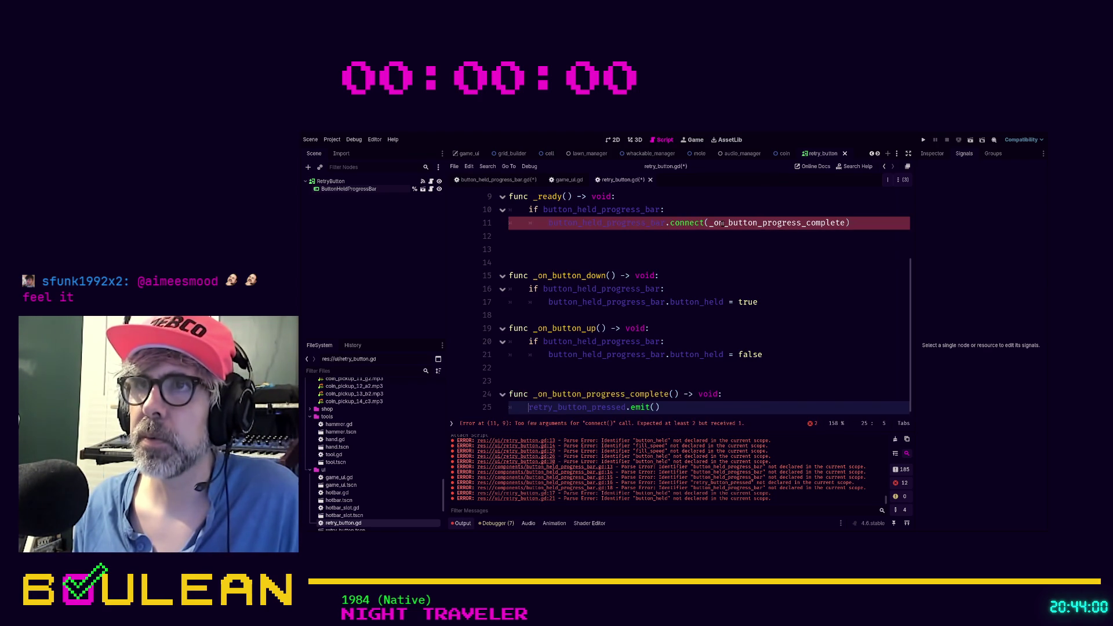
# Insert progress_complete. into line 11's connect call and clear the leftover on_button argument text.
pyautogui.click(665, 223)
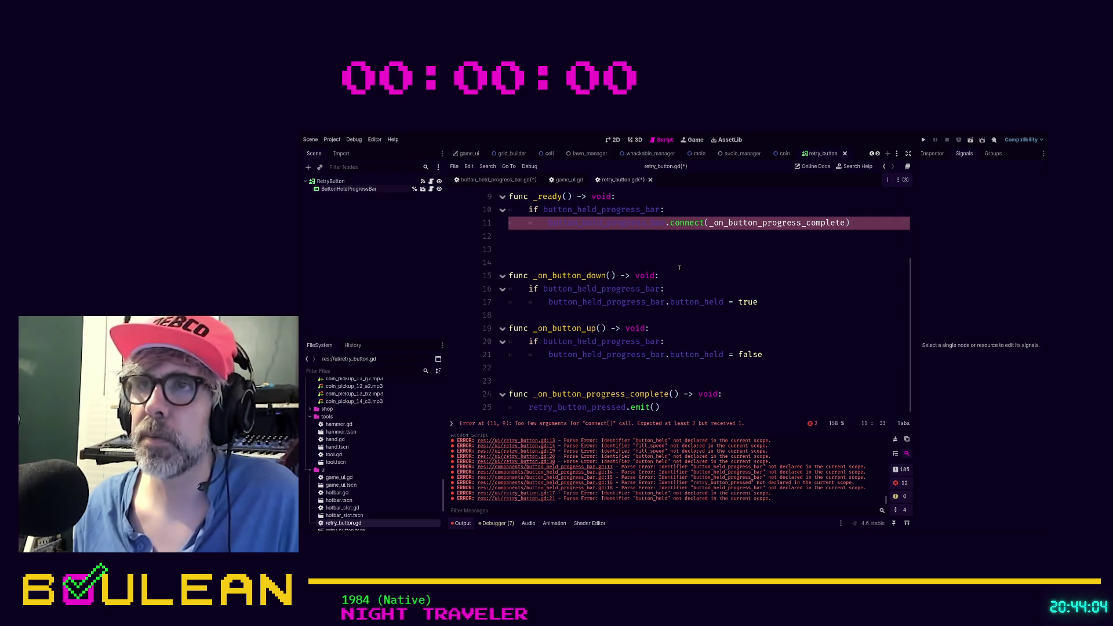
pyautogui.press('Right')
pyautogui.write('progress_complete')
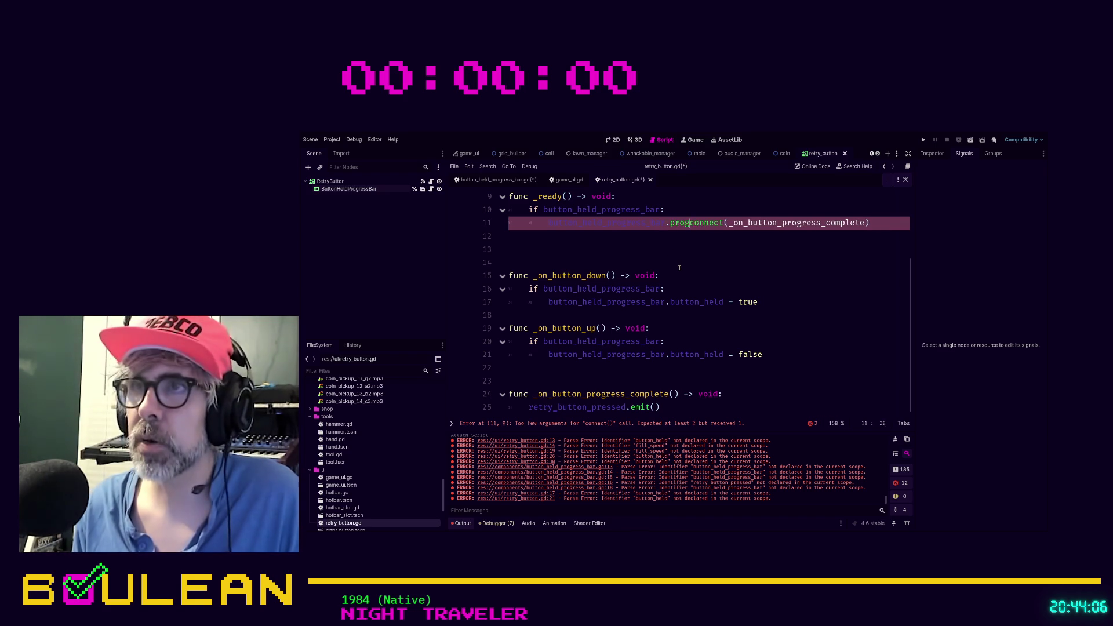
pyautogui.write('.')
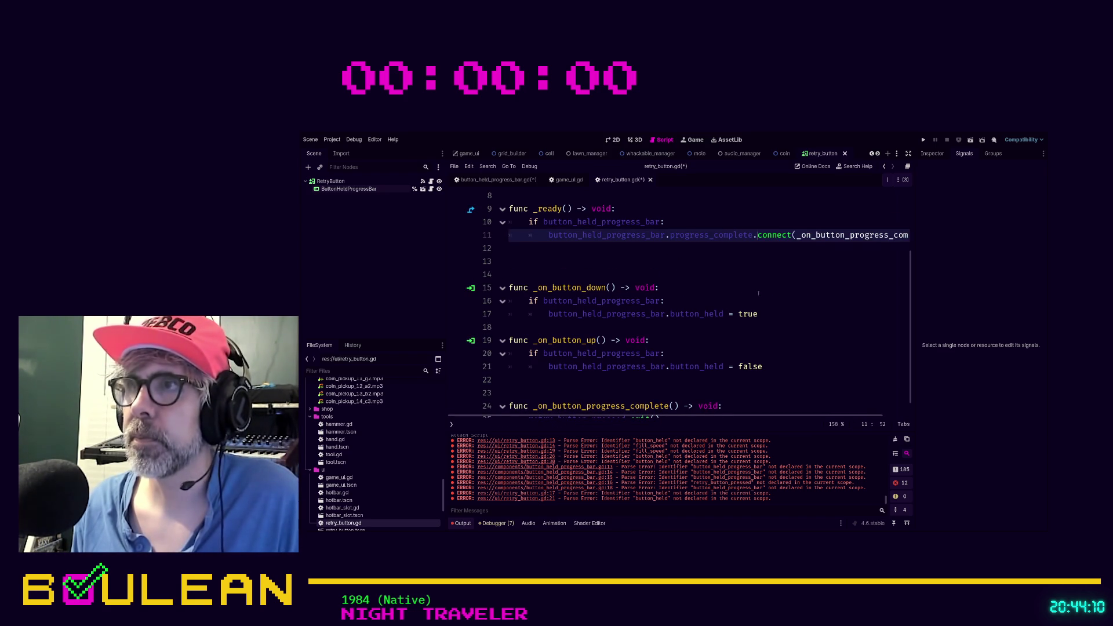
pyautogui.keyDown('shift'); pyautogui.click(844, 235); pyautogui.keyUp('shift')
pyautogui.press('BackSpace')
pyautogui.press('BackSpace')
pyautogui.doubleClick(817, 235)
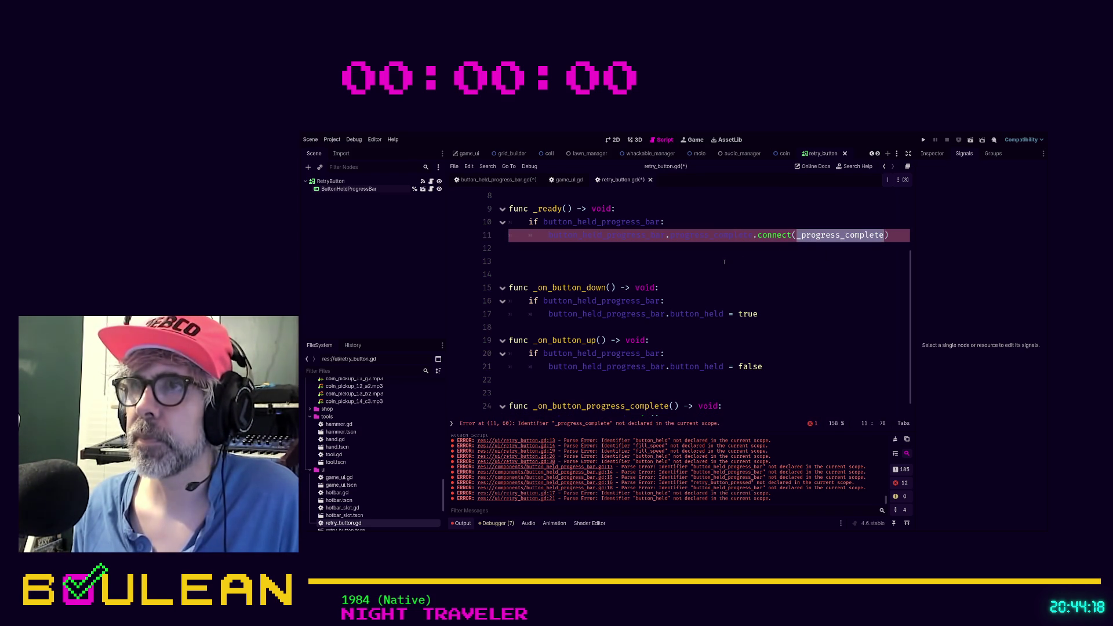
pyautogui.click(582, 405)
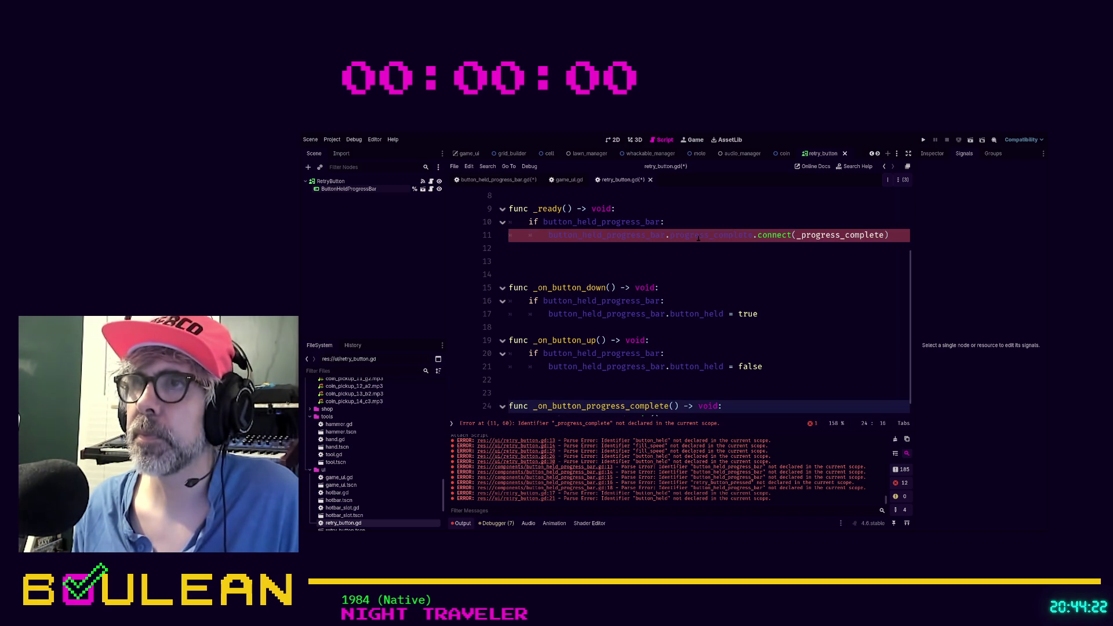
# Complete line 11 as button_progress_complete.connect(_button_progress_complete), then reopen button_held_progress_bar.gd.
pyautogui.click(670, 234)
pyautogui.write('button_')
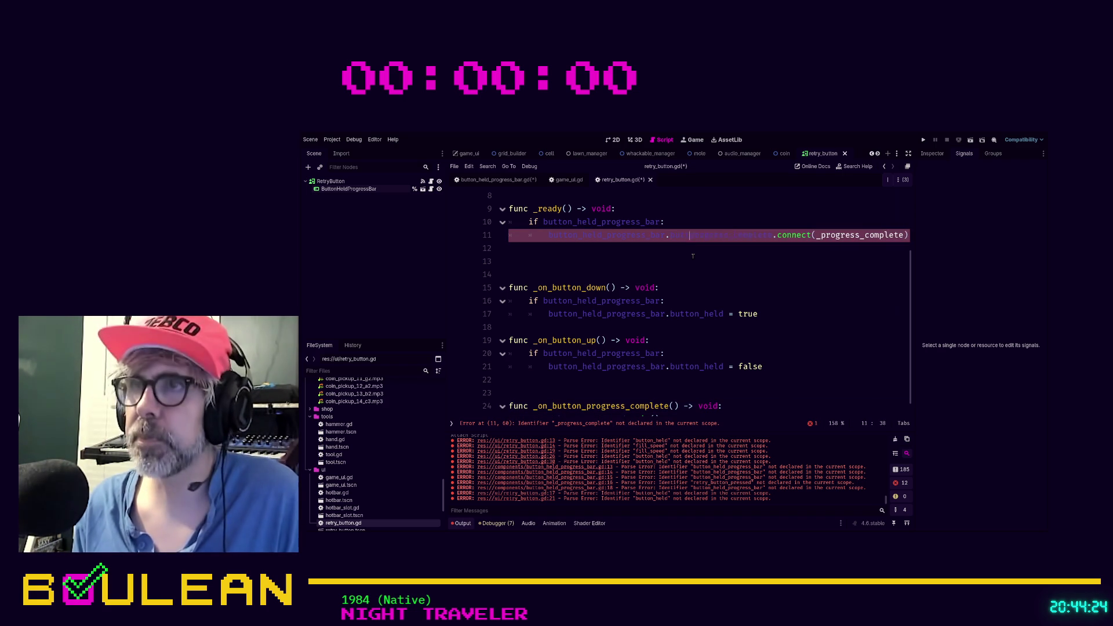
pyautogui.click(764, 275)
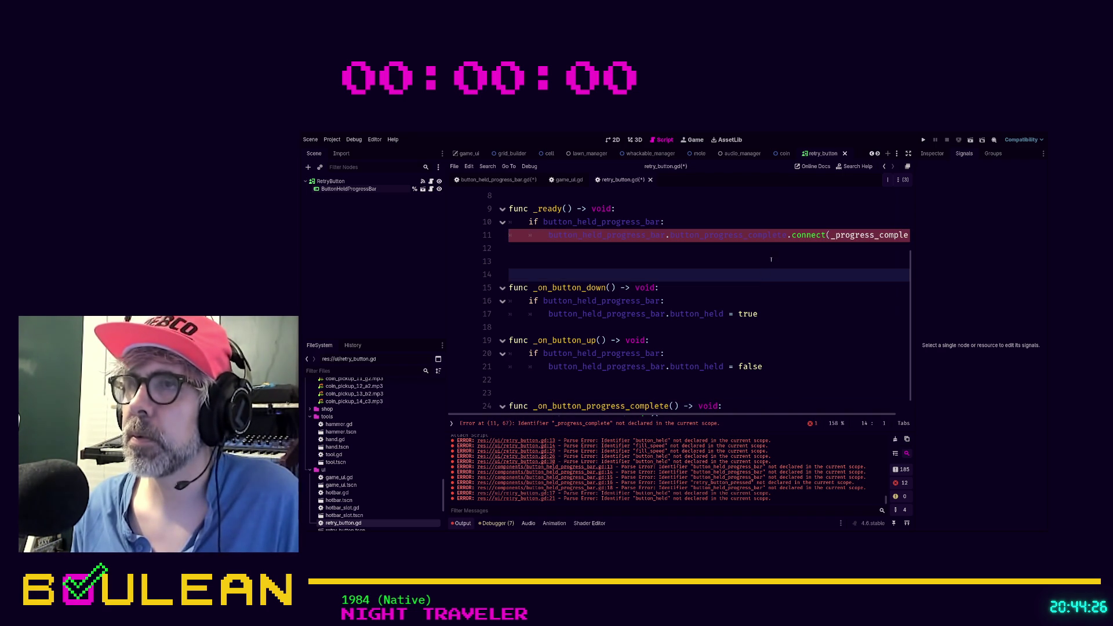
pyautogui.click(836, 236)
pyautogui.write('button_progress')
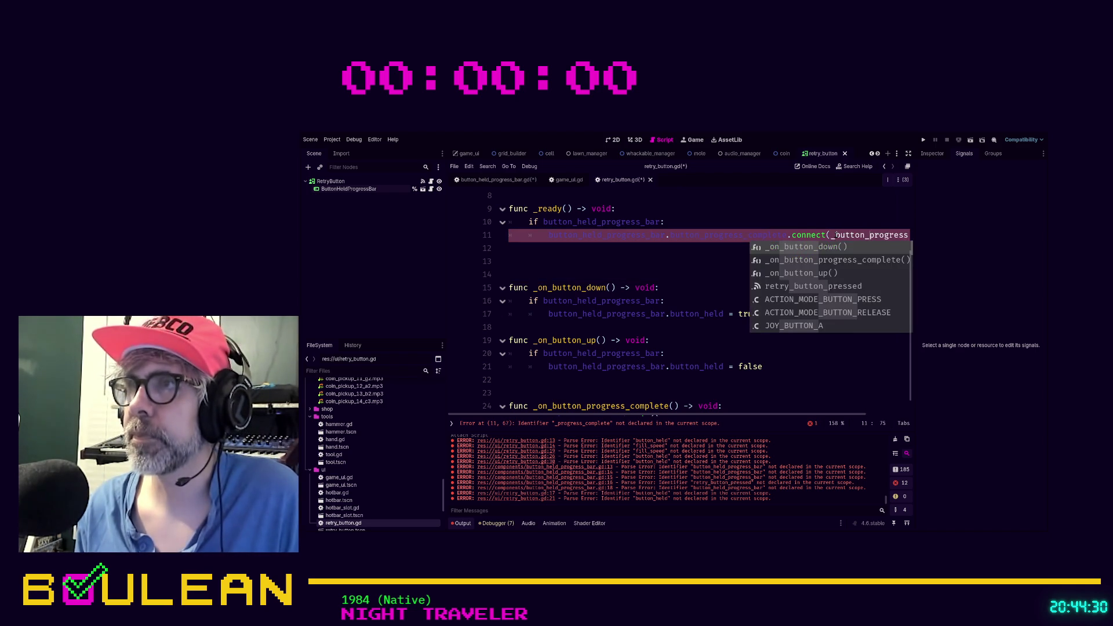
pyautogui.write('_complete)')
pyautogui.scroll(-2, 737, 267)
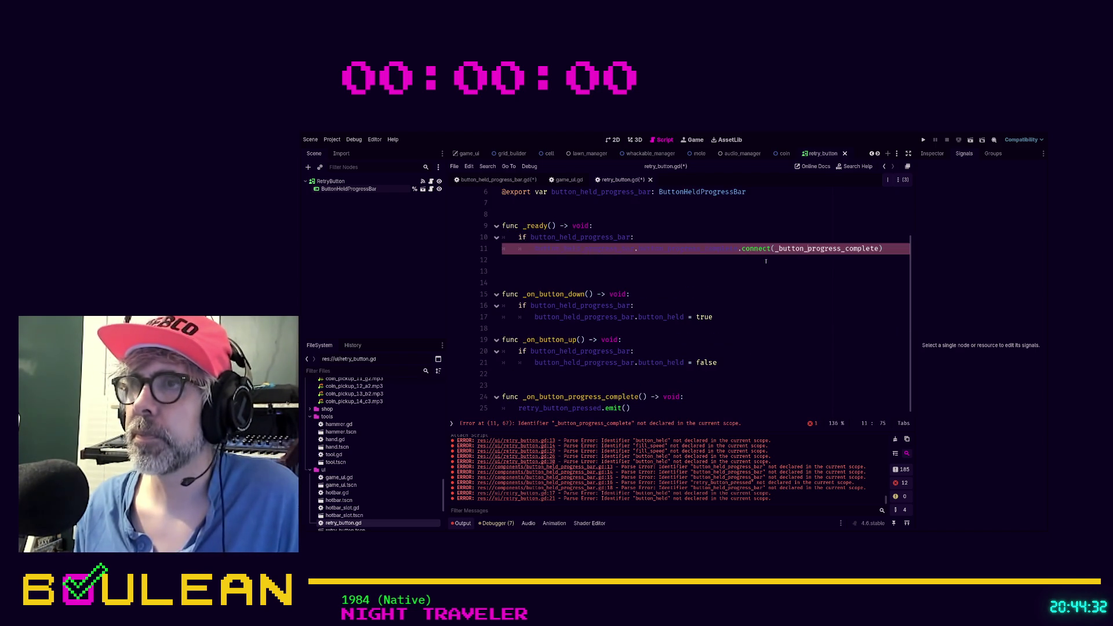
pyautogui.doubleClick(713, 248)
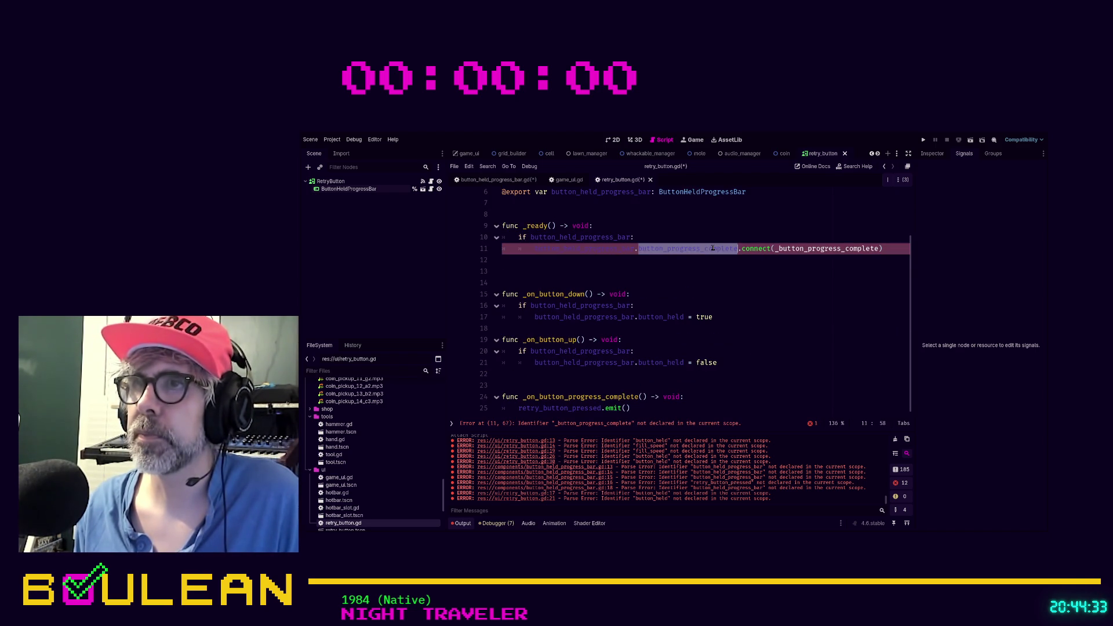
pyautogui.click(422, 189)
pyautogui.click(550, 236)
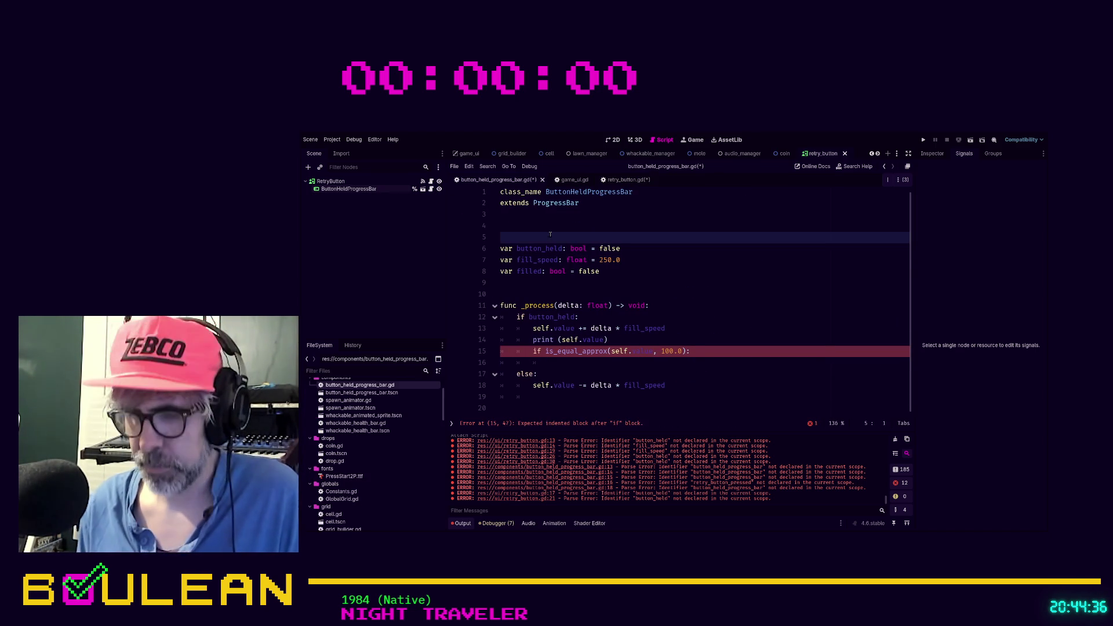
# Declare signal button_progress_complete() on line 4 of the progress bar script.
pyautogui.press('Up')
pyautogui.write('signal')
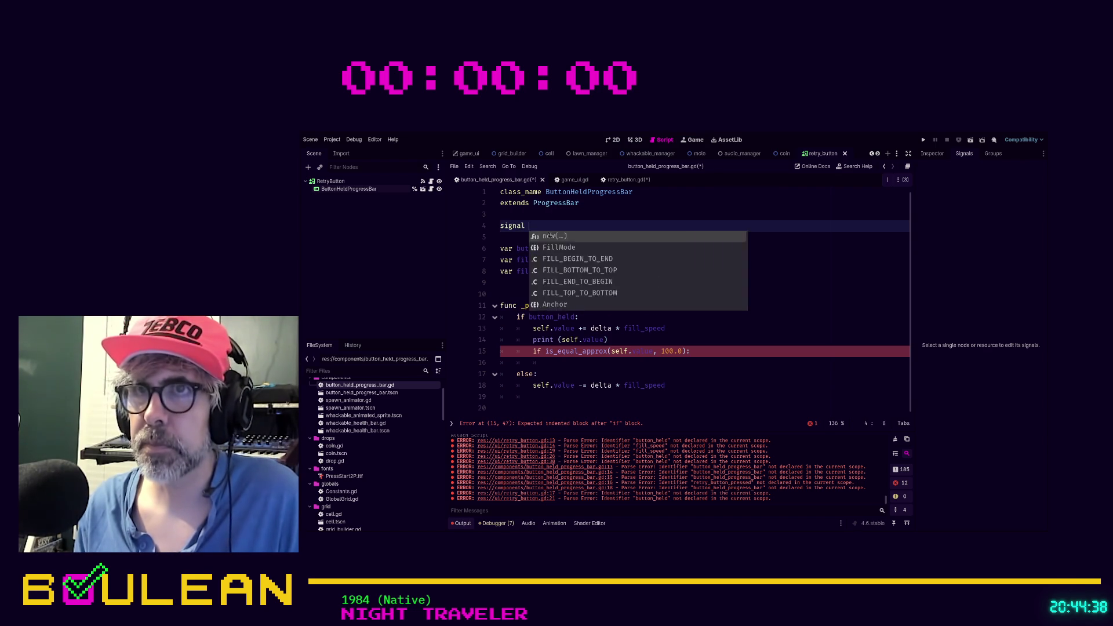
pyautogui.hotkey('ctrl', 'v')
pyautogui.write('()')
# Emit button_progress_complete.emit() on line 16 when the bar fills, save, and return to retry_button.gd.
pyautogui.click(714, 357)
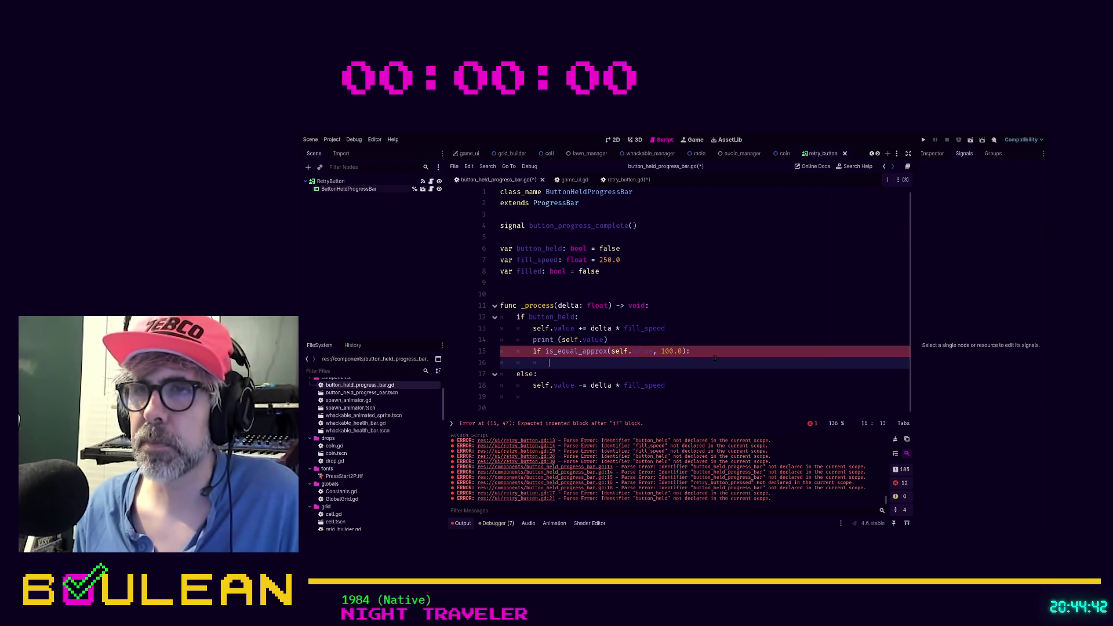
pyautogui.write('button_progress')
pyautogui.press('Return')
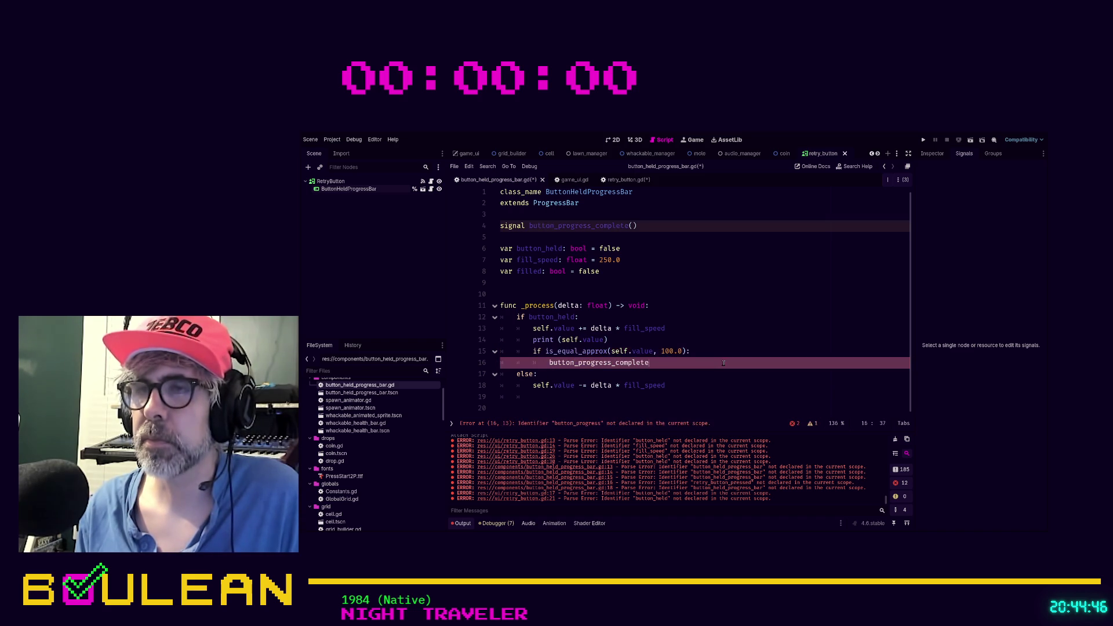
pyautogui.press('BackSpace')
pyautogui.write('emit()')
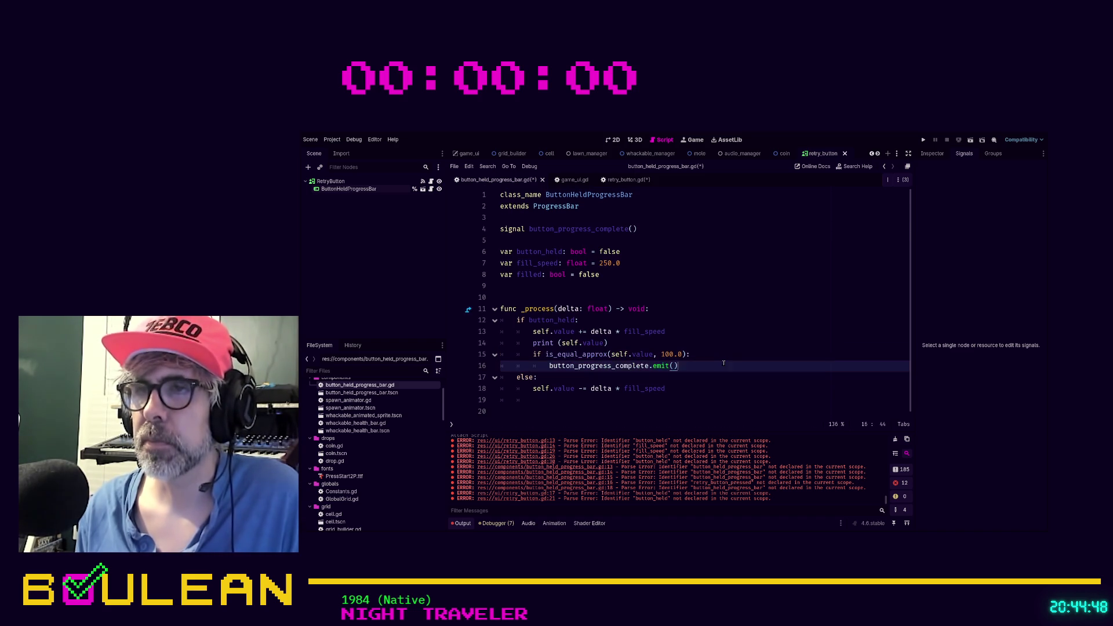
pyautogui.click(696, 400)
pyautogui.hotkey('ctrl', 's')
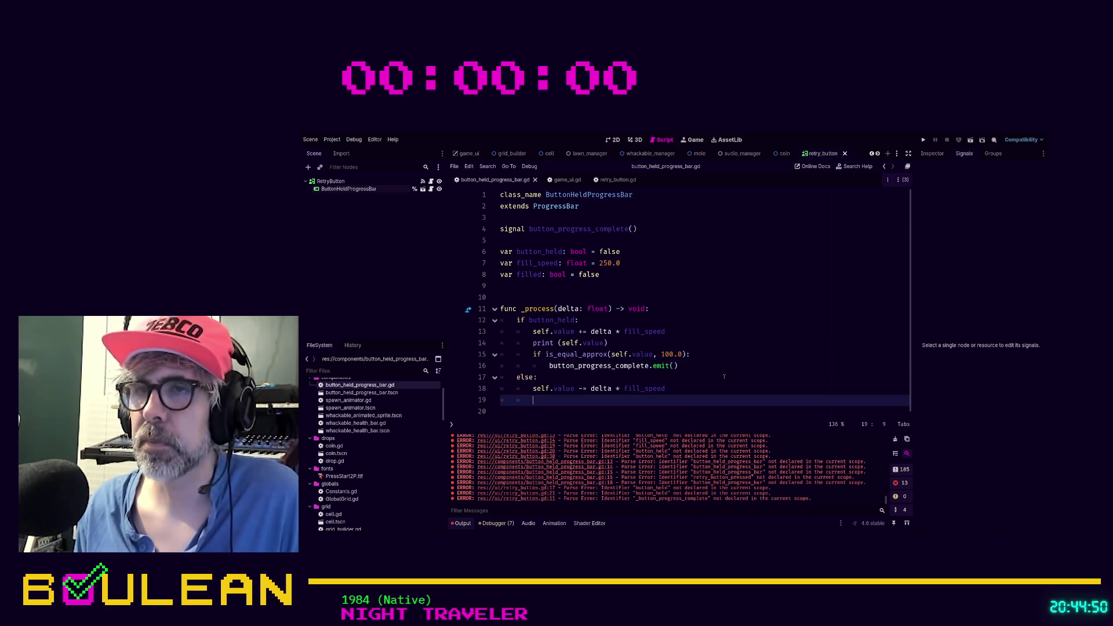
pyautogui.click(431, 180)
pyautogui.click(542, 274)
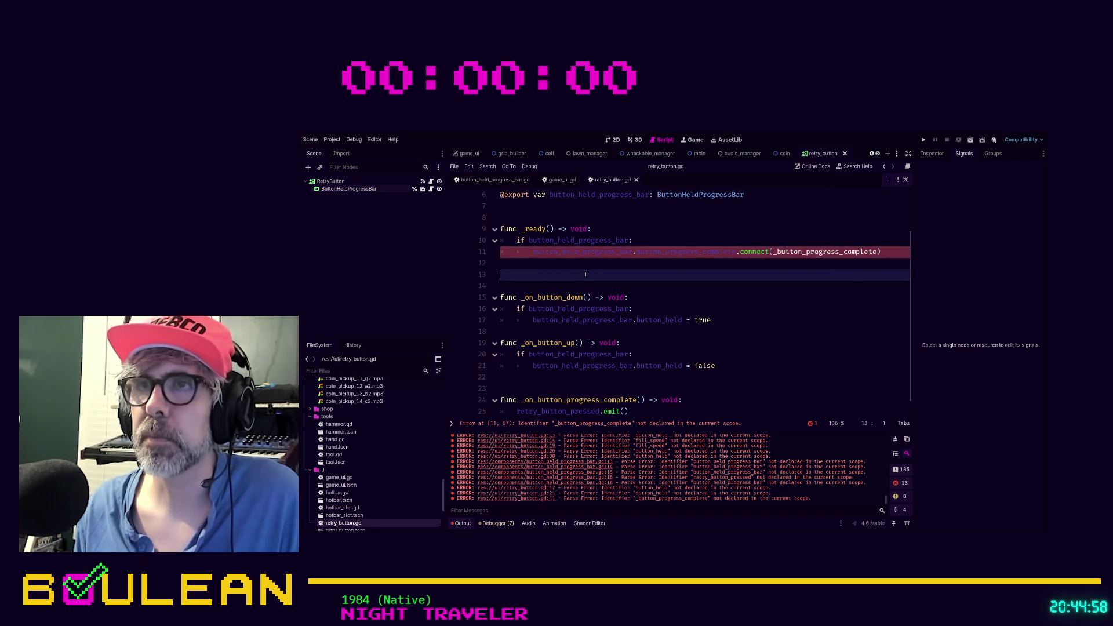
# Change line 11's connect callback to _on_button_progress_complete so the identifier error clears.
pyautogui.scroll(-1, 759, 276)
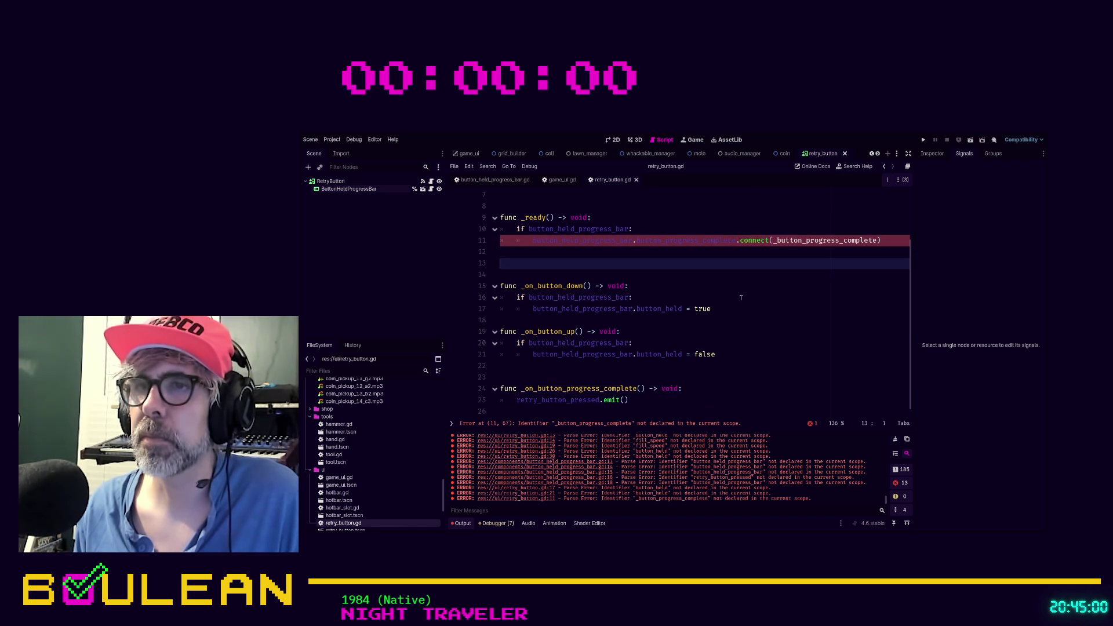
pyautogui.click(805, 240)
pyautogui.write('on_')
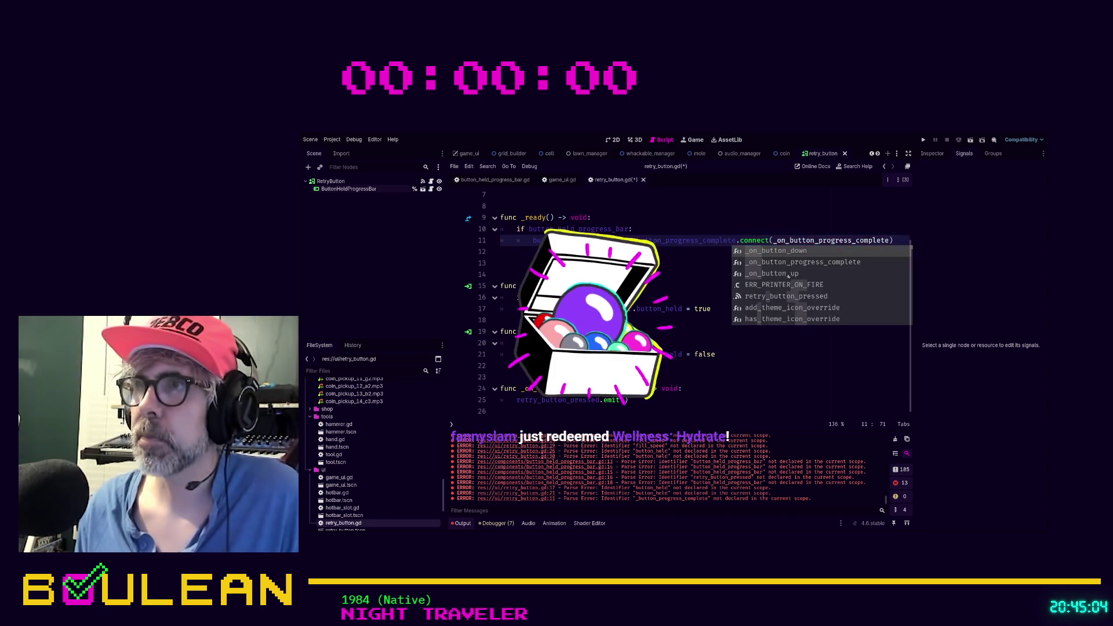
pyautogui.click(652, 272)
# Remove an extra blank line, add one before the next function, and run the project with F5.
pyautogui.press('Up')
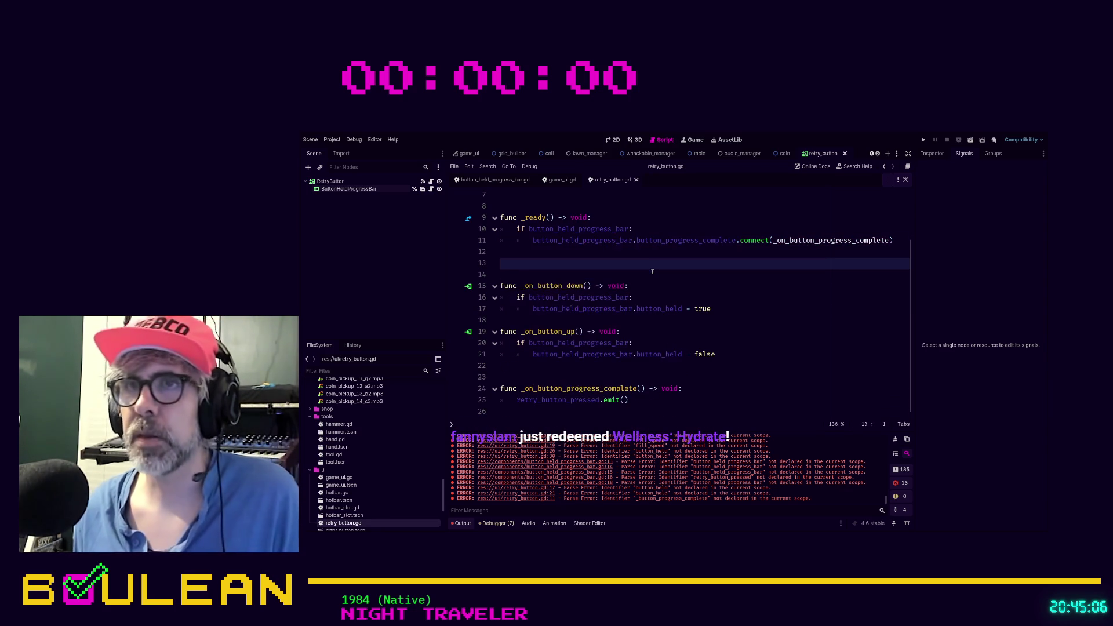
pyautogui.press('BackSpace')
pyautogui.press('Down')
pyautogui.press('Down')
pyautogui.press('Down')
pyautogui.press('Return')
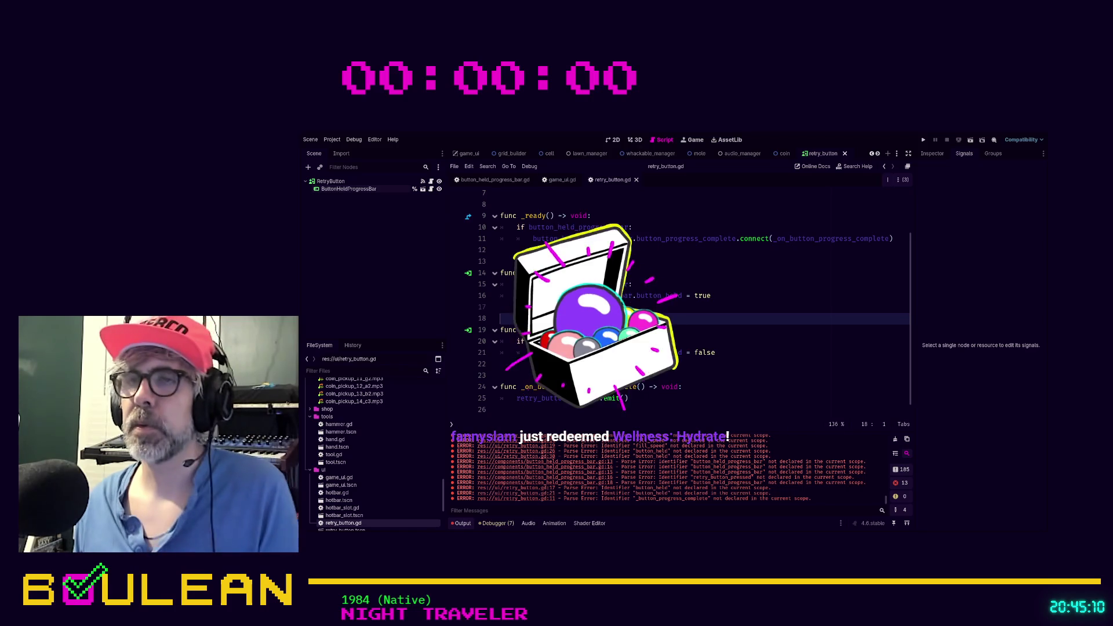
pyautogui.press('F5')
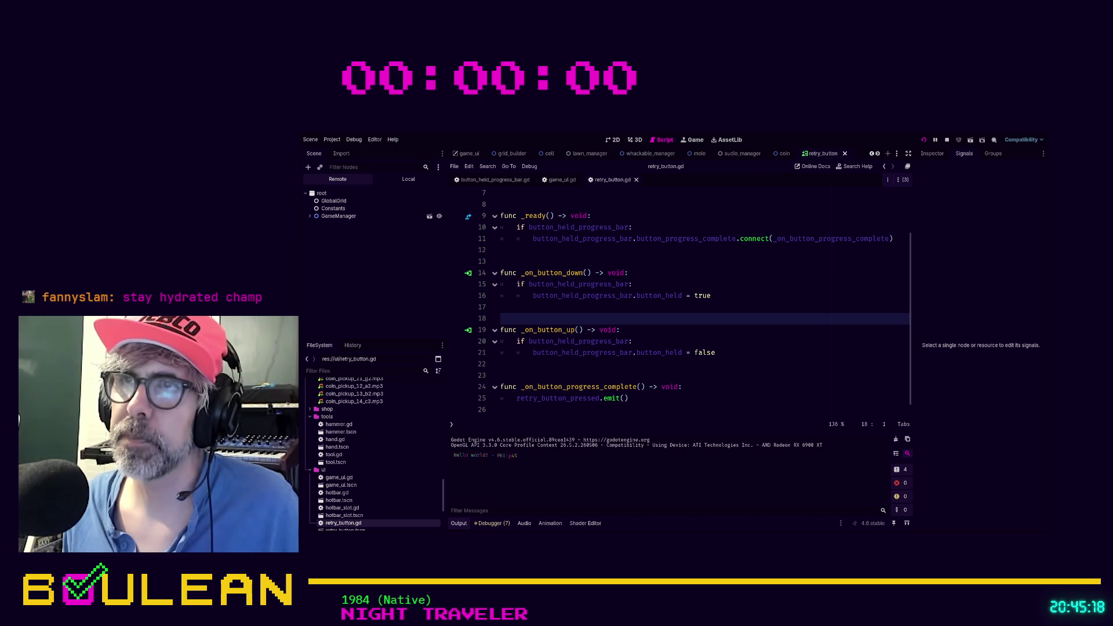
# Check the 'Your lawn is ruined!' screen in the running game, stop it with F8, and select RetryButton.
pyautogui.hotkey('alt', 'Tab')
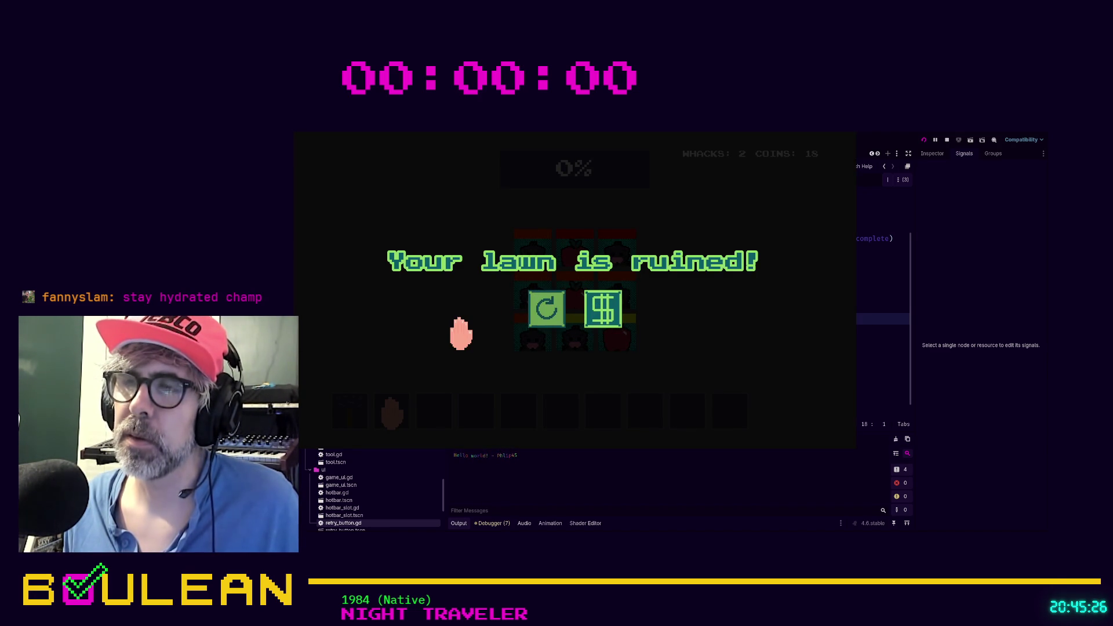
pyautogui.press('F8')
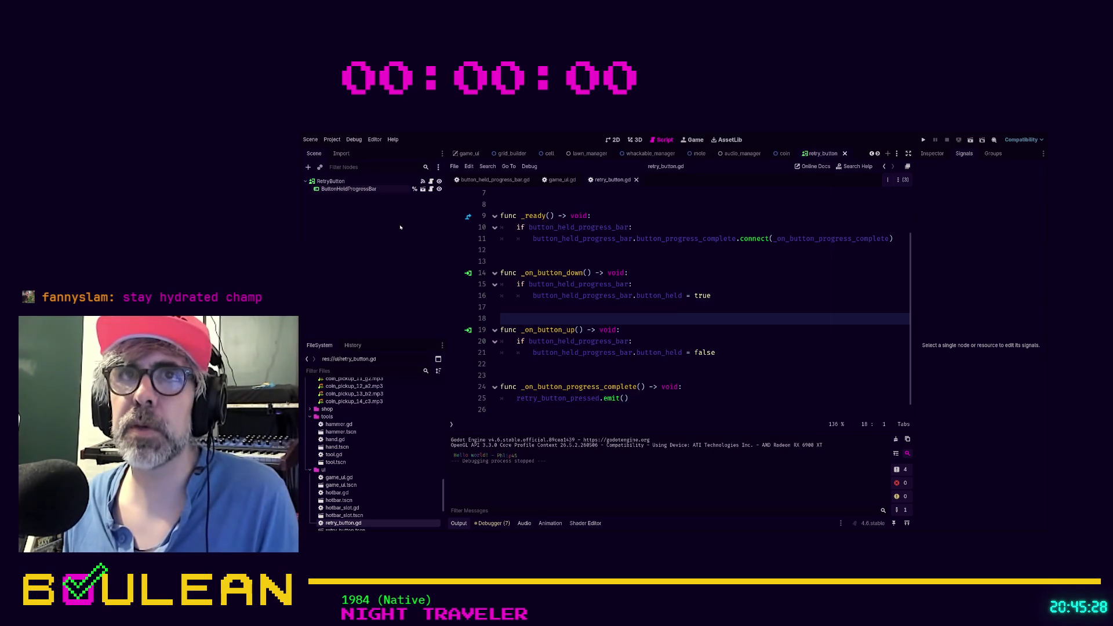
pyautogui.click(347, 180)
# Assign ButtonHeldProgressBar to RetryButton's Button Held Progress Bar property in the Inspector, then run again.
pyautogui.click(931, 153)
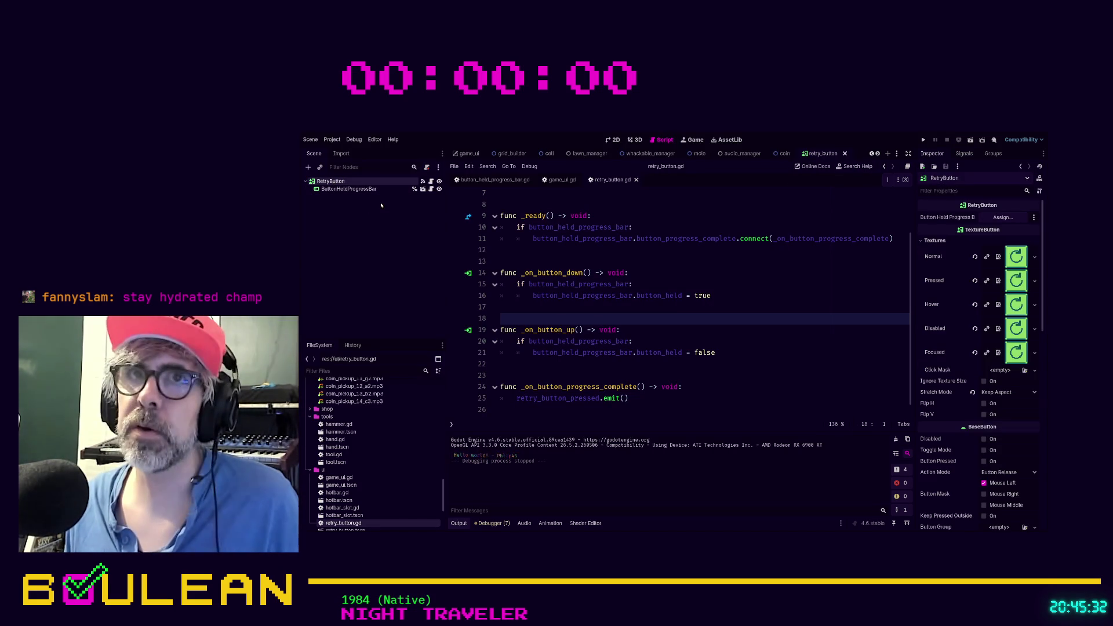
pyautogui.moveTo(355, 190); pyautogui.dragTo(992, 219)
pyautogui.click(785, 274)
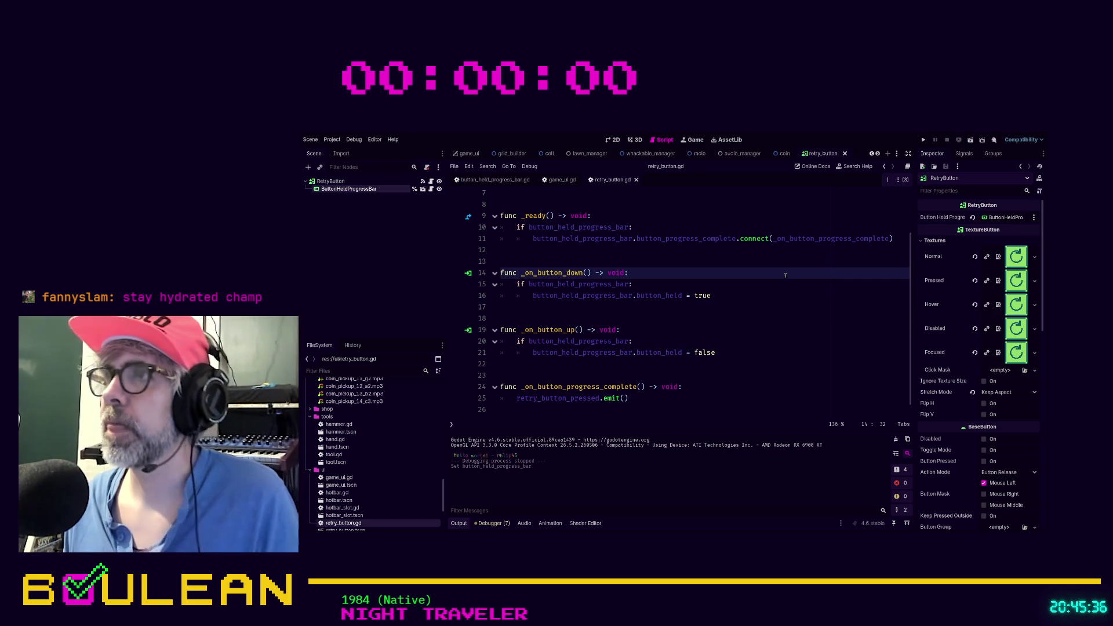
pyautogui.press('F5')
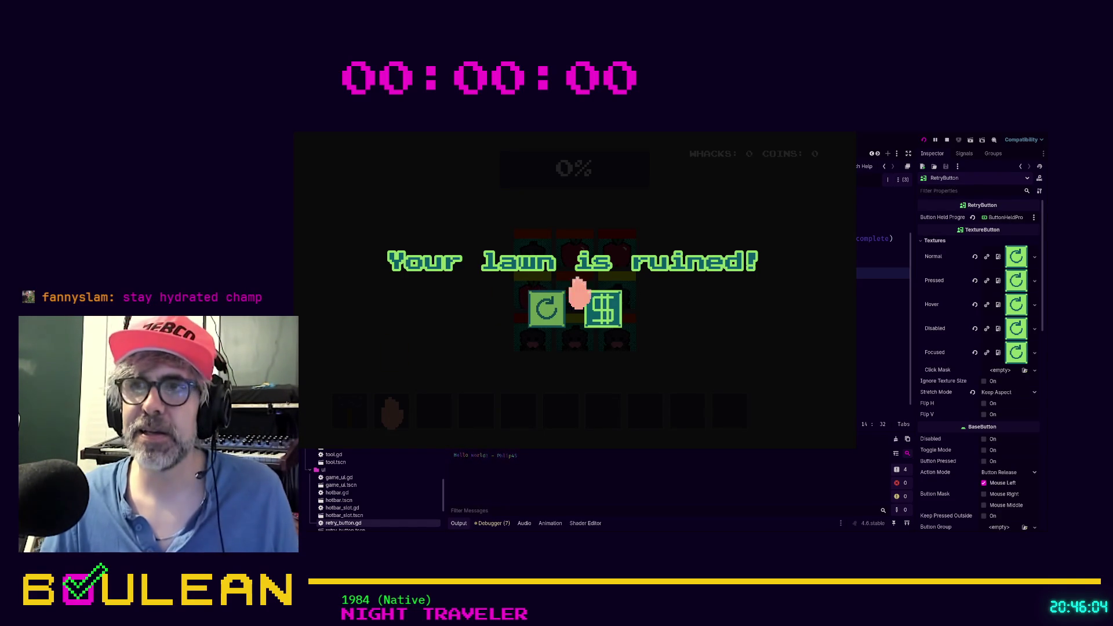
# Hold retry to restart the game and whack the apples and moles popping up across the lawn.
pyautogui.click(546, 315)
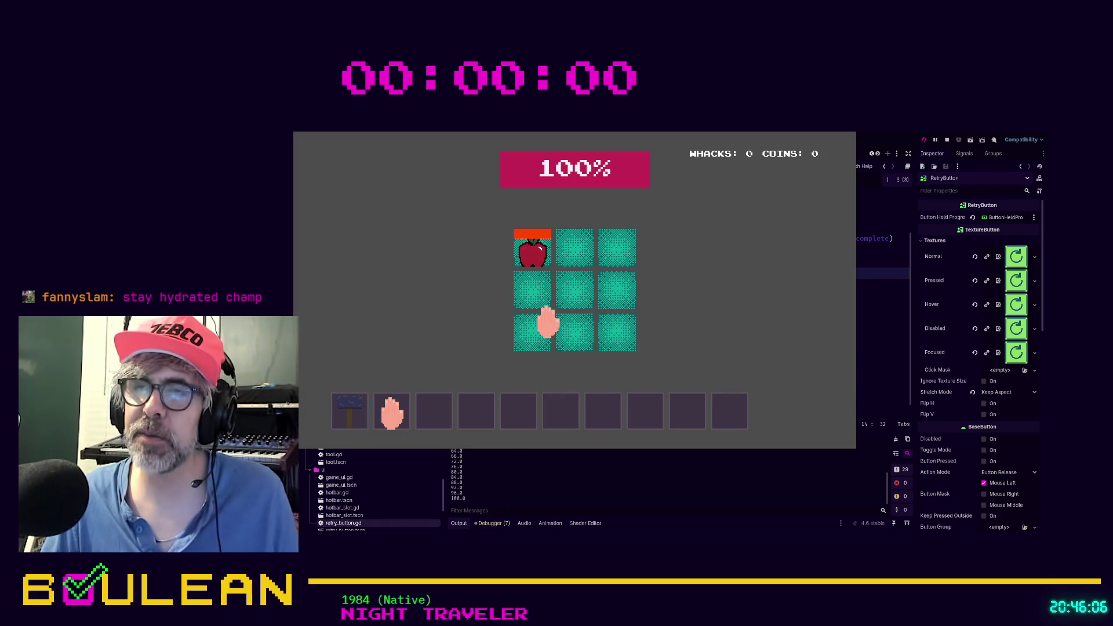
pyautogui.click(535, 252)
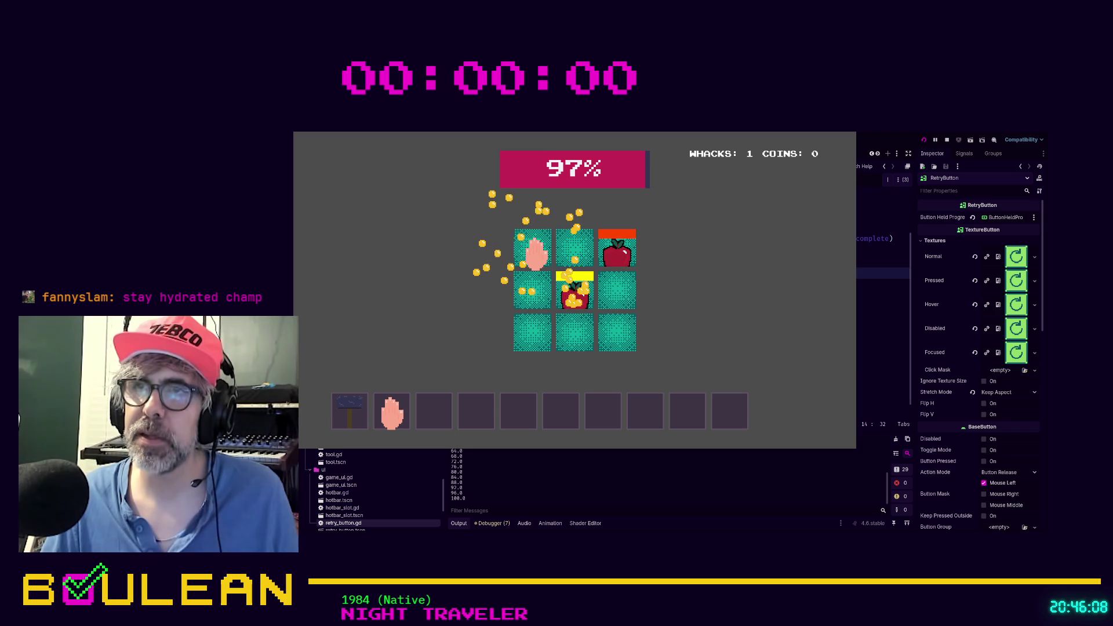
pyautogui.click(571, 292)
pyautogui.click(550, 243)
pyautogui.click(529, 249)
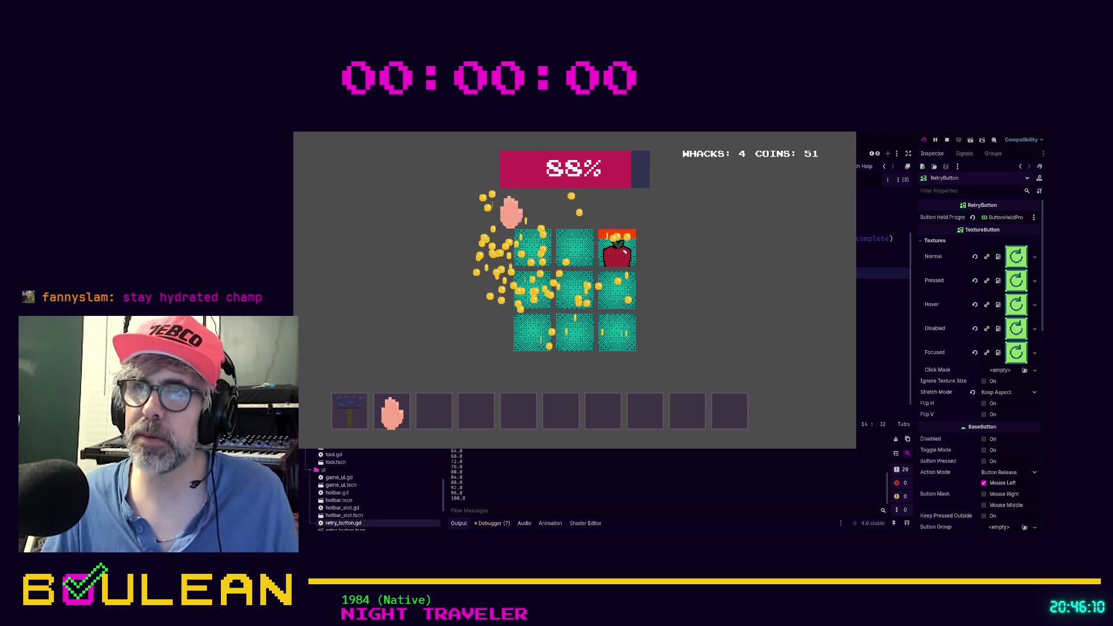
pyautogui.click(618, 243)
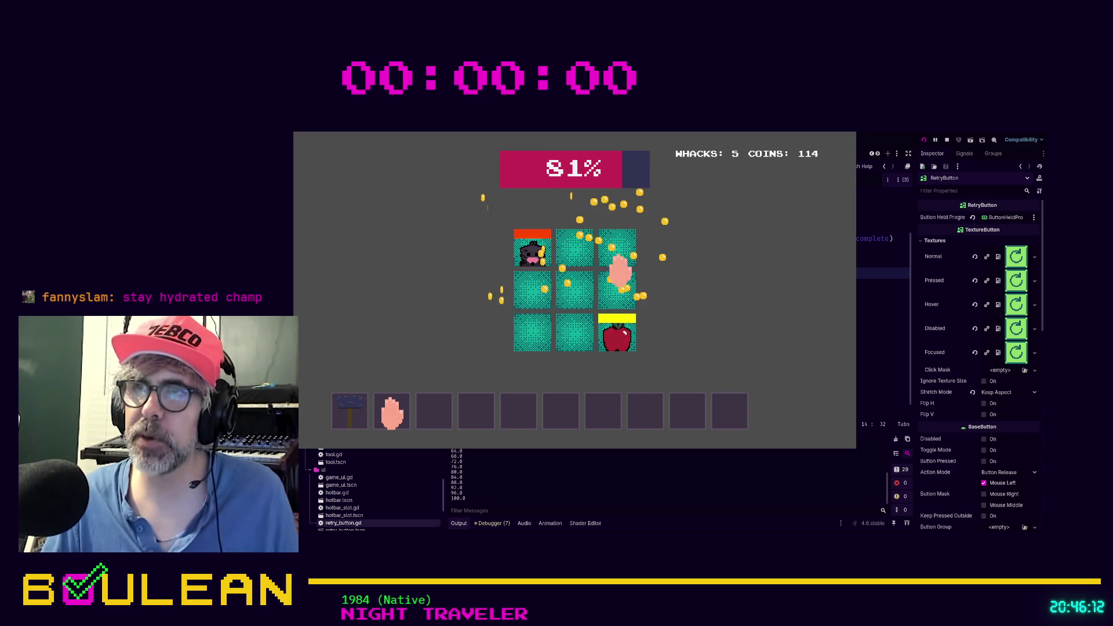
pyautogui.click(614, 339)
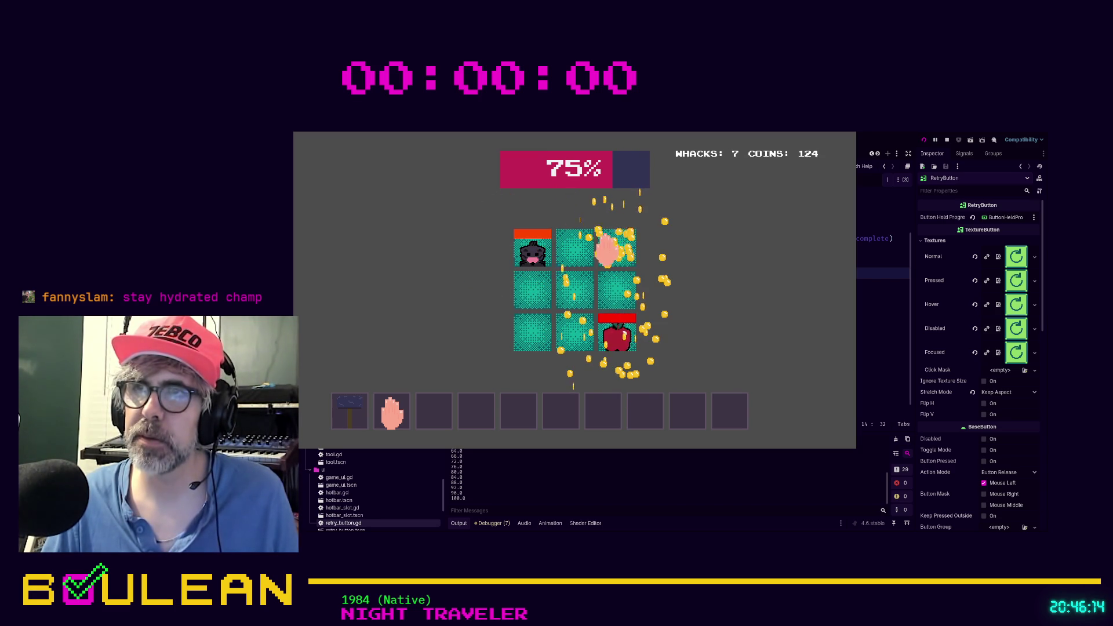
pyautogui.click(514, 261)
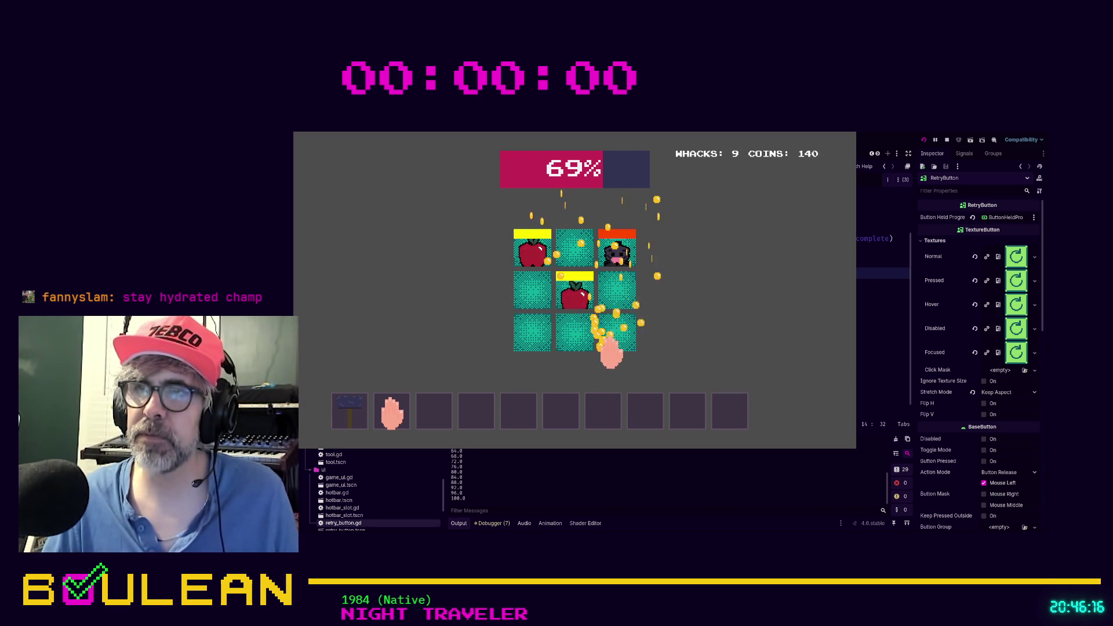
pyautogui.click(574, 293)
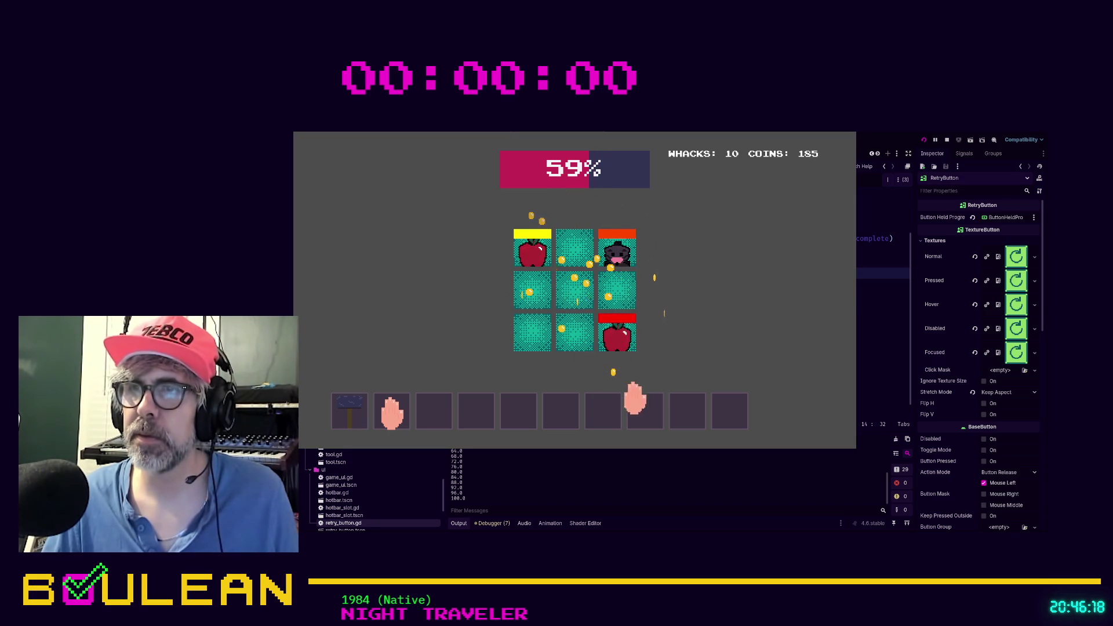
pyautogui.click(613, 336)
pyautogui.click(577, 295)
pyautogui.click(603, 267)
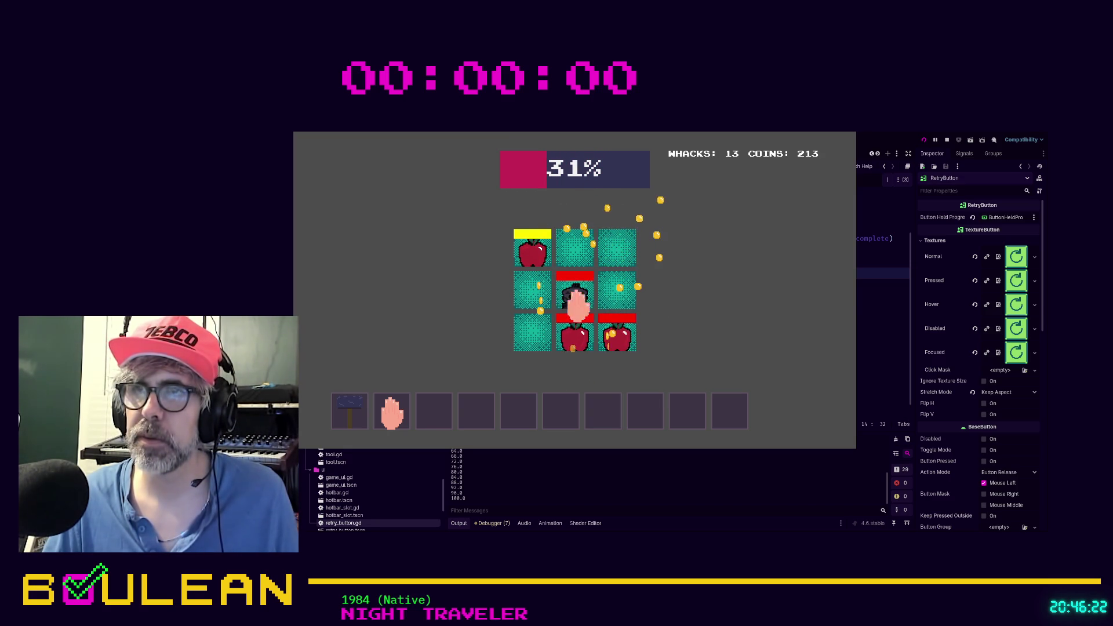
pyautogui.click(576, 330)
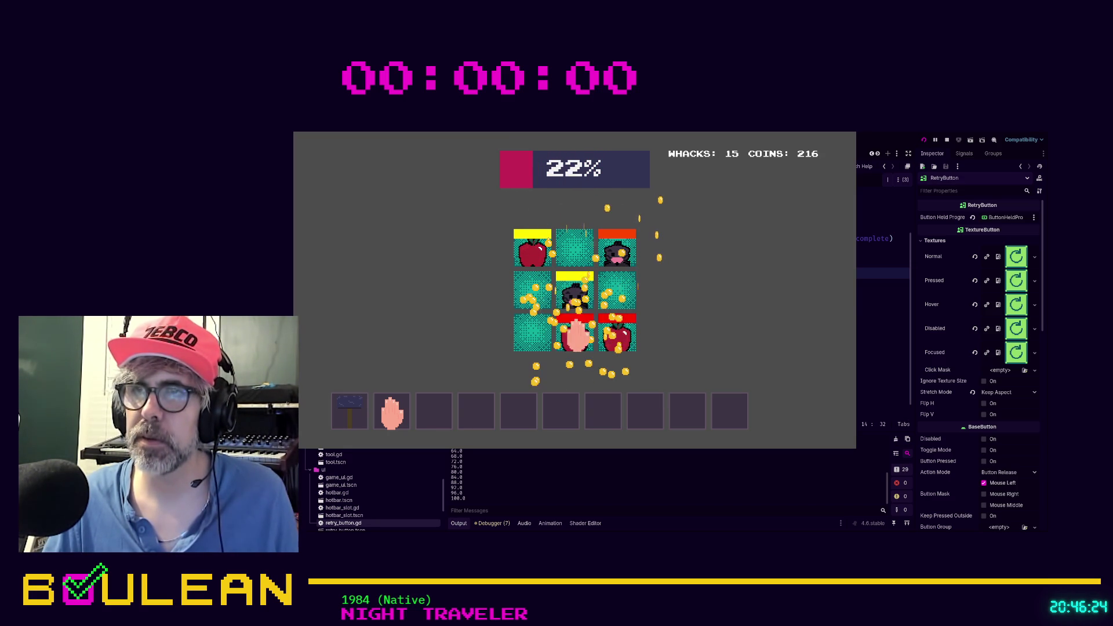
pyautogui.click(615, 336)
pyautogui.click(583, 340)
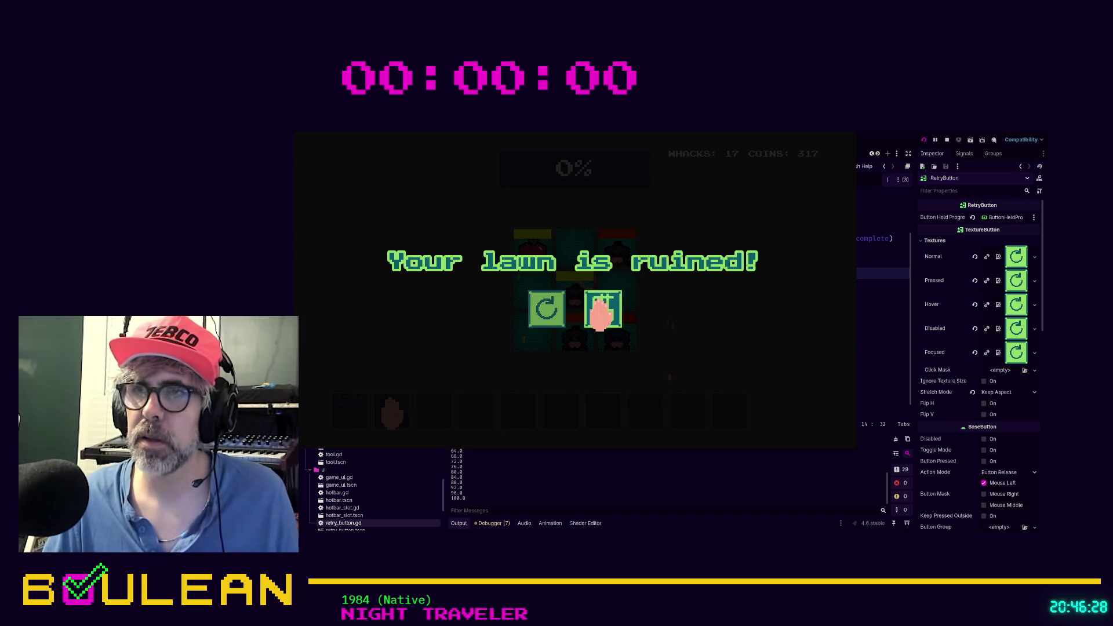
# Restart from the game-over screen, whack more moles, and retry again after each loss.
pyautogui.click(534, 317)
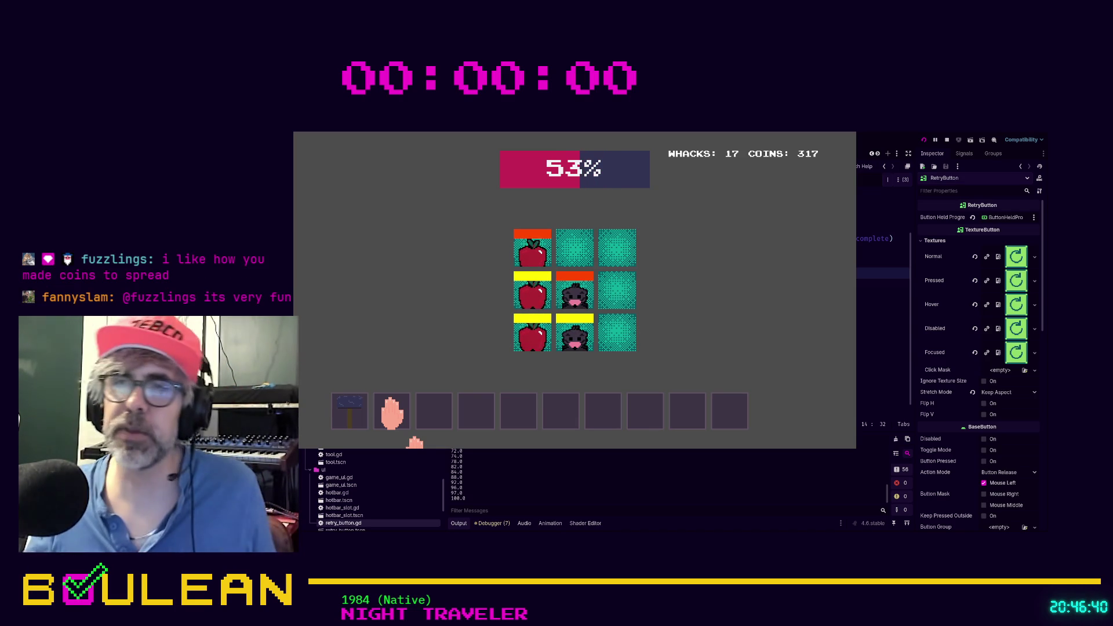
pyautogui.click(576, 295)
pyautogui.click(573, 295)
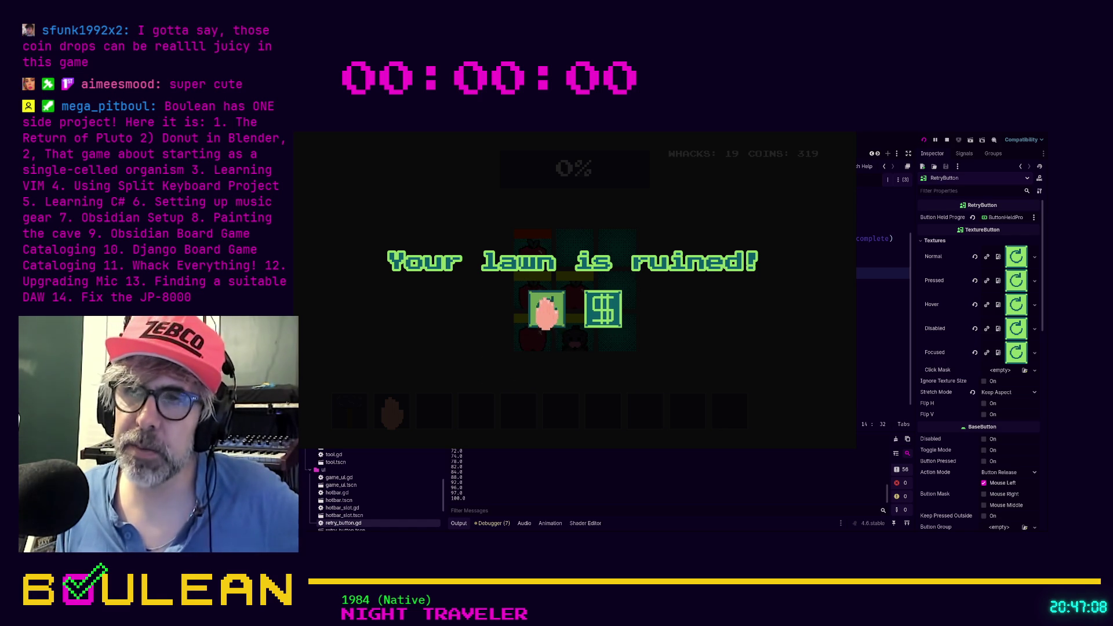
pyautogui.click(546, 311)
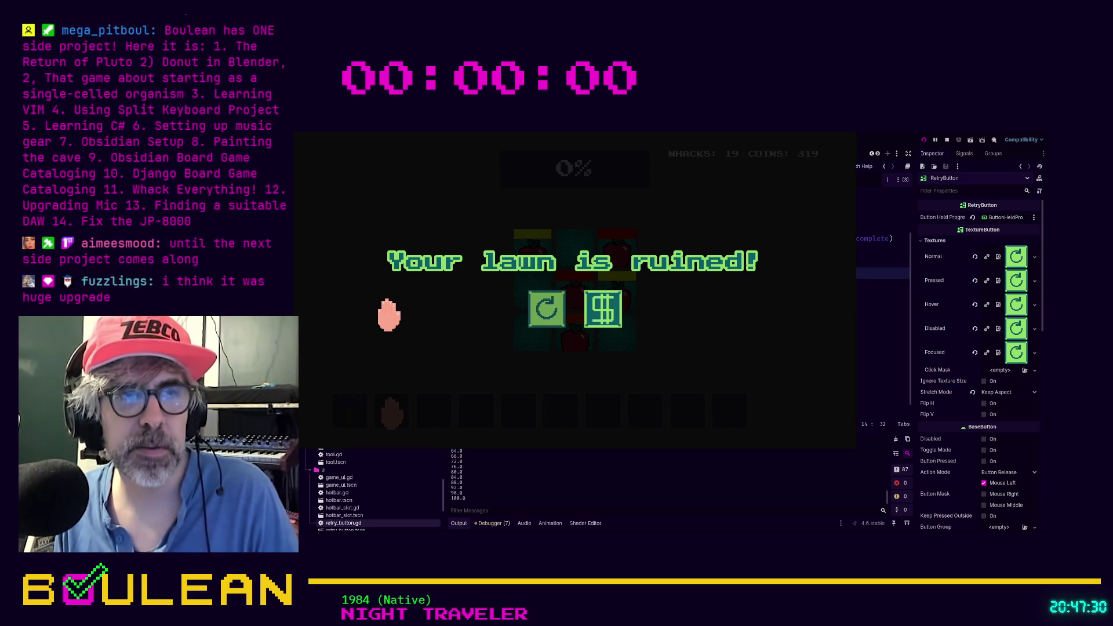
pyautogui.click(547, 311)
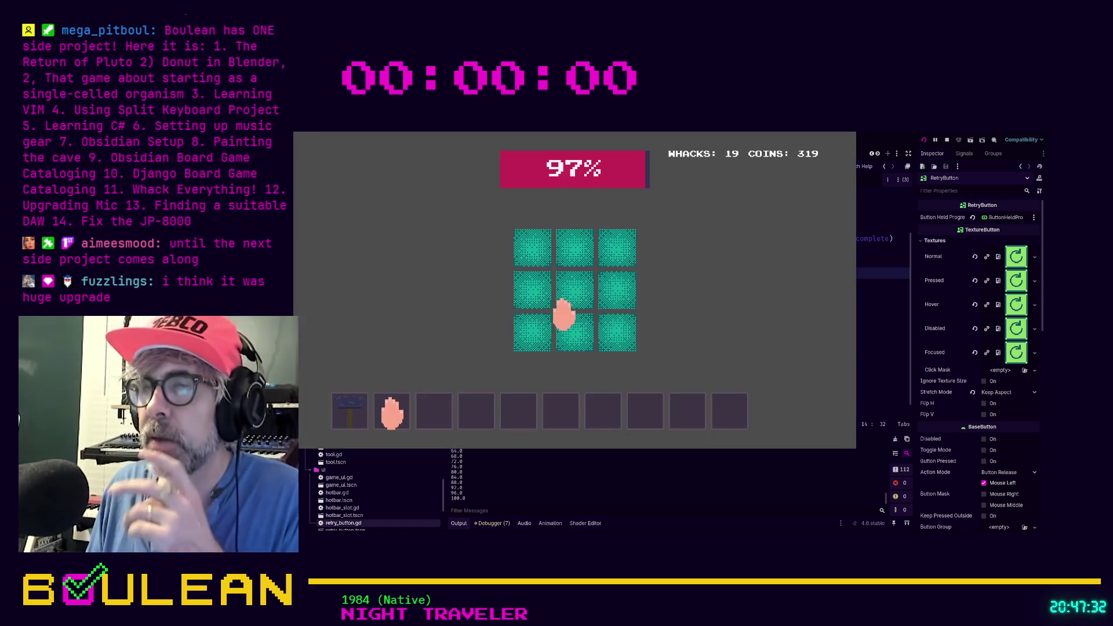
# Whack apples and moles in the top, middle and bottom cells of the lawn.
pyautogui.click(617, 252)
pyautogui.click(568, 255)
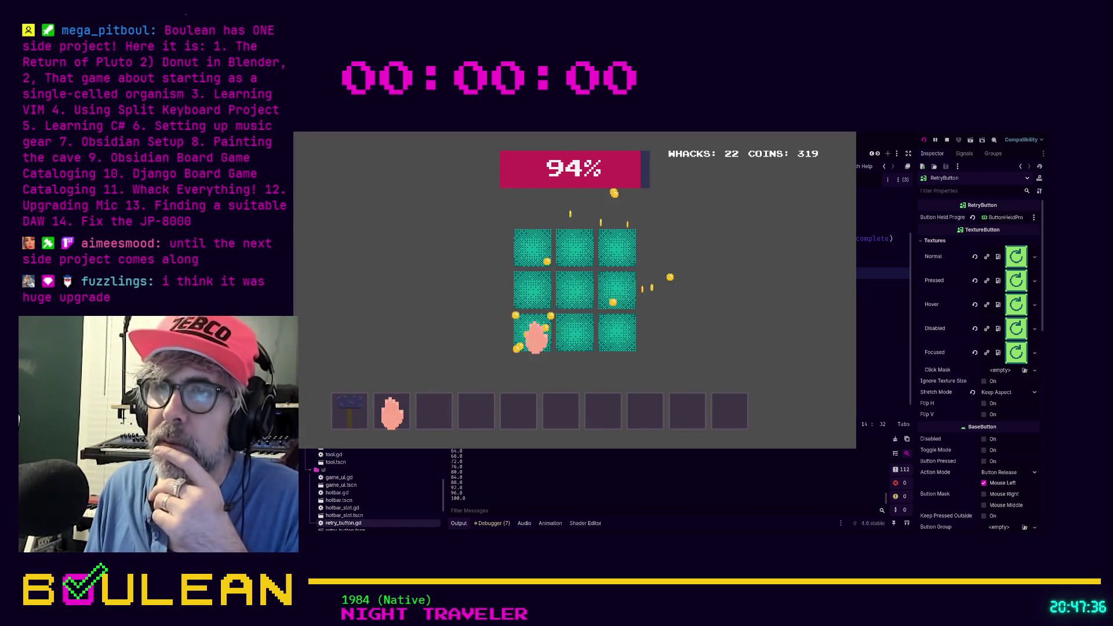
pyautogui.click(566, 342)
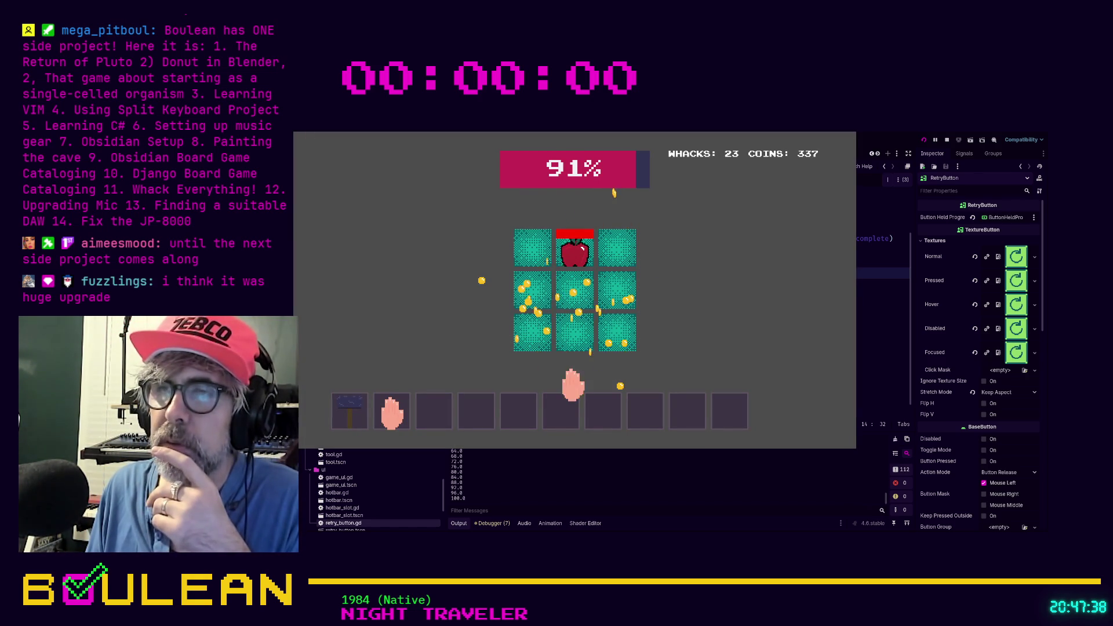
pyautogui.click(616, 301)
pyautogui.click(577, 254)
pyautogui.click(614, 252)
pyautogui.click(613, 252)
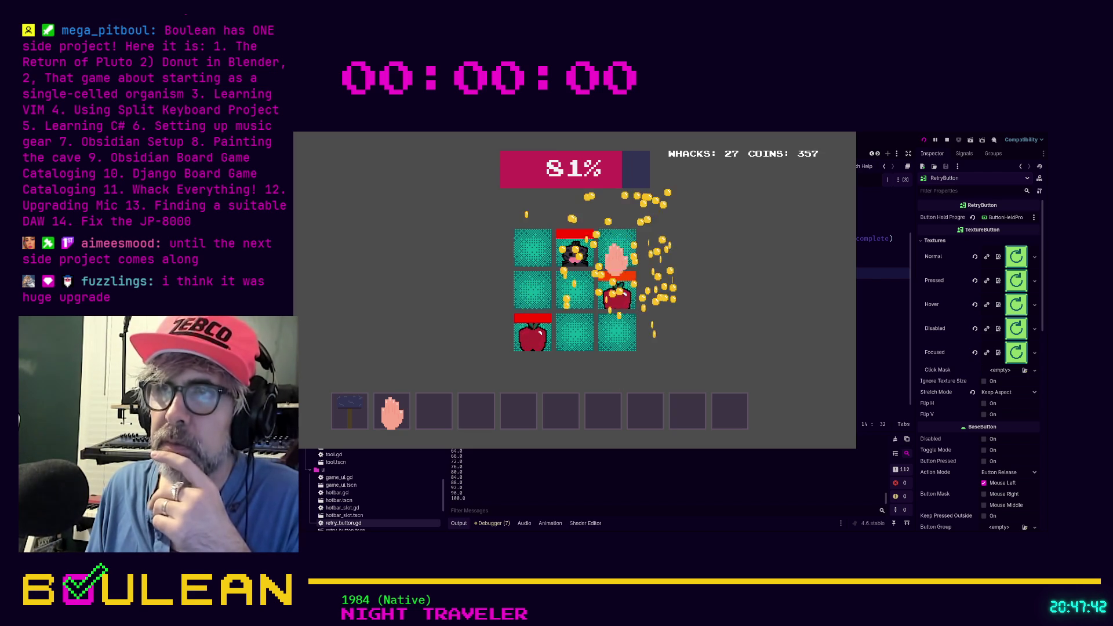
pyautogui.click(619, 295)
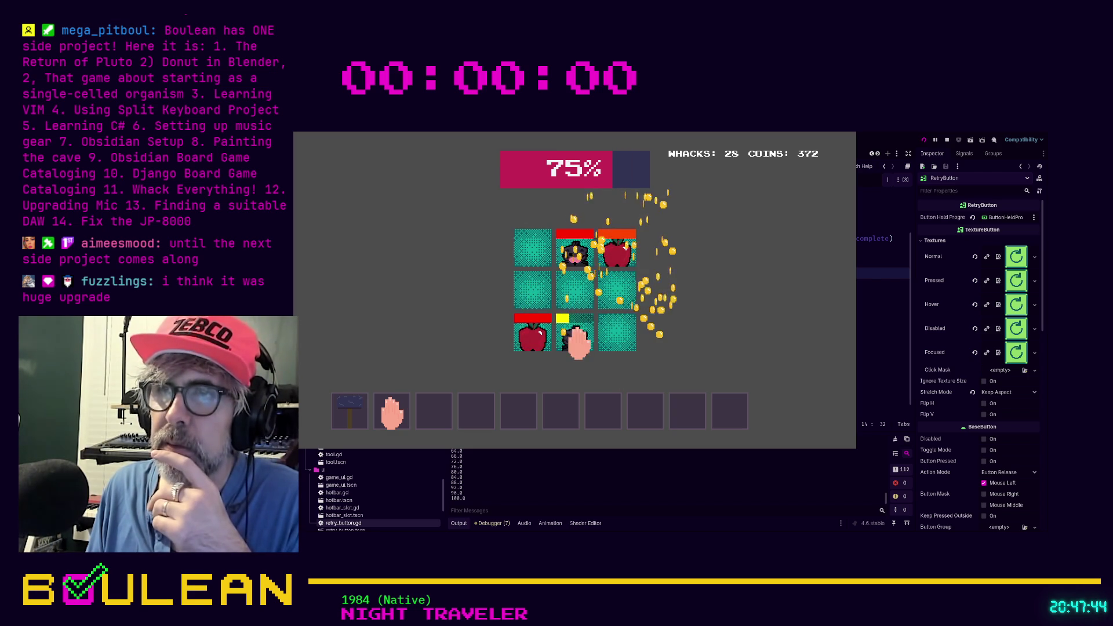
pyautogui.click(527, 341)
pyautogui.click(531, 342)
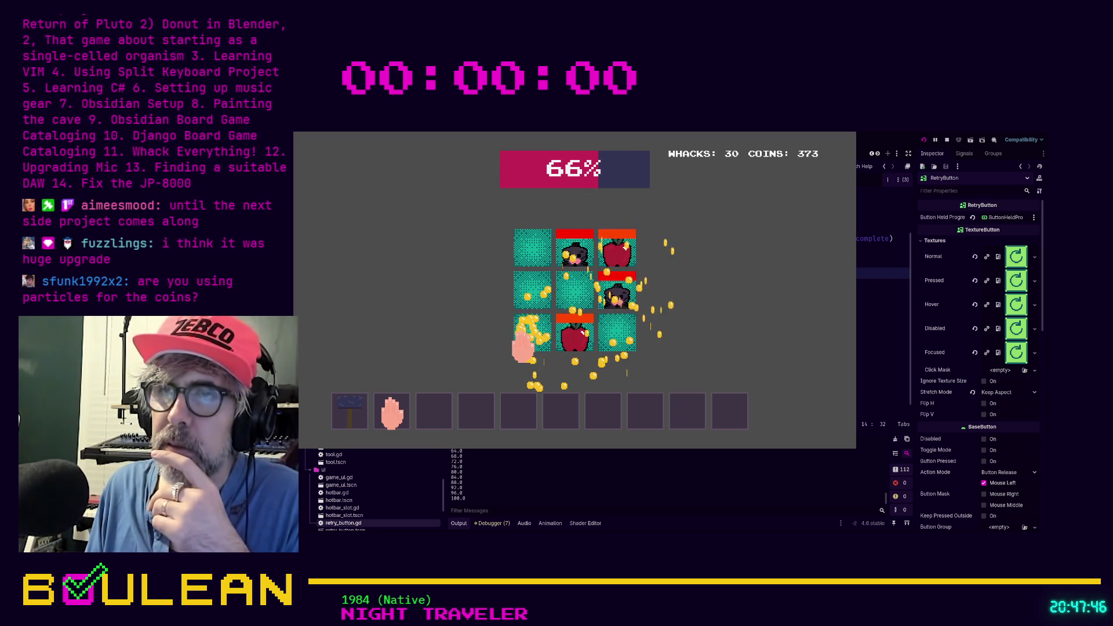
pyautogui.click(571, 339)
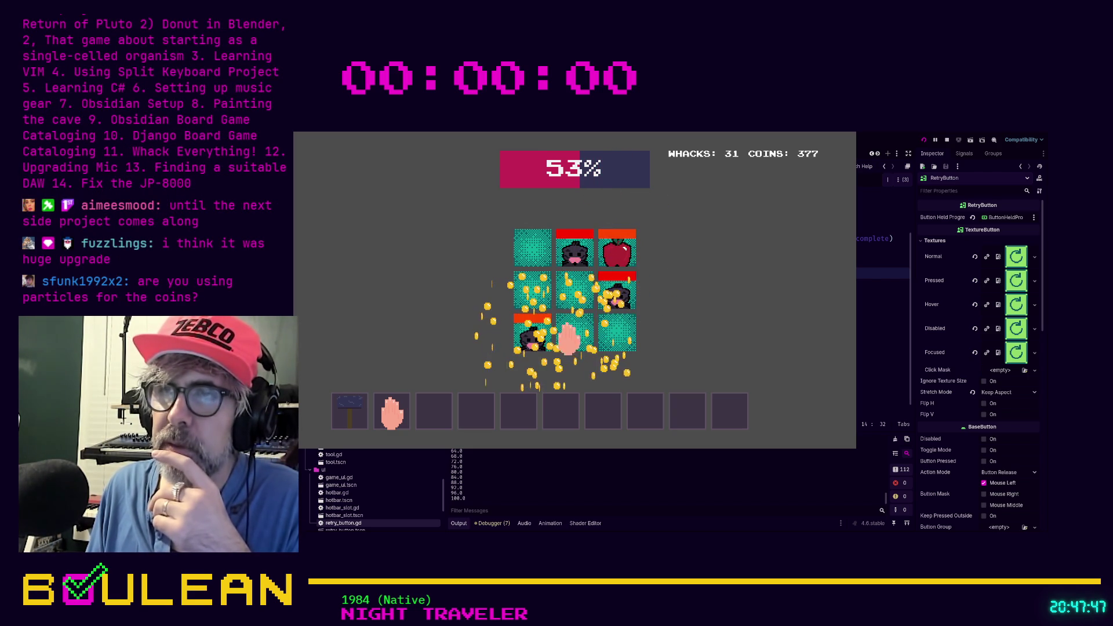
# Whack more moles for coins until the lawn is ruined at 36 whacks, then stop with F8.
pyautogui.click(615, 250)
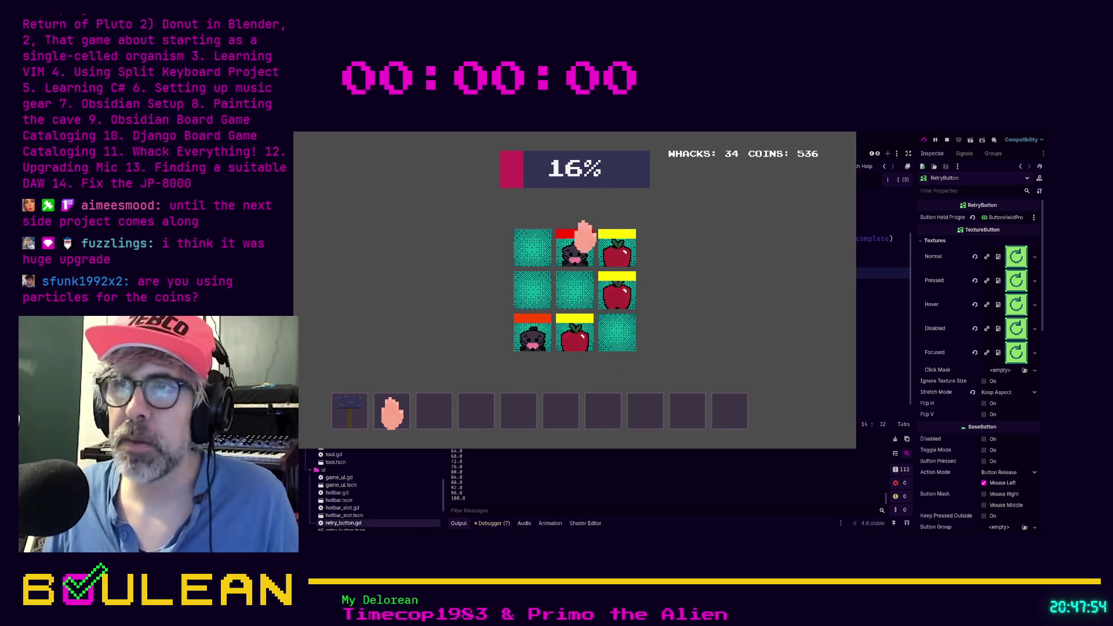
pyautogui.click(612, 262)
pyautogui.click(618, 250)
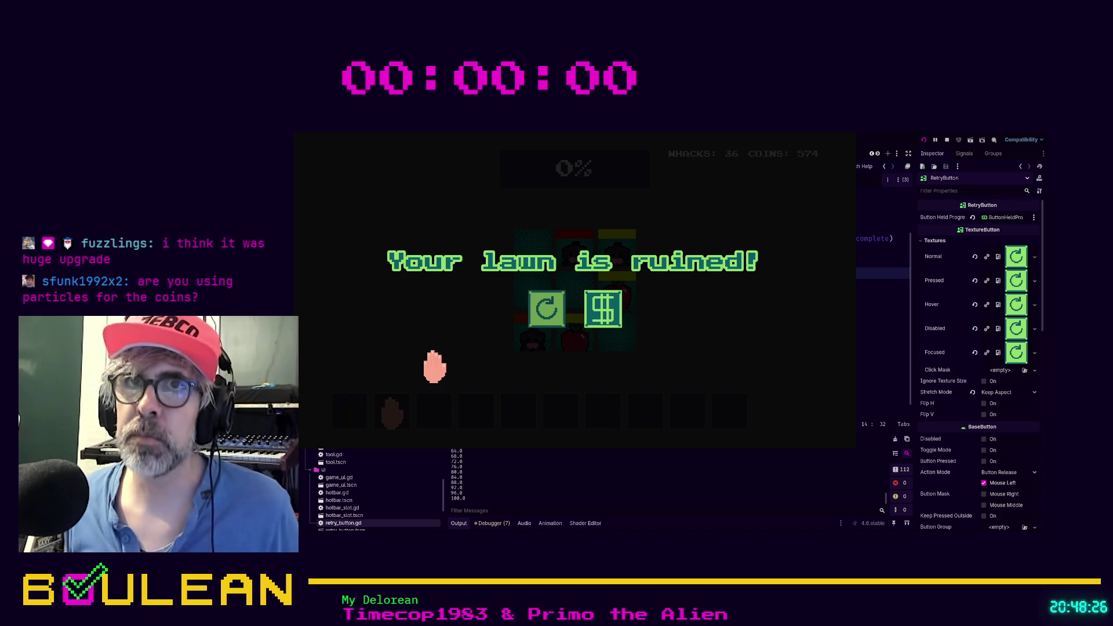
pyautogui.press('F8')
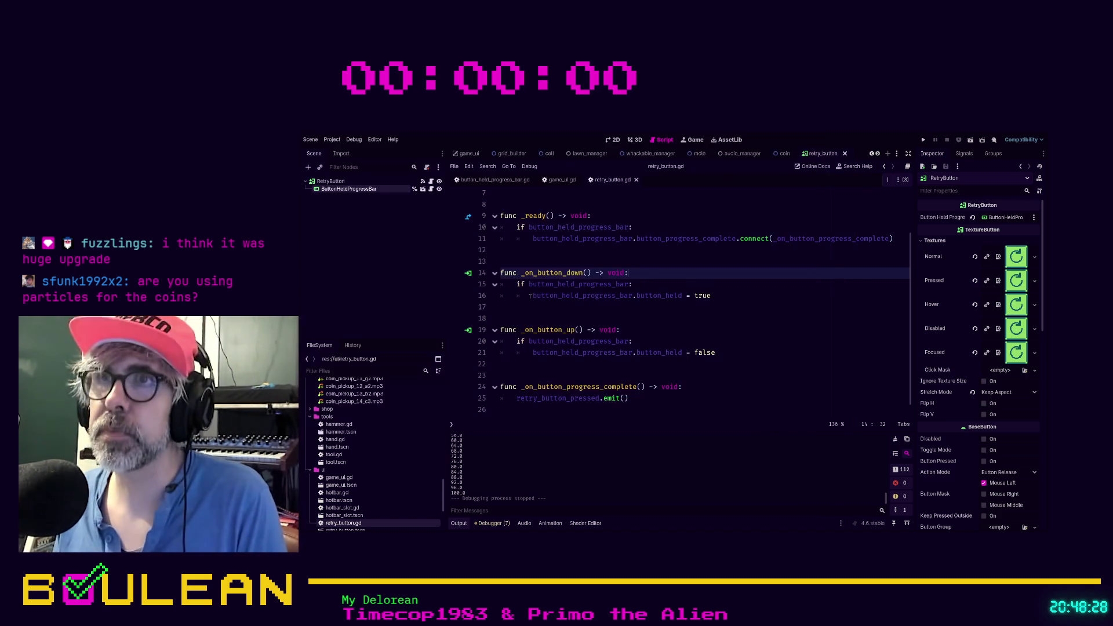
# Switch to the coin scene tab and deselect the Coin node in the Scene dock.
pyautogui.moveTo(540, 150)
pyautogui.mouseDown()
pyautogui.moveTo(502, 157)
pyautogui.moveTo(776, 158)
pyautogui.mouseUp()
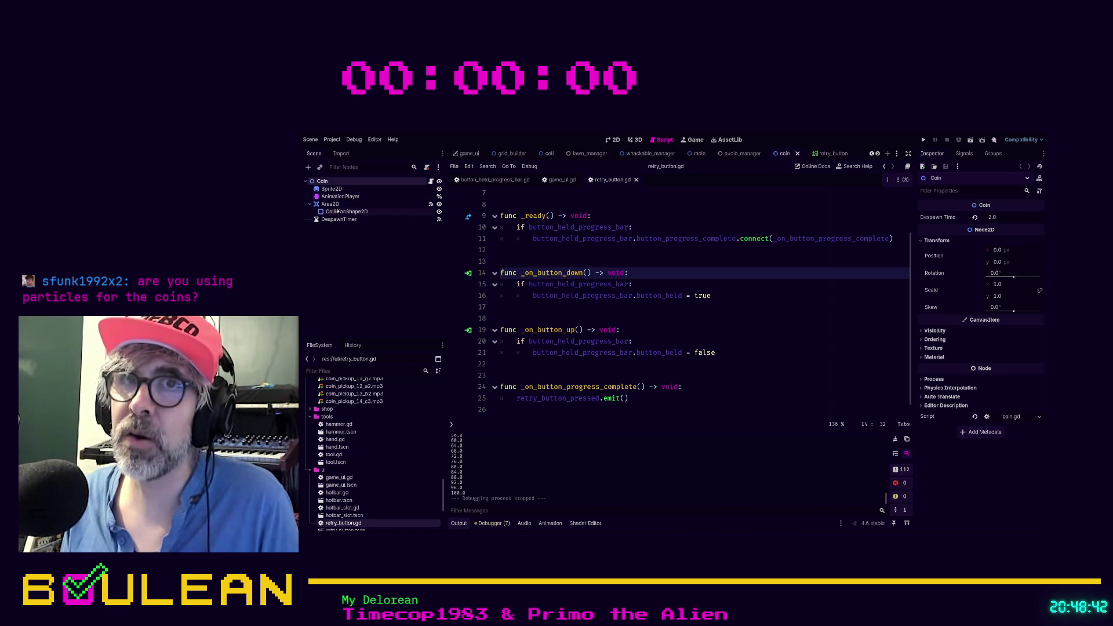
pyautogui.click(409, 286)
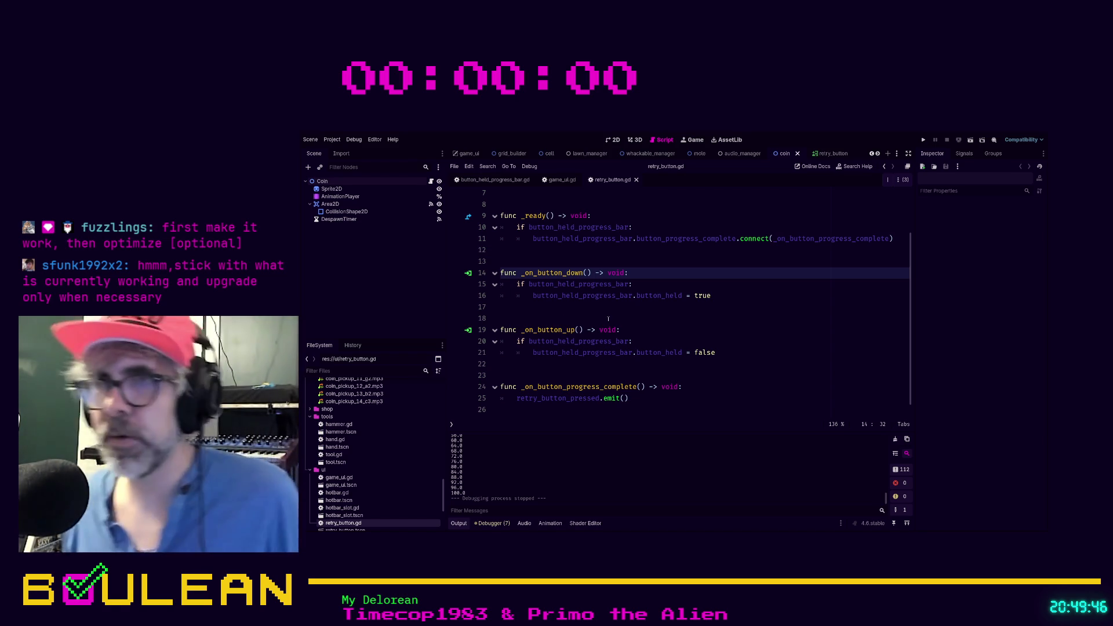
# Inspect the coin's Sprite2D node, then reopen the retry_button scene at its extends TextureButton line.
pyautogui.click(586, 308)
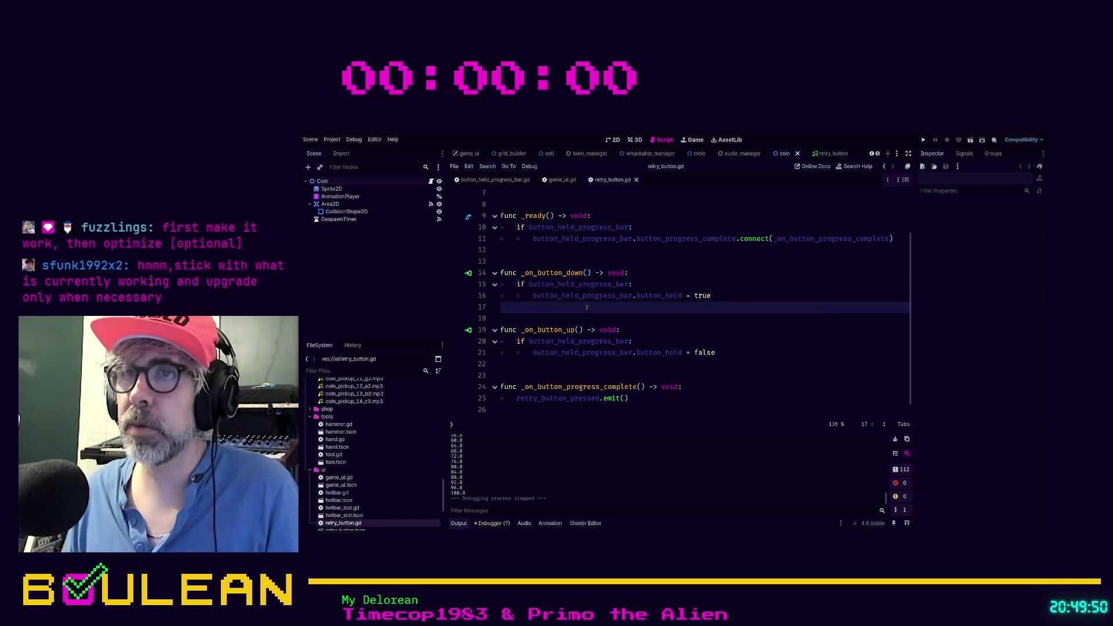
pyautogui.scroll(2, 583, 310)
pyautogui.click(573, 322)
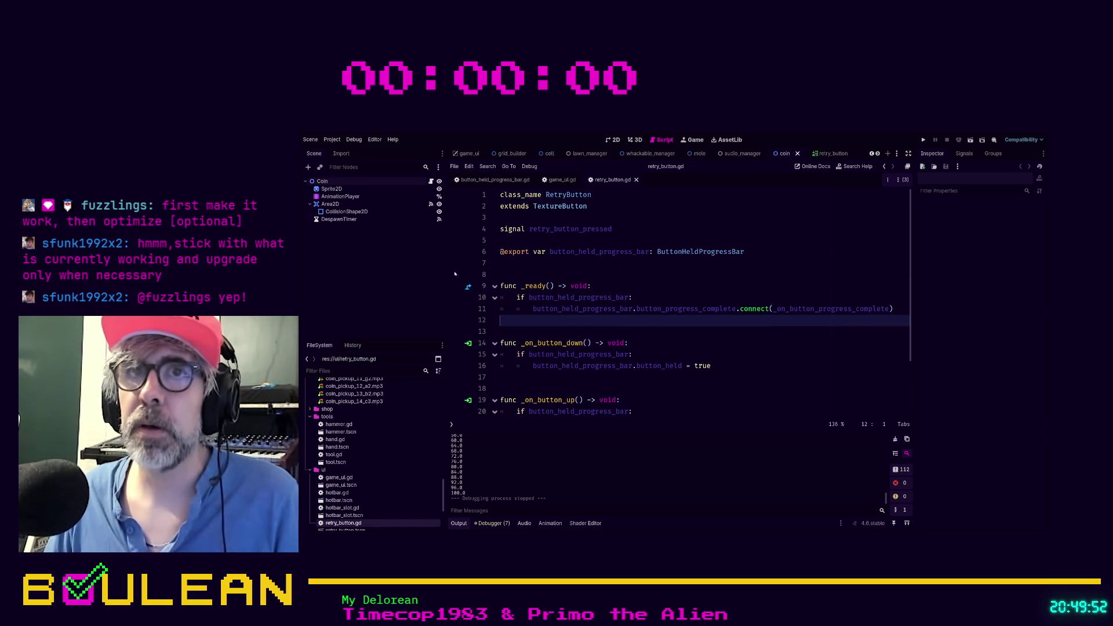
pyautogui.click(331, 189)
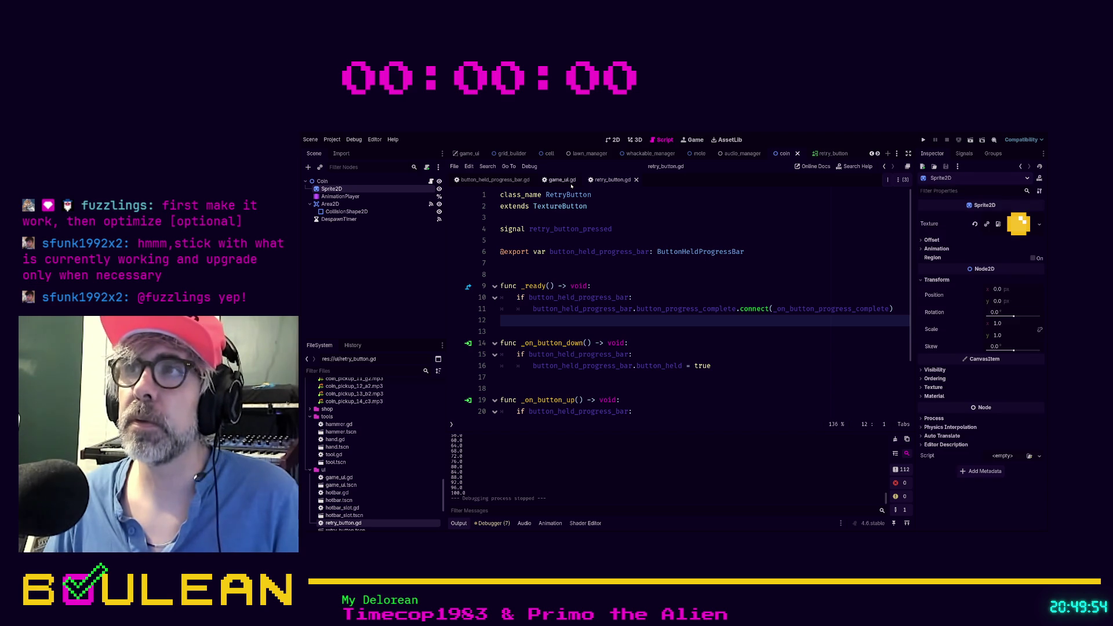
pyautogui.click(614, 229)
pyautogui.click(817, 153)
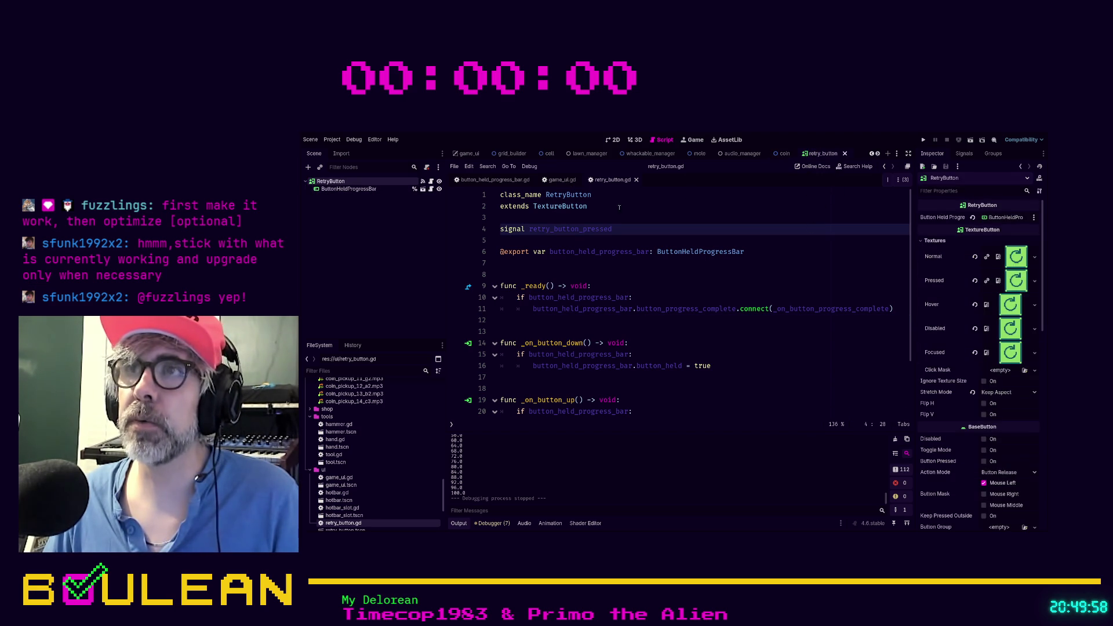
pyautogui.click(663, 203)
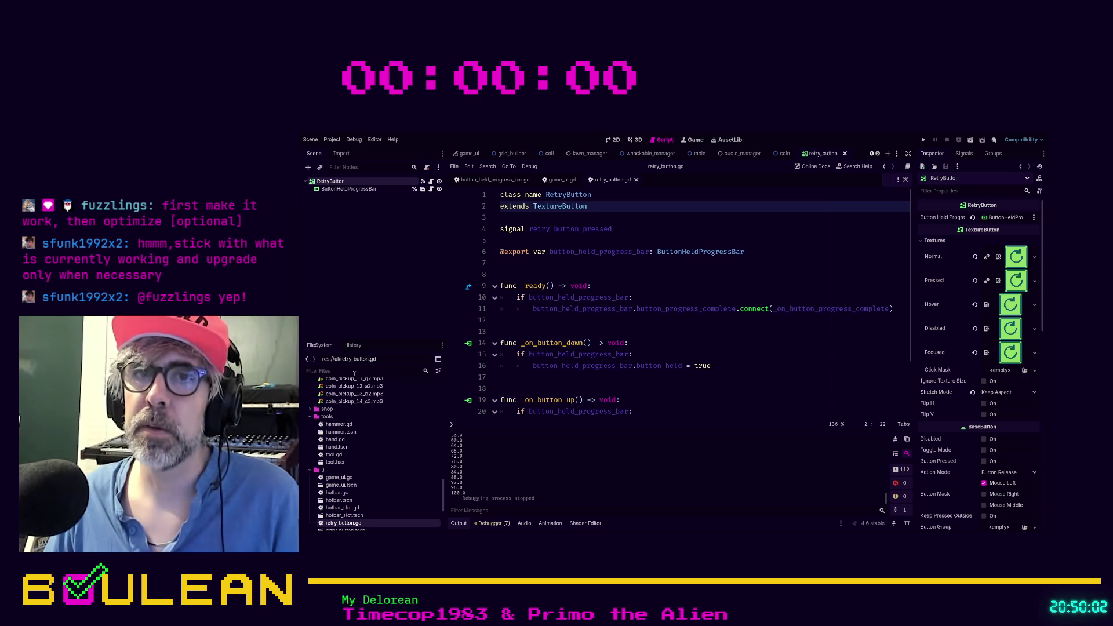
# Filter the FileSystem for 'shop', open shop_button.tscn and its script, then return to retry_button.gd.
pyautogui.write('shop')
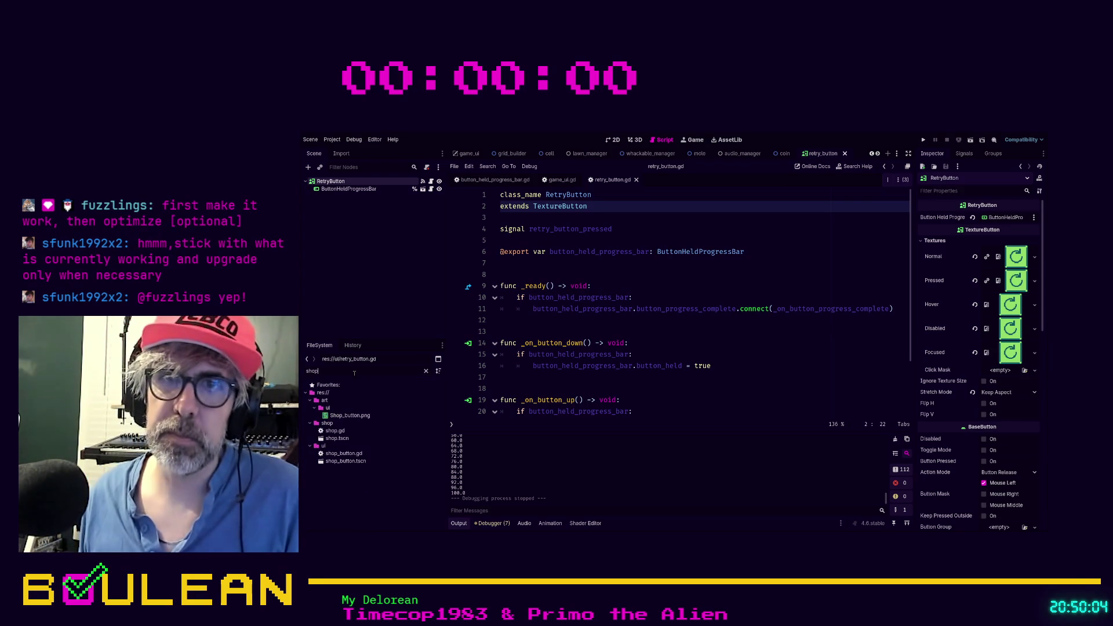
pyautogui.doubleClick(338, 460)
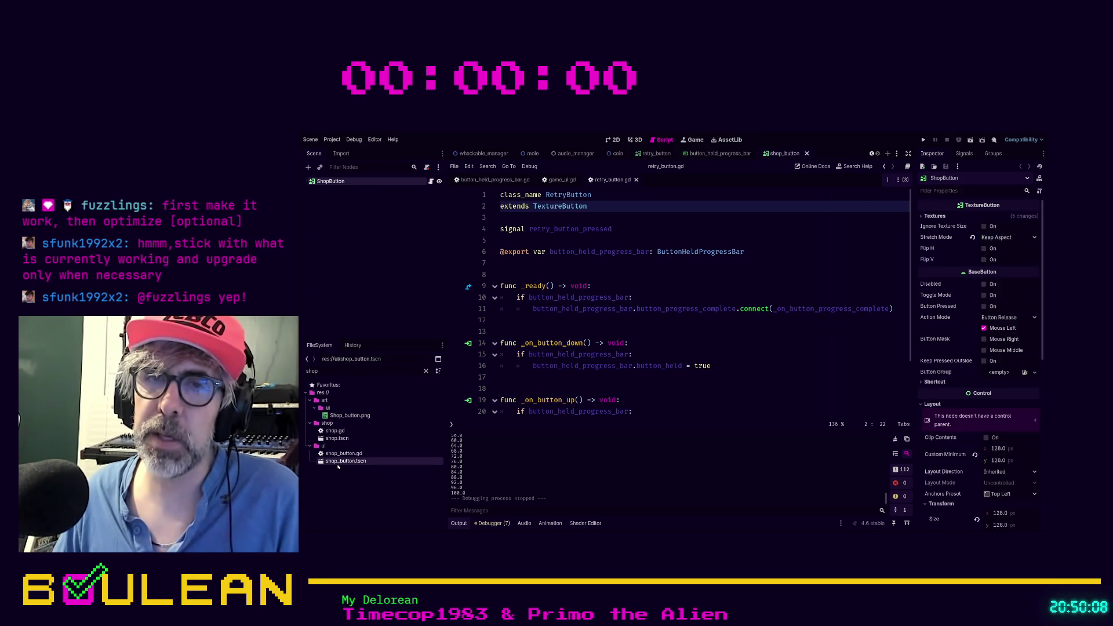
pyautogui.doubleClick(342, 453)
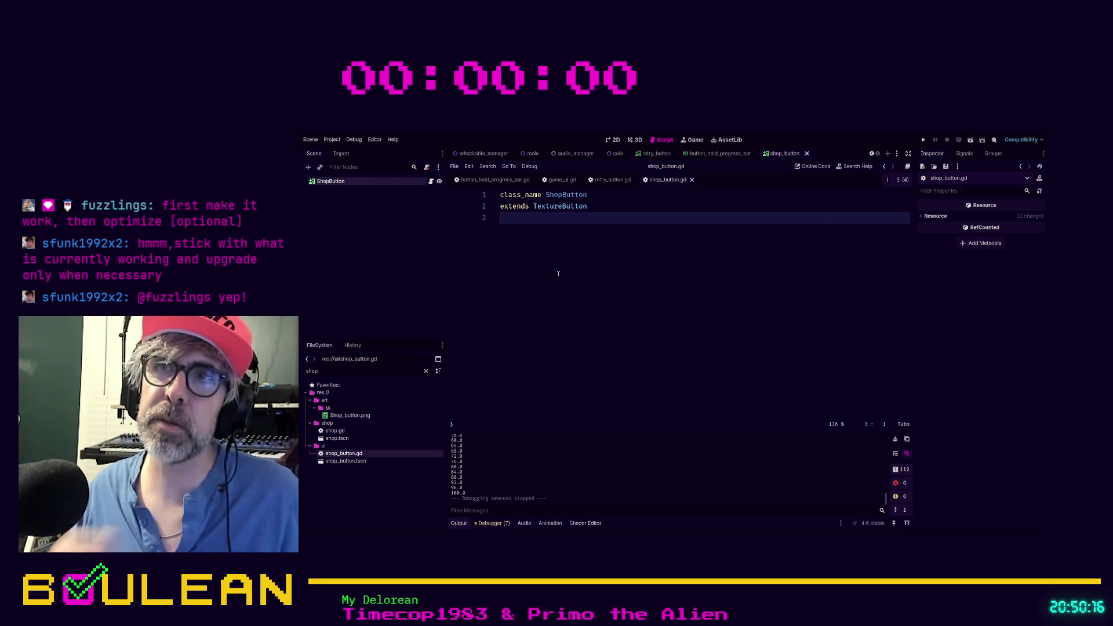
pyautogui.click(607, 179)
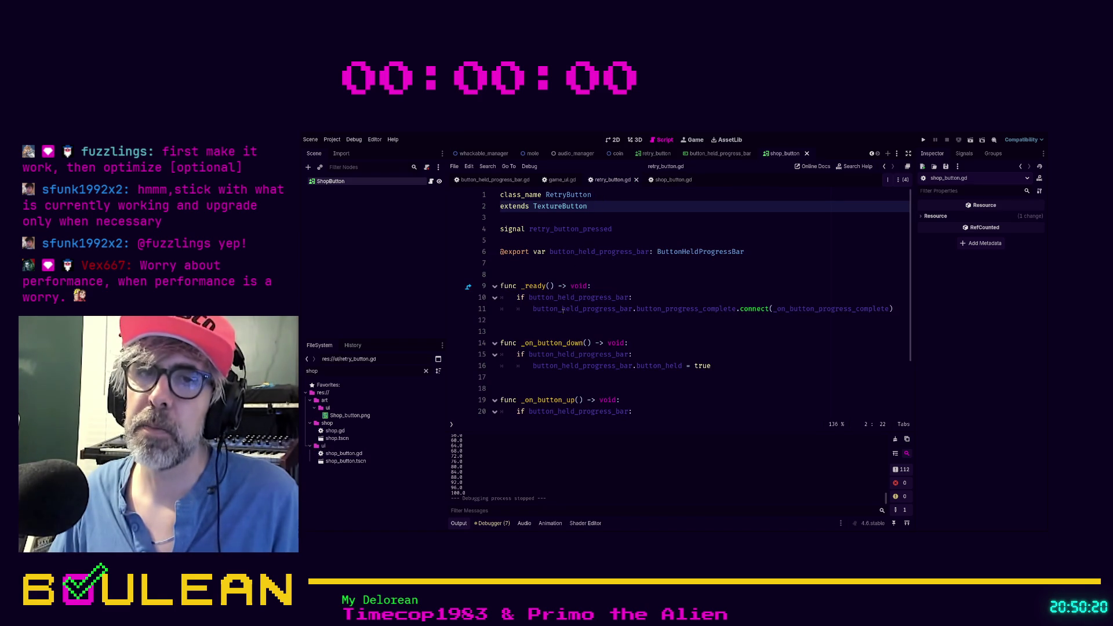
# Clear the shop filter in the FileSystem dock and collapse the art and sfx folders.
pyautogui.click(328, 408)
pyautogui.click(426, 371)
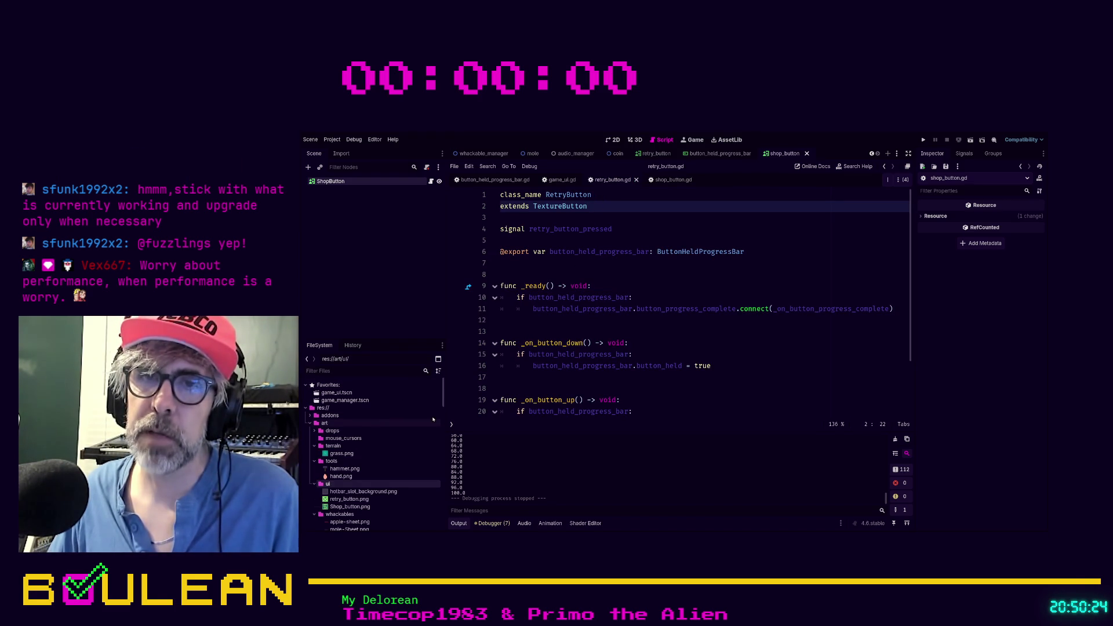
pyautogui.scroll(-3, 382, 420)
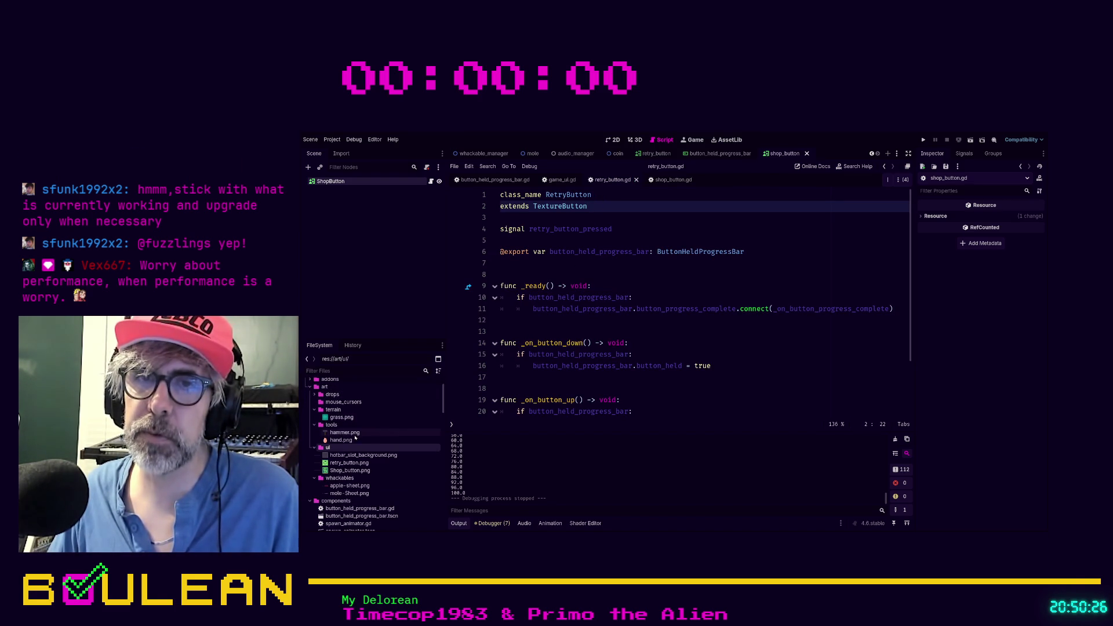
pyautogui.scroll(3, 342, 429)
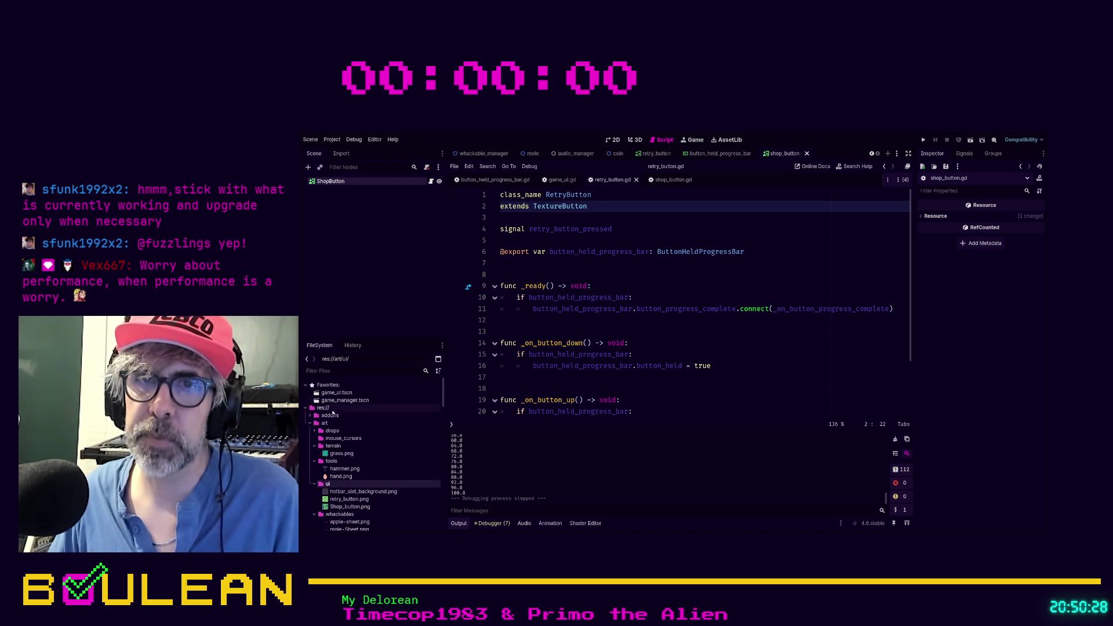
pyautogui.click(309, 423)
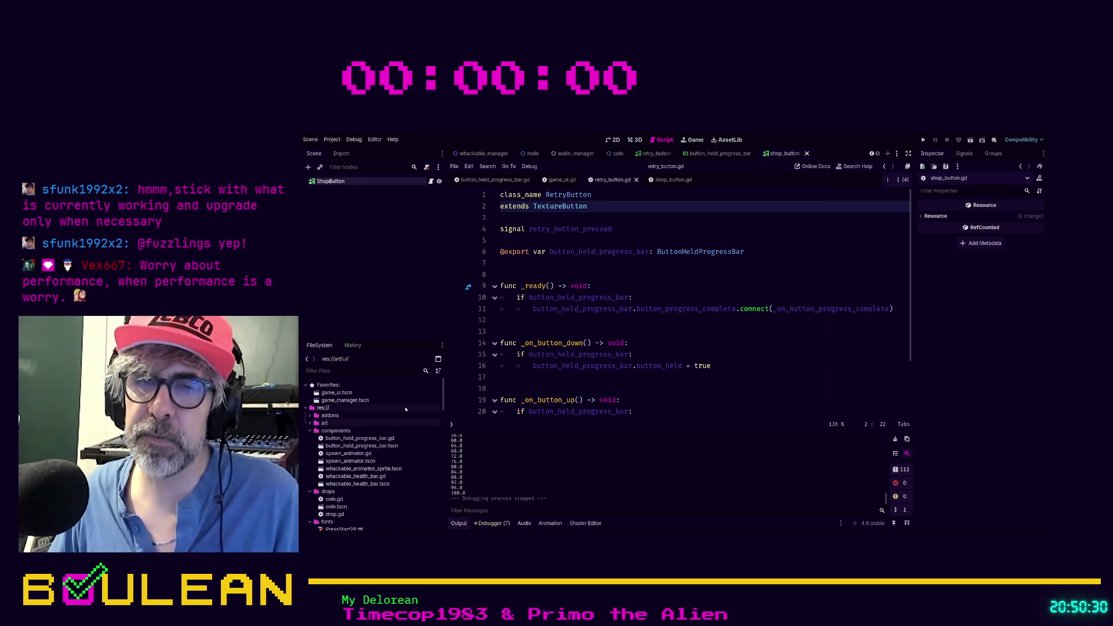
pyautogui.scroll(-2, 371, 412)
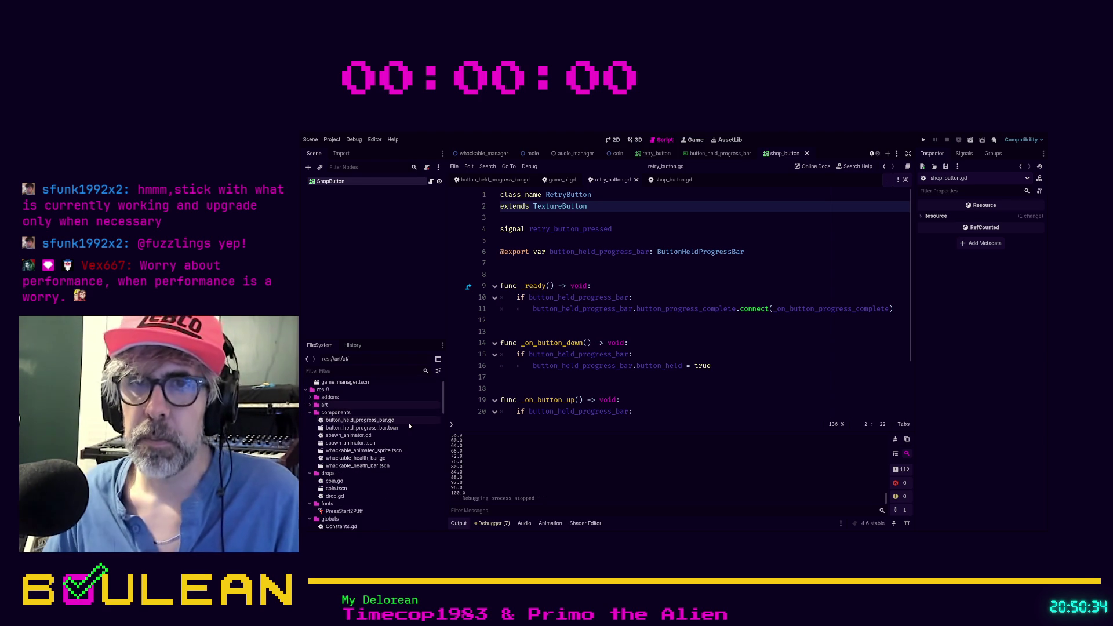
pyautogui.scroll(-2, 410, 426)
pyautogui.scroll(-6, 400, 429)
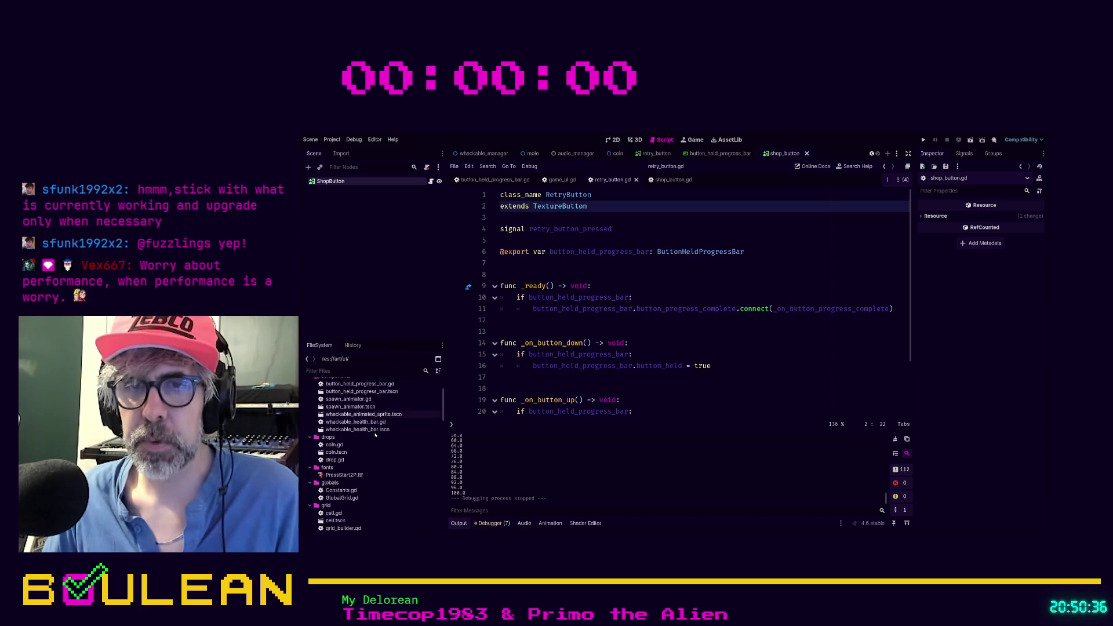
pyautogui.scroll(-15, 375, 435)
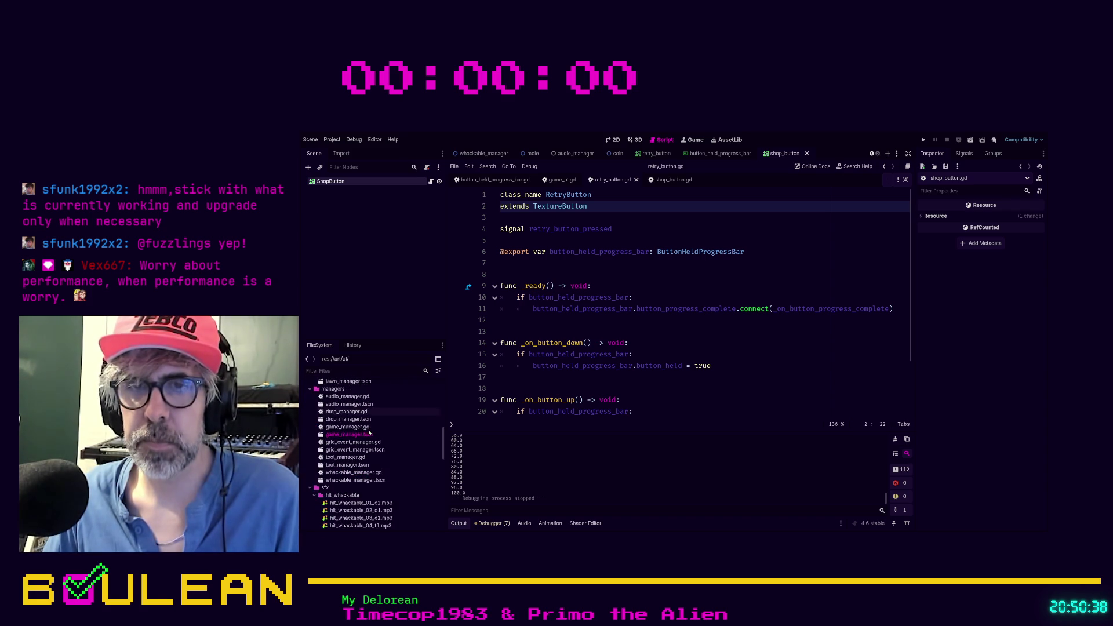
pyautogui.scroll(1, 367, 432)
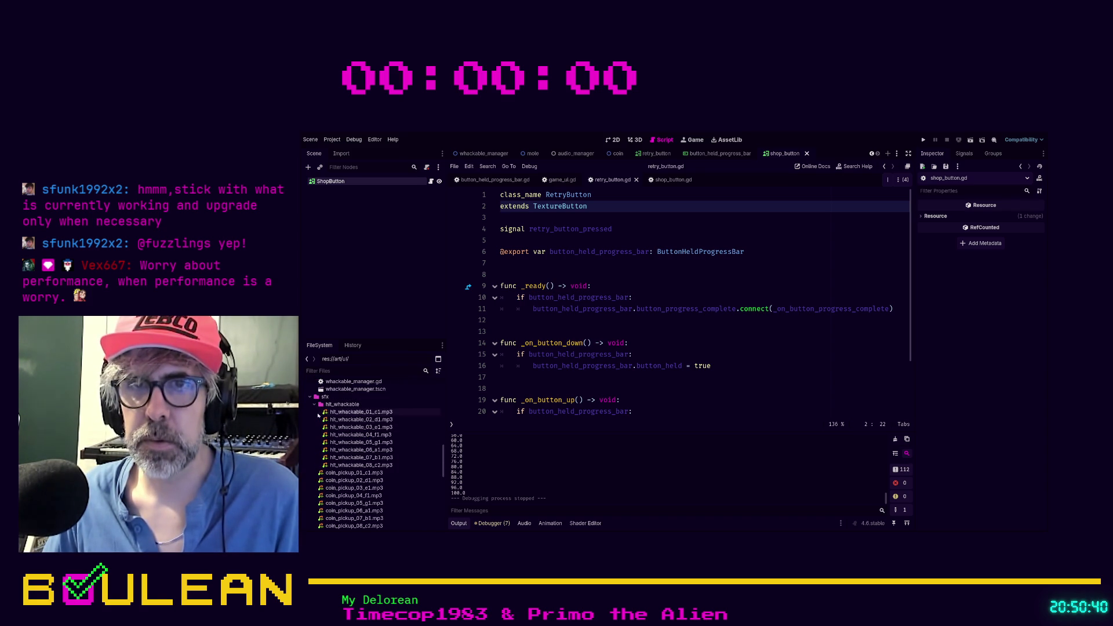
pyautogui.click(311, 398)
pyautogui.scroll(-2, 385, 430)
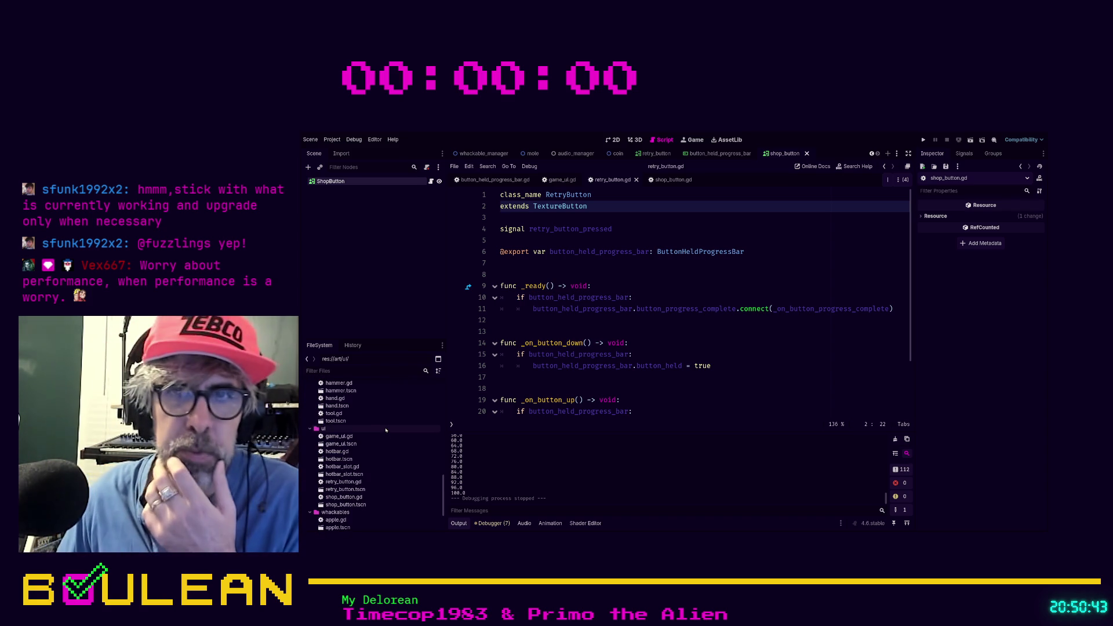
# Select the retry_button and shop_button scripts and scenes in ui and drag them into the buttons folder.
pyautogui.click(323, 429)
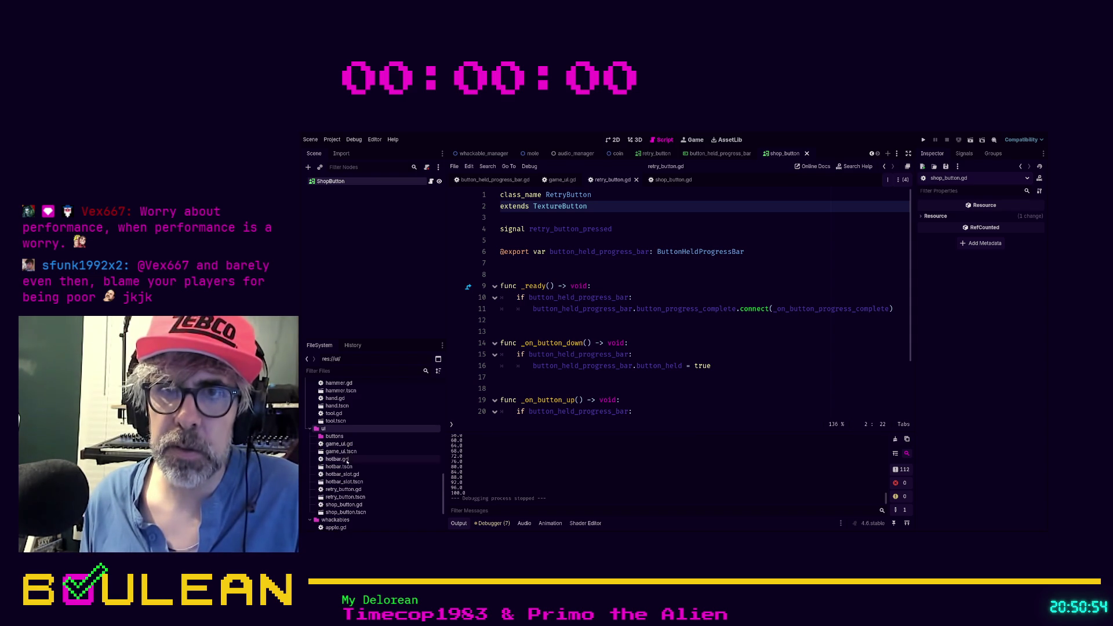
pyautogui.click(344, 489)
pyautogui.click(344, 497)
pyautogui.keyDown('shift'); pyautogui.click(346, 513); pyautogui.keyUp('shift')
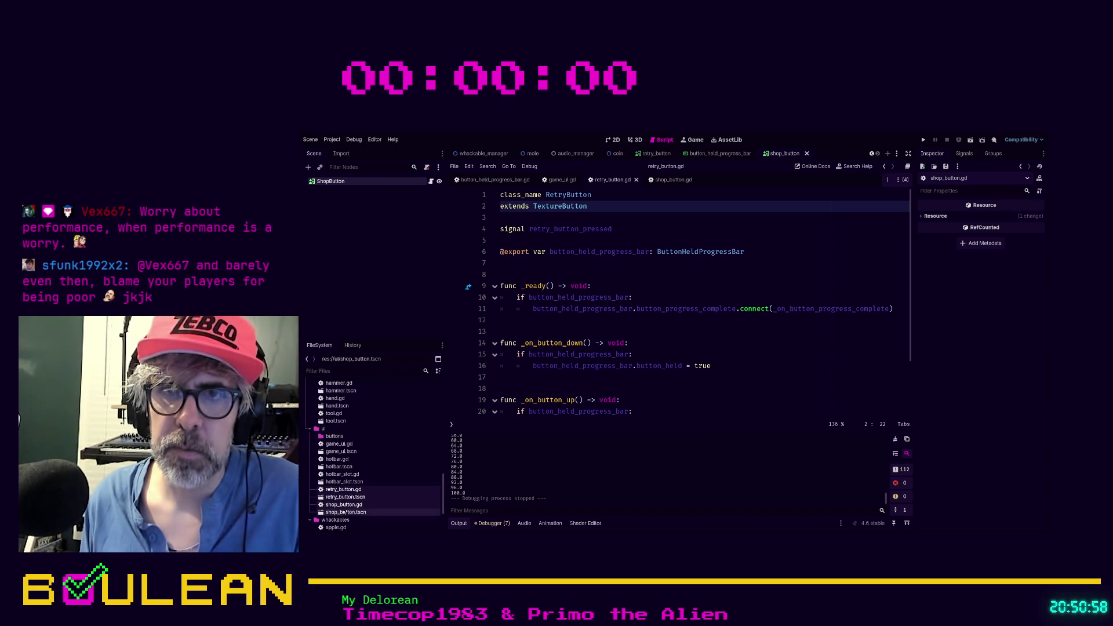
pyautogui.moveTo(345, 490)
pyautogui.mouseDown()
pyautogui.moveTo(378, 431)
pyautogui.moveTo(620, 357)
pyautogui.mouseUp()
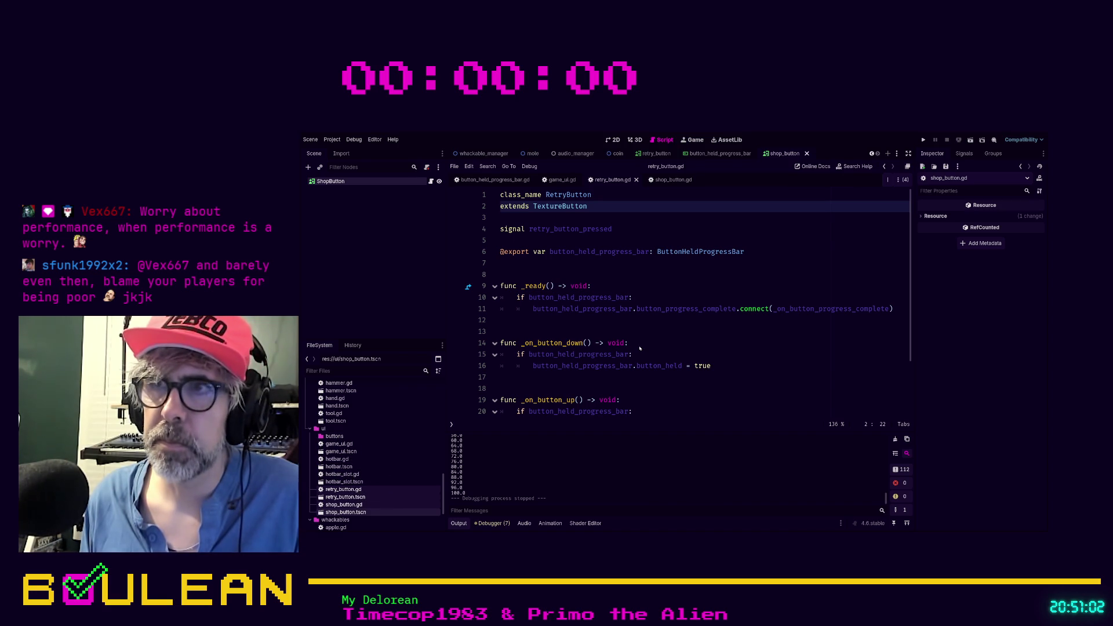
pyautogui.click(590, 378)
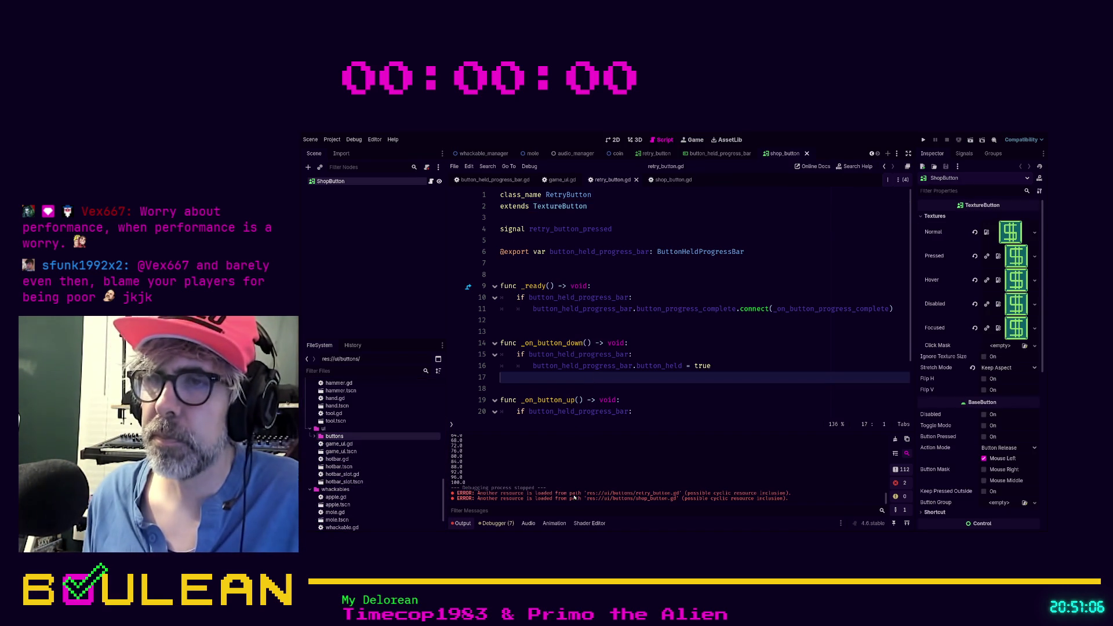
# Run the project with F5 and play until 'Your lawn is ruined!' shows the retry and shop buttons.
pyautogui.press('Down')
pyautogui.press('F5')
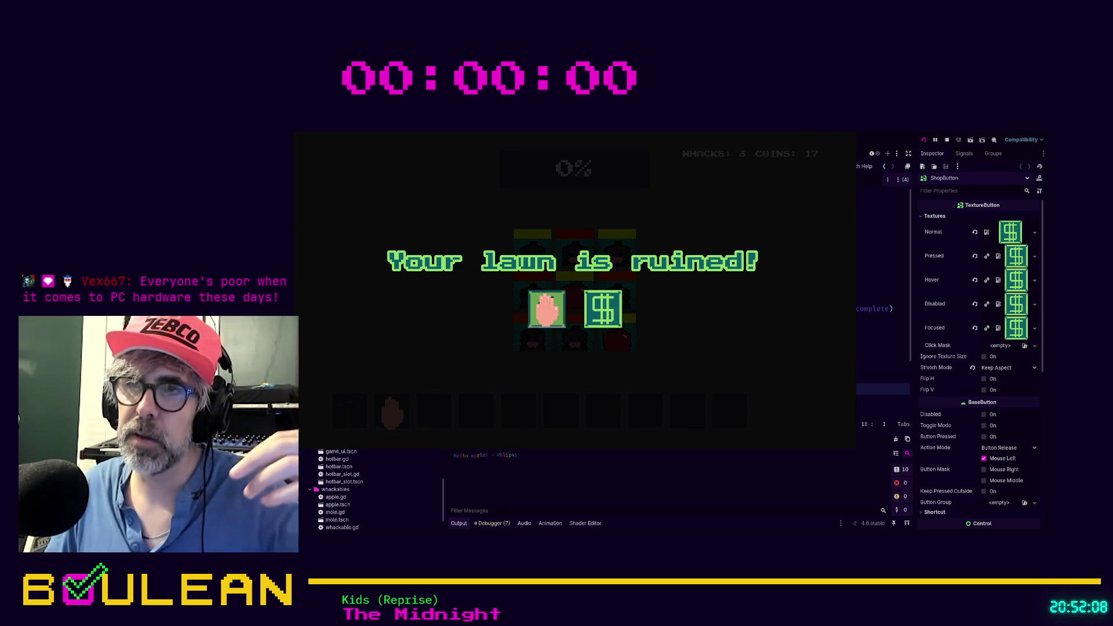
# Restart from the game-over screen, whack moles and apples in the top cells for coins, then stop with F8.
pyautogui.click(546, 310)
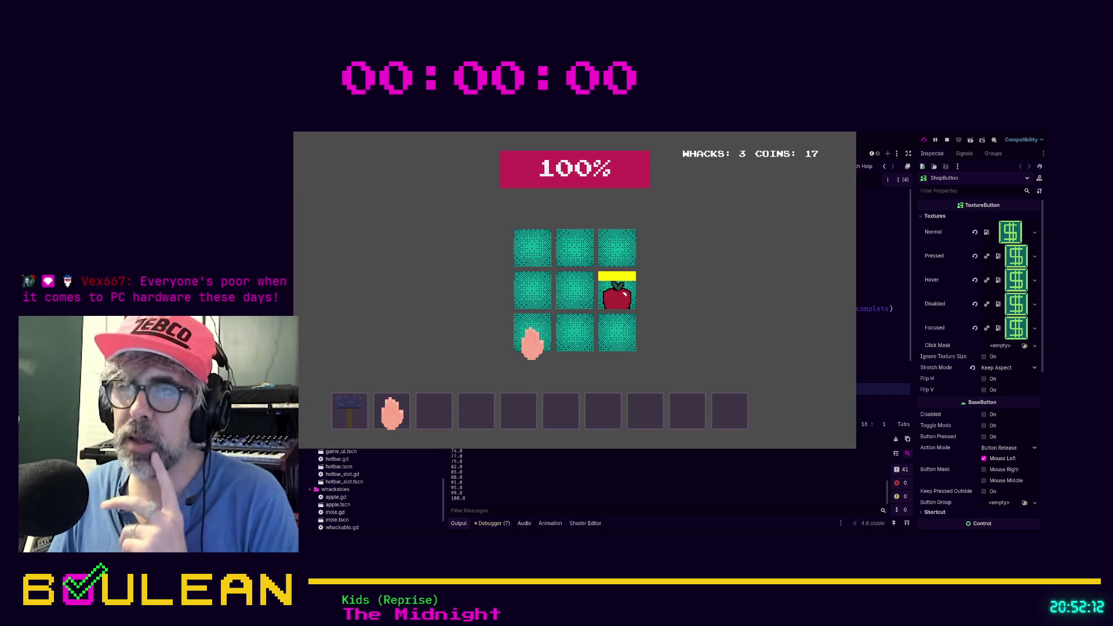
pyautogui.click(616, 292)
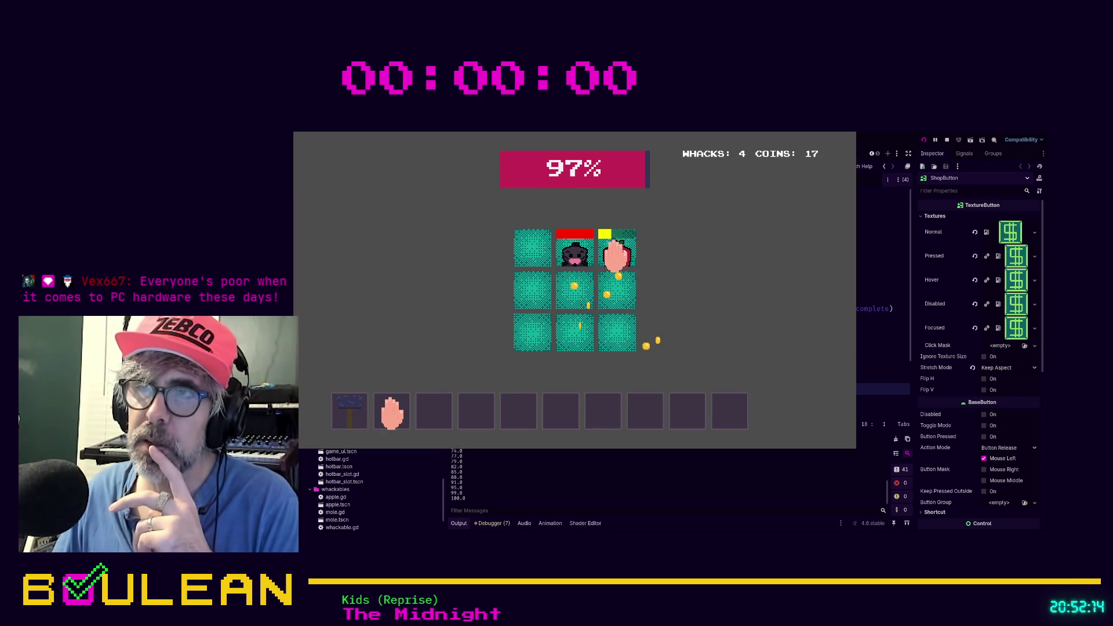
pyautogui.click(574, 255)
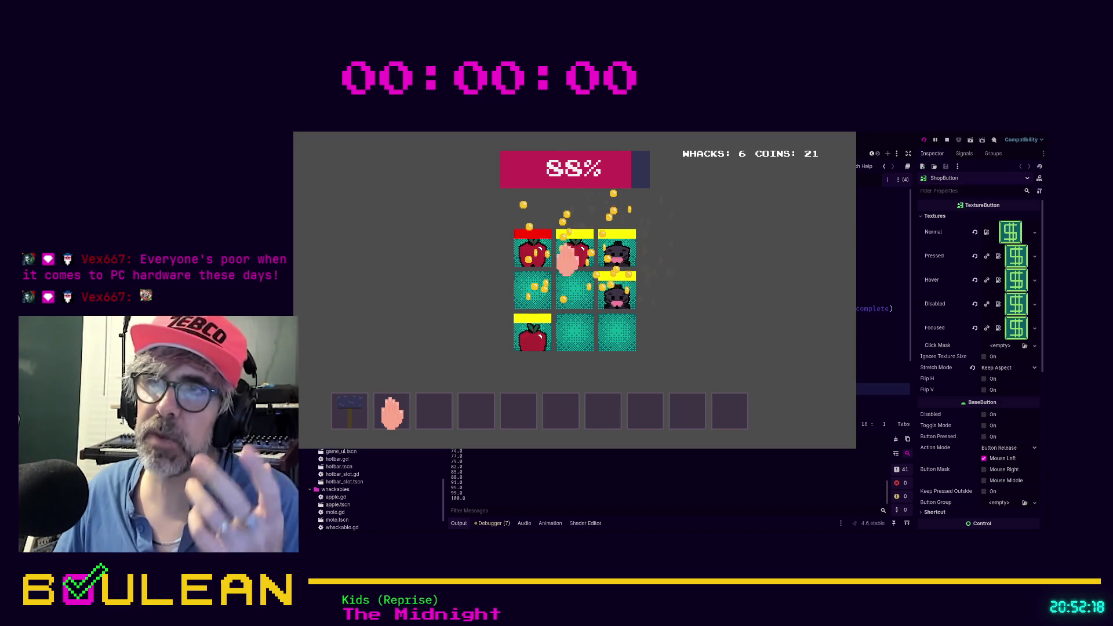
pyautogui.click(532, 255)
pyautogui.click(532, 255)
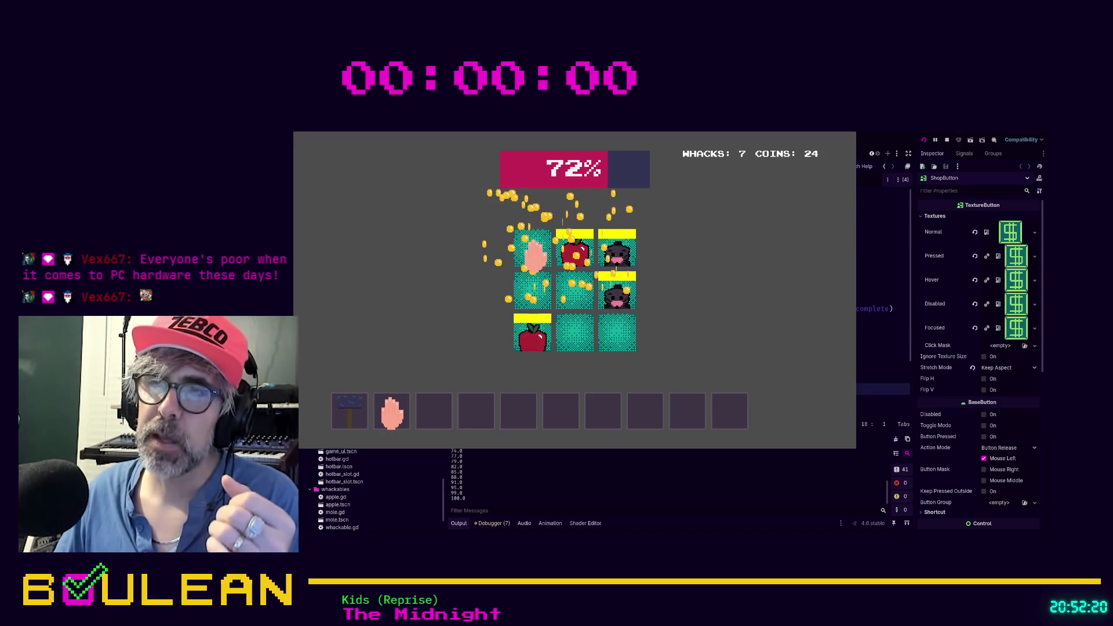
pyautogui.click(532, 255)
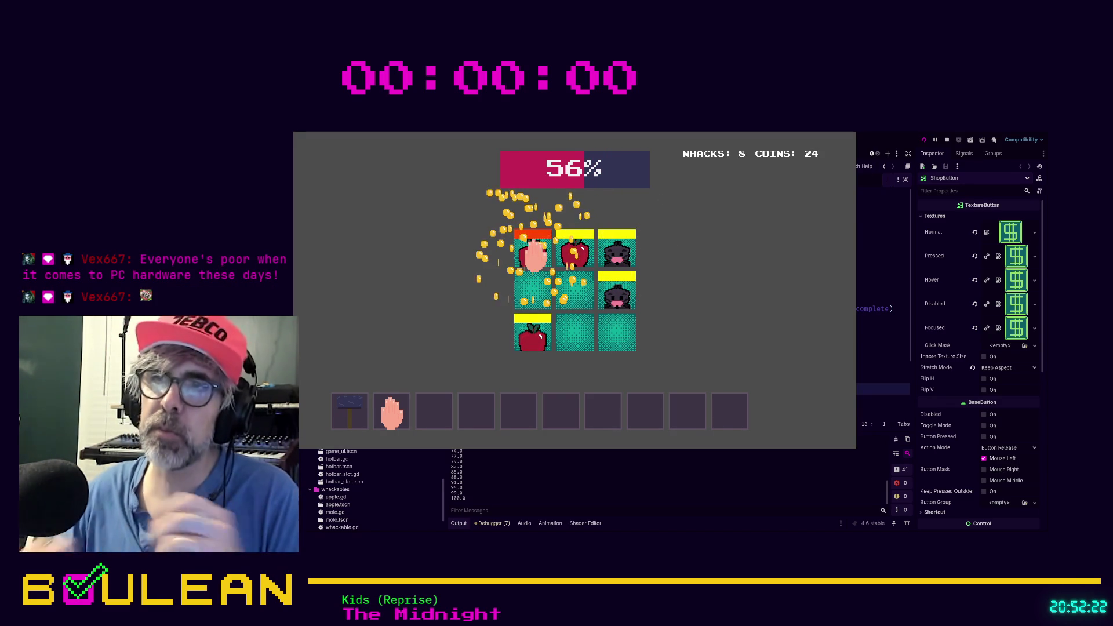
pyautogui.click(532, 252)
pyautogui.click(579, 255)
pyautogui.click(582, 251)
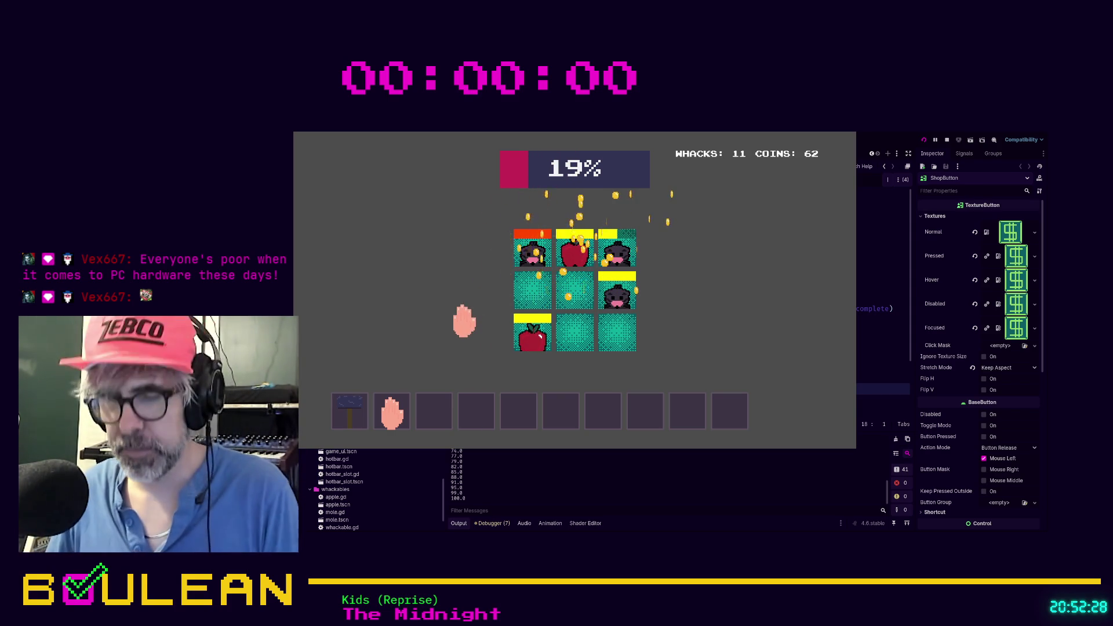
pyautogui.press('F8')
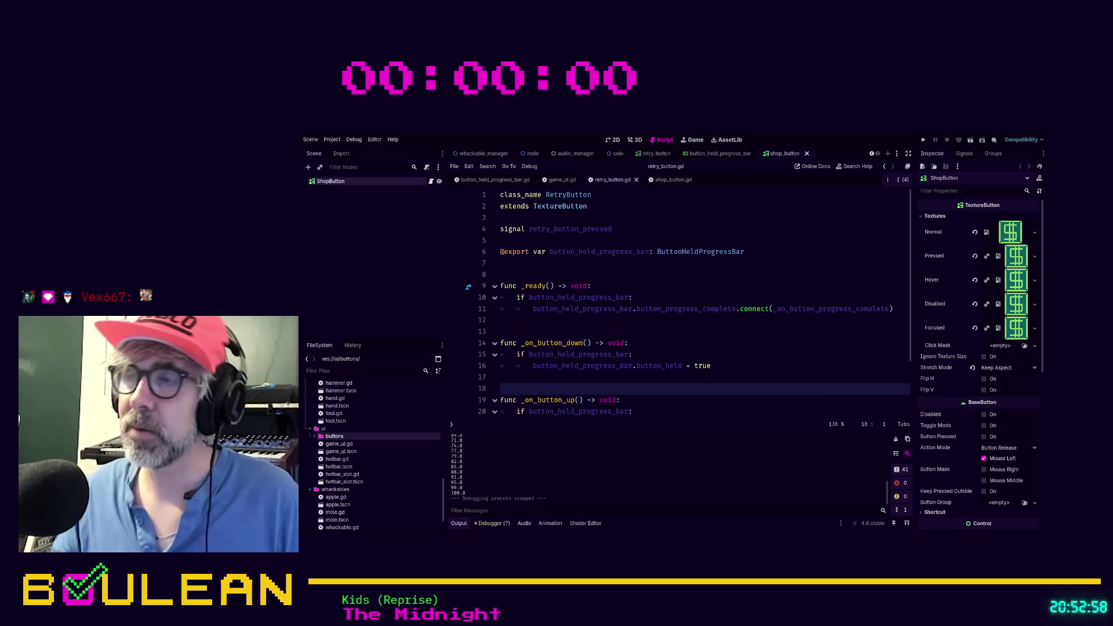
# Look over retry_button.gd, moving the caret to lines 17, 18 and 12.
pyautogui.click(645, 377)
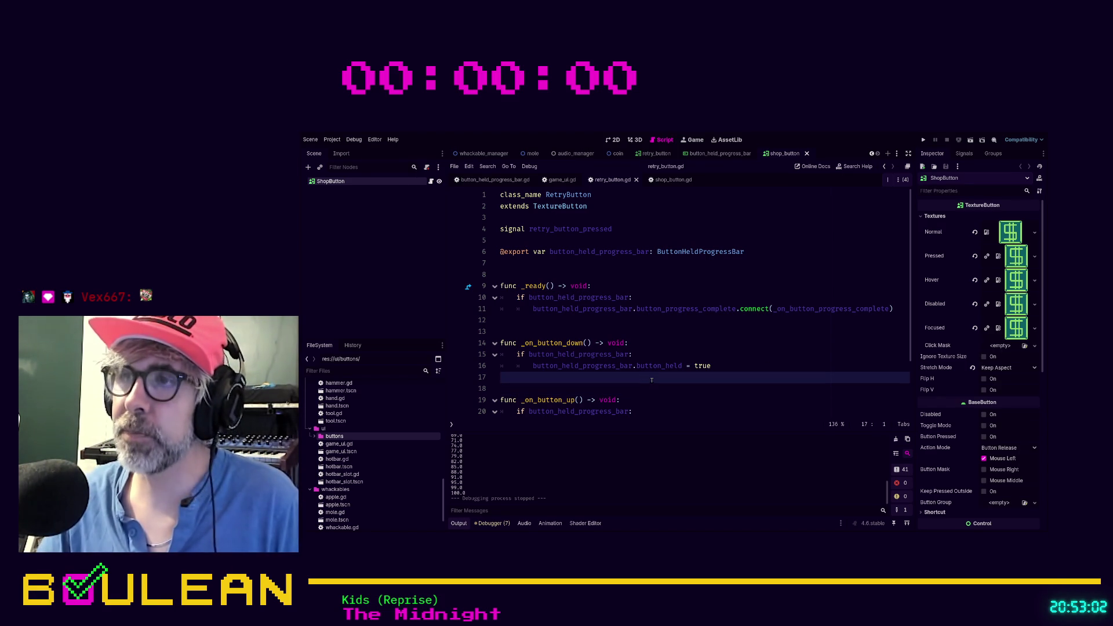
pyautogui.press('Down')
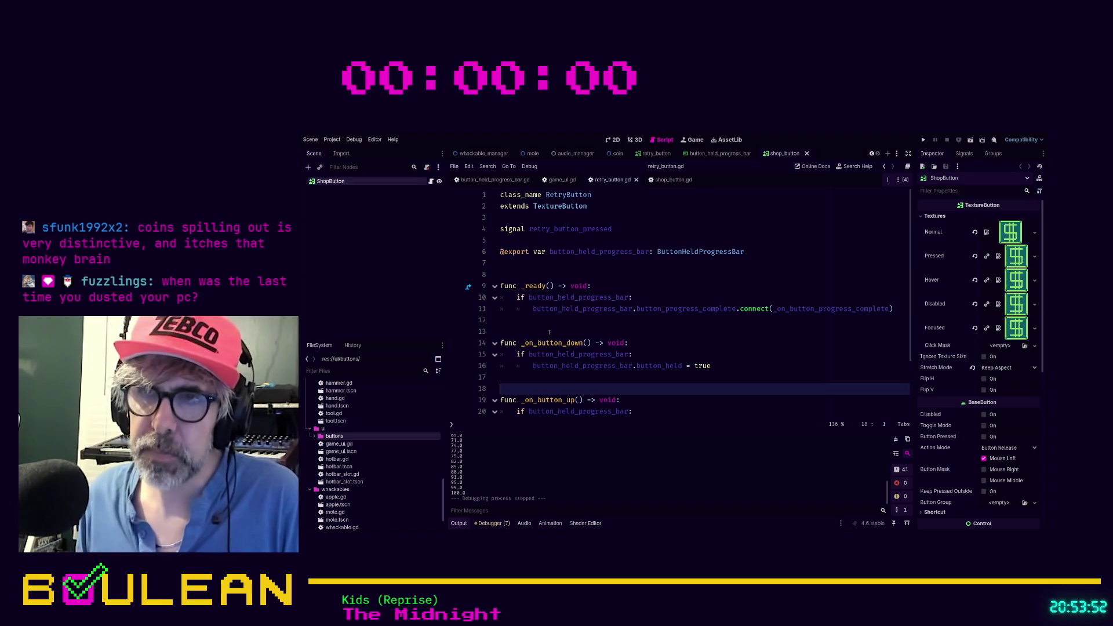
pyautogui.click(593, 315)
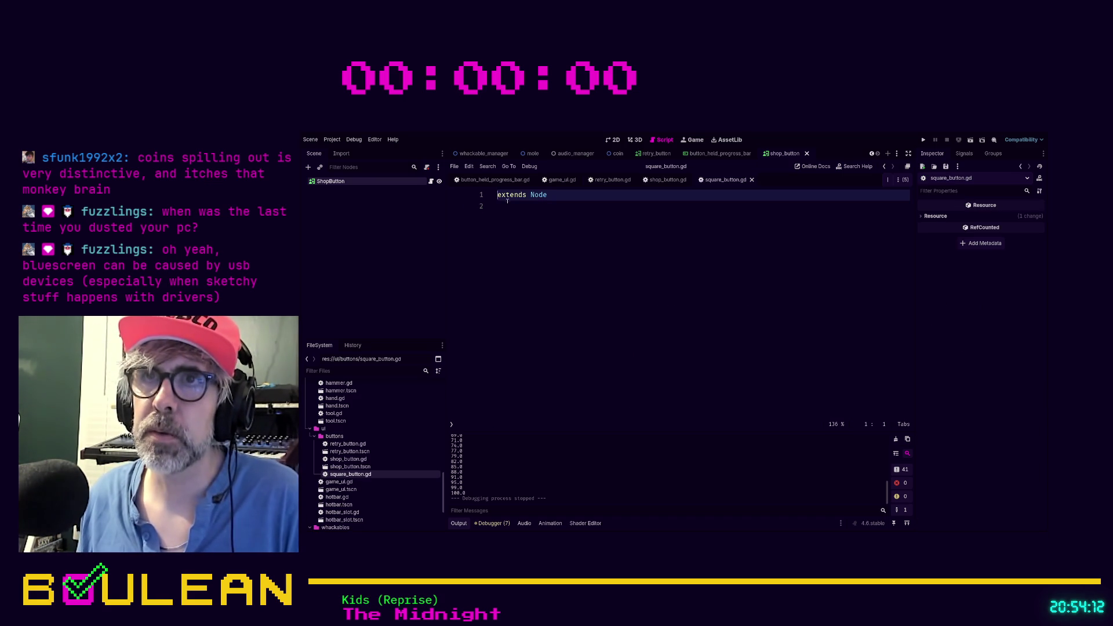
# Add class_name SquareButton as the first line of square_button.gd and save it.
pyautogui.press('Return')
pyautogui.press('Up')
pyautogui.write('class_name SquareBut')
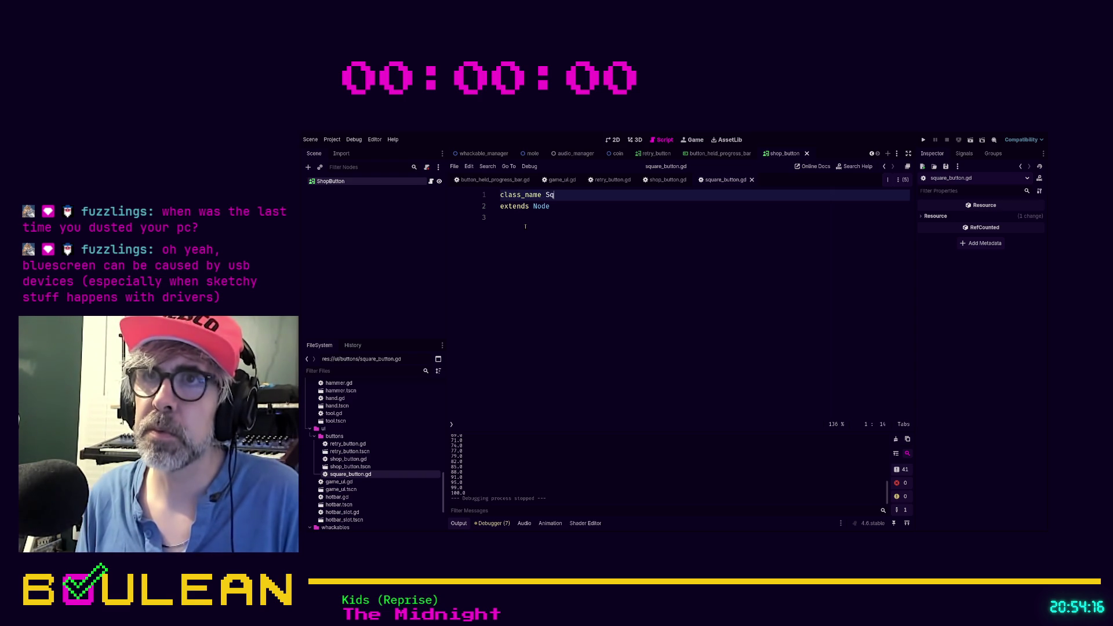
pyautogui.write('ton')
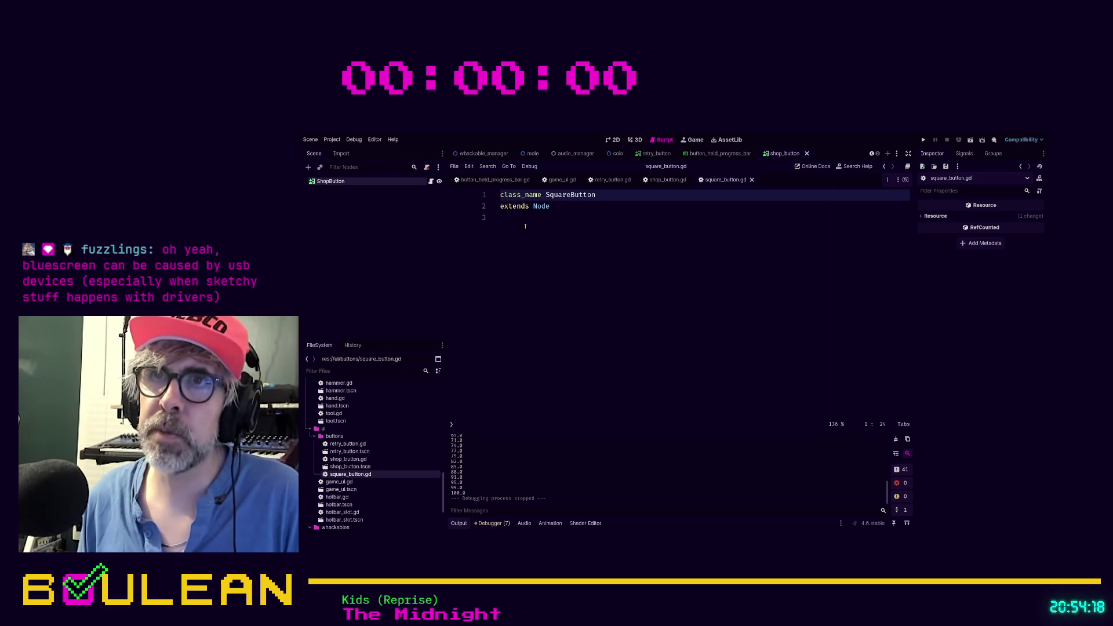
pyautogui.press('Down')
pyautogui.press('Down')
pyautogui.hotkey('ctrl', 's')
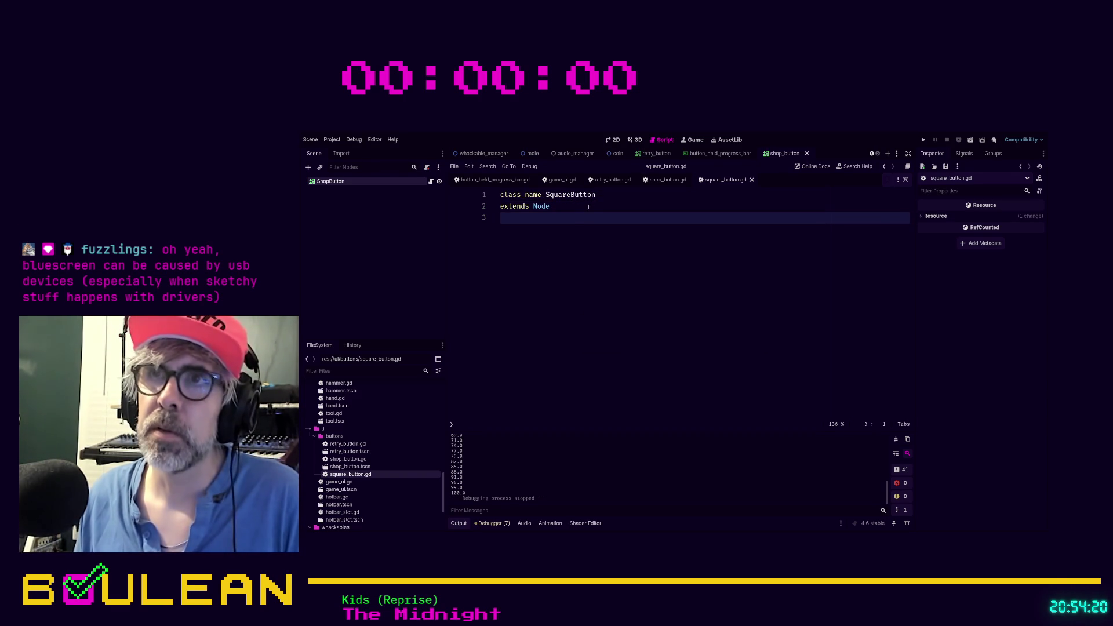
# Make retry_button.gd extend SquareButton and change square_button.gd's base from Node to TextureButton.
pyautogui.click(609, 180)
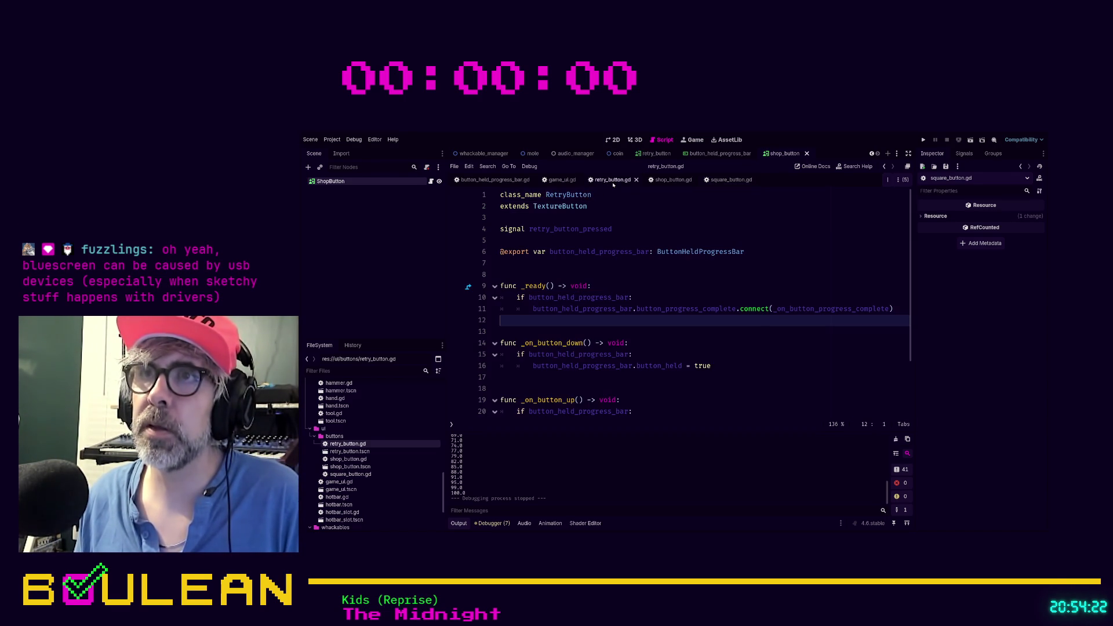
pyautogui.doubleClick(542, 206)
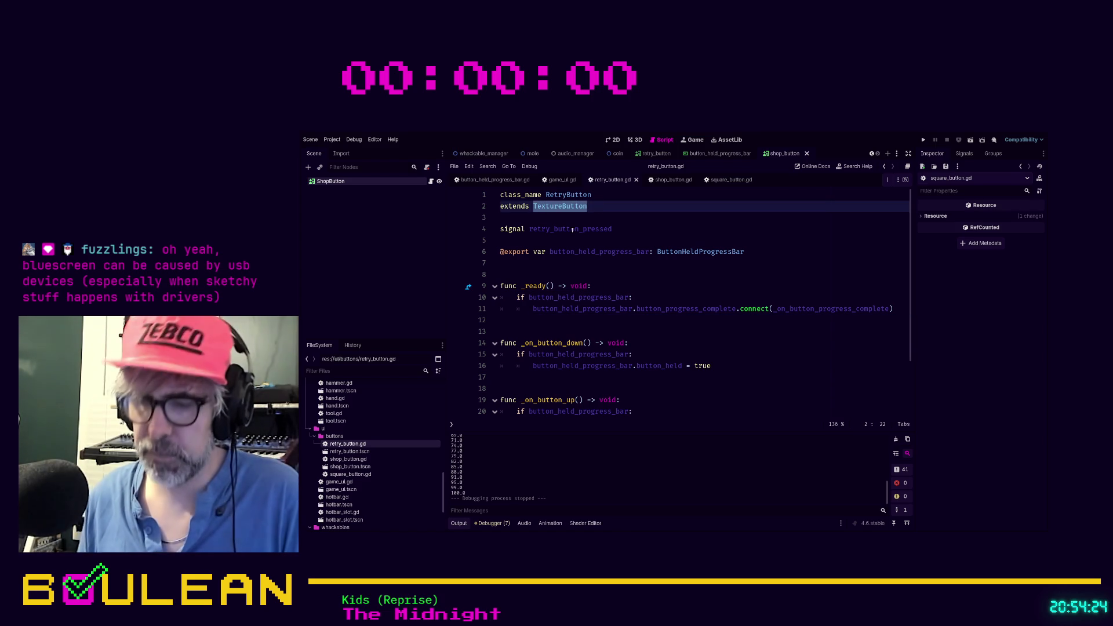
pyautogui.write('SquareButton')
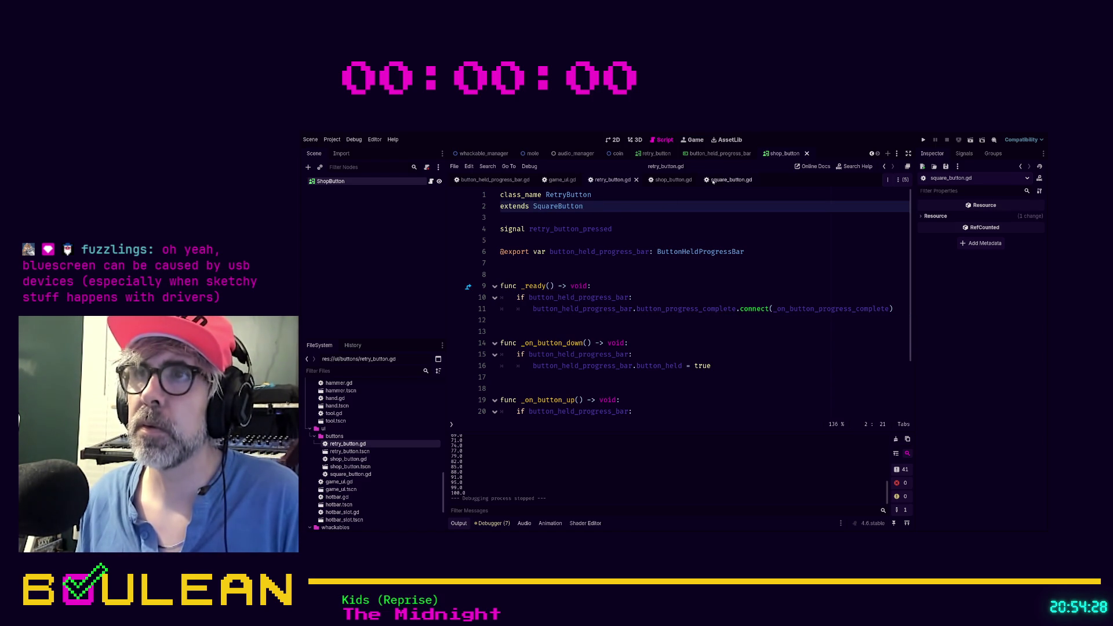
pyautogui.click(713, 180)
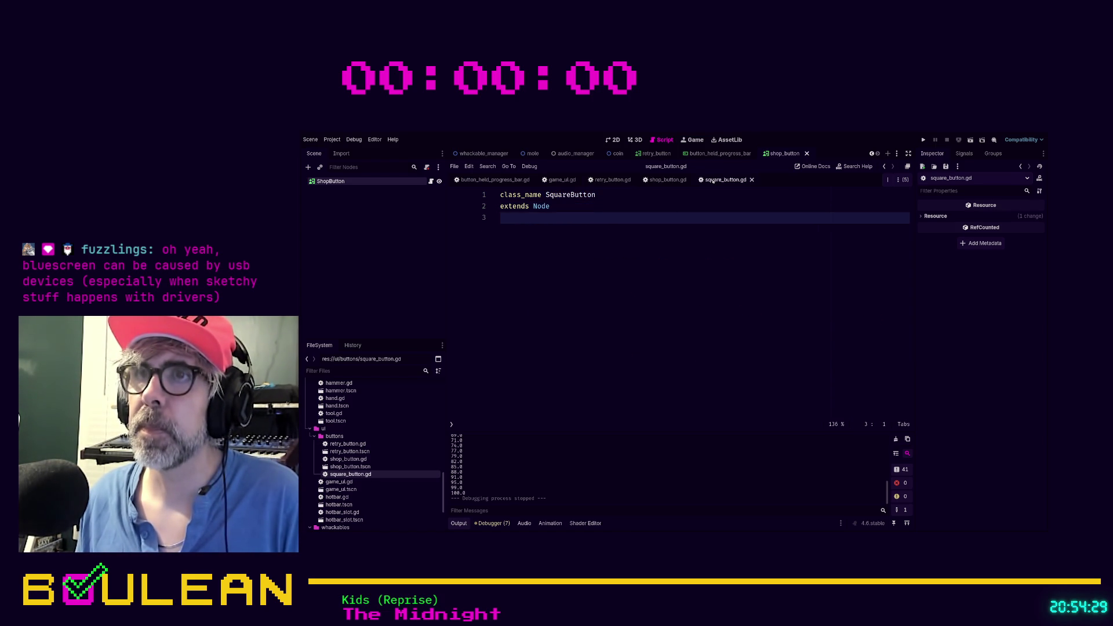
pyautogui.doubleClick(545, 206)
pyautogui.write('TextureButton')
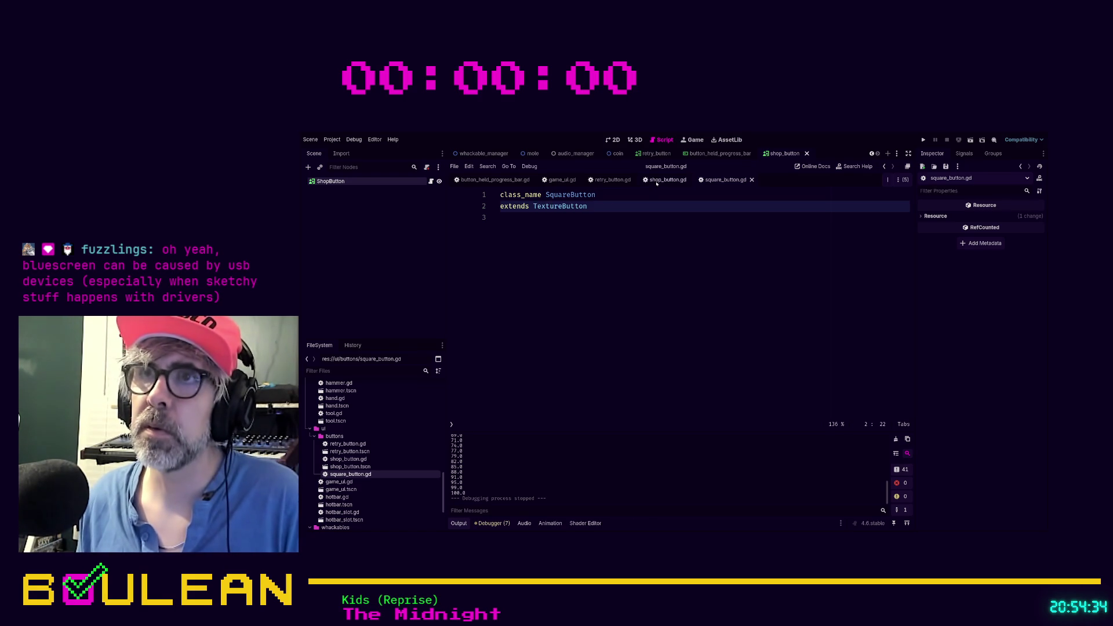
# Change shop_button.gd to extend SquareButton, then review retry_button.gd.
pyautogui.click(656, 181)
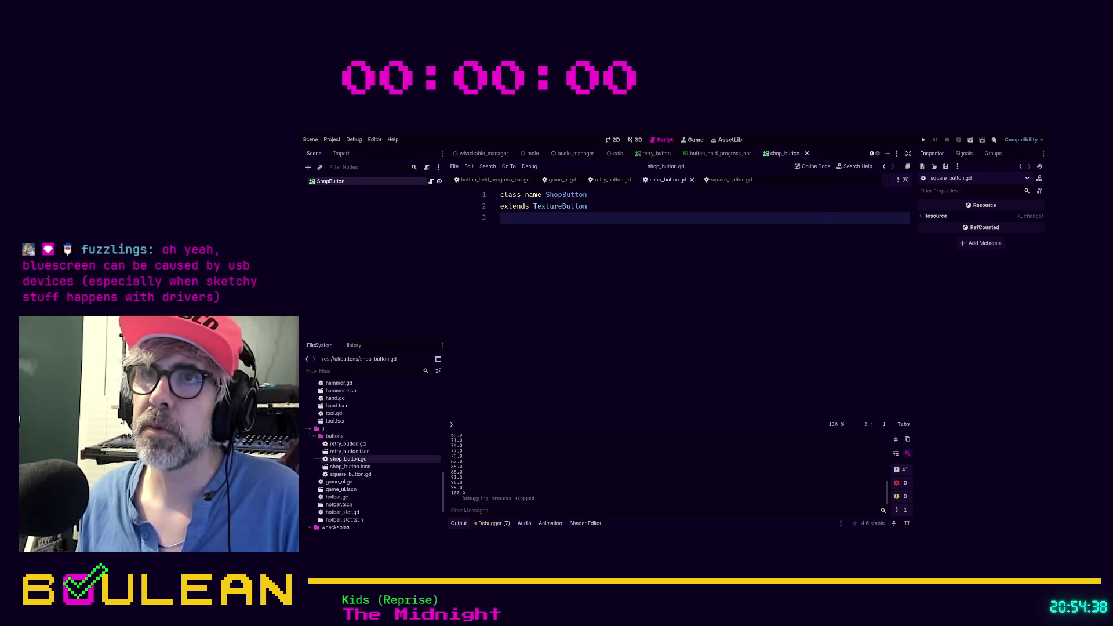
pyautogui.doubleClick(553, 206)
pyautogui.write('Square')
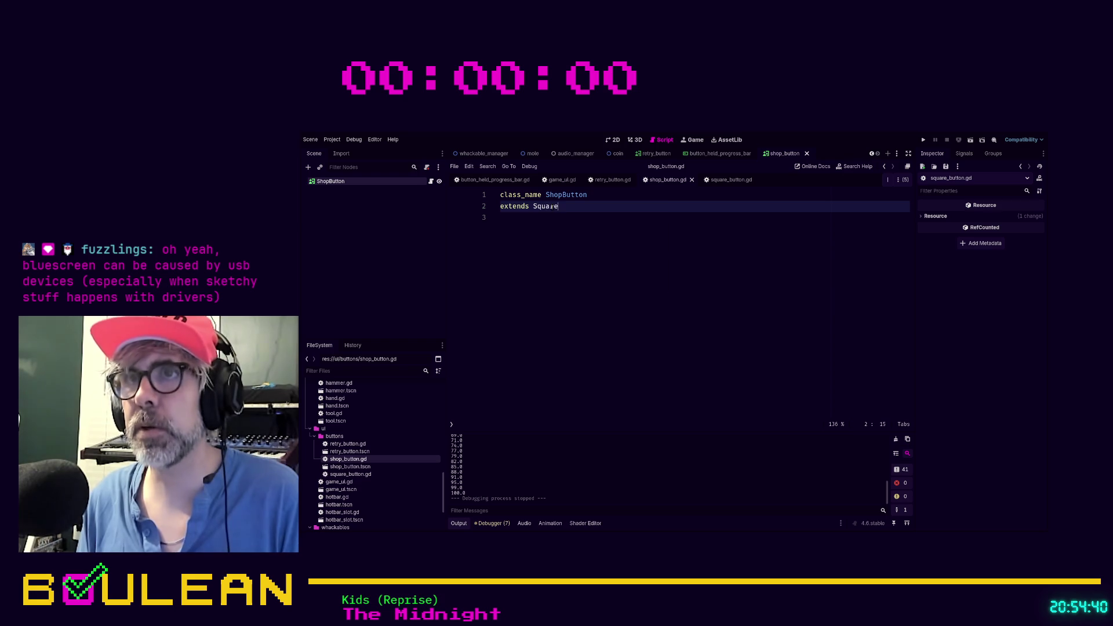
pyautogui.press('Return')
pyautogui.click(611, 180)
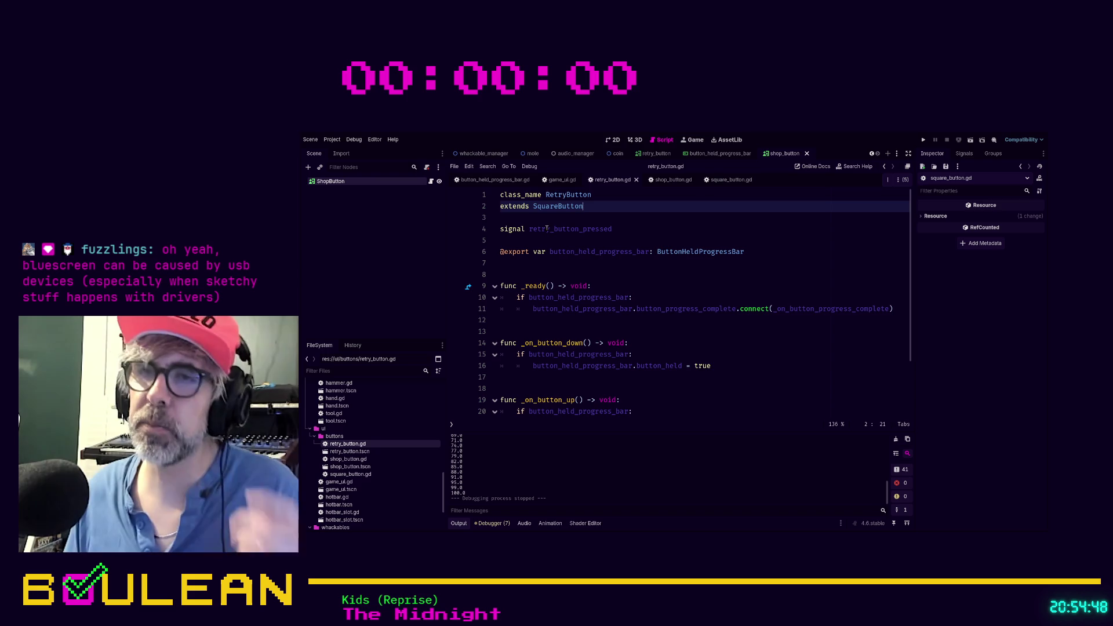
pyautogui.scroll(-2, 546, 228)
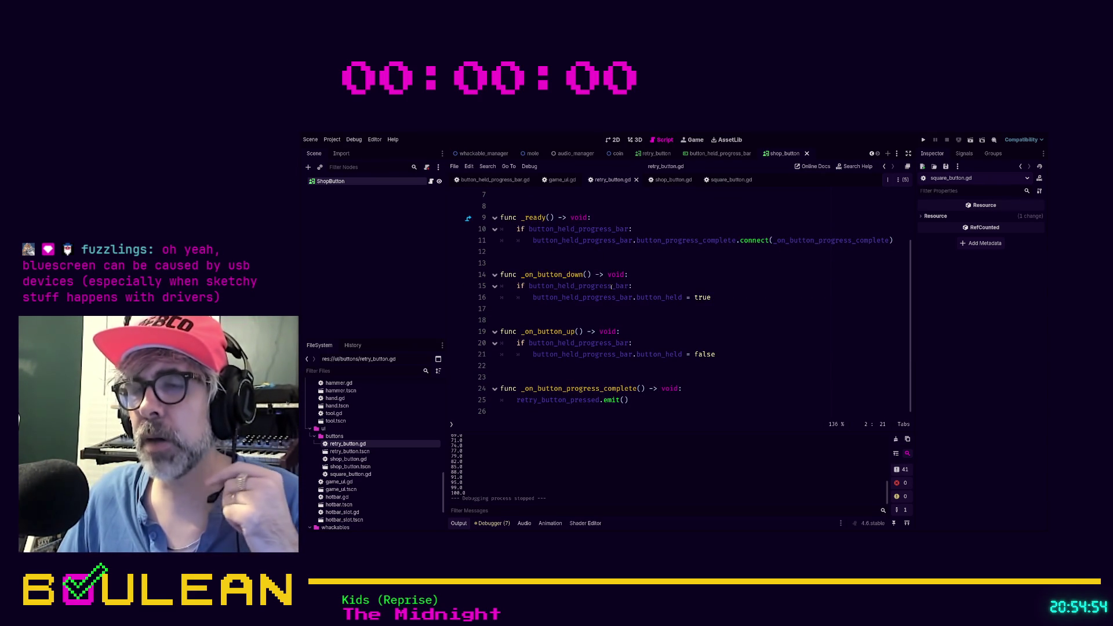
pyautogui.scroll(2, 611, 286)
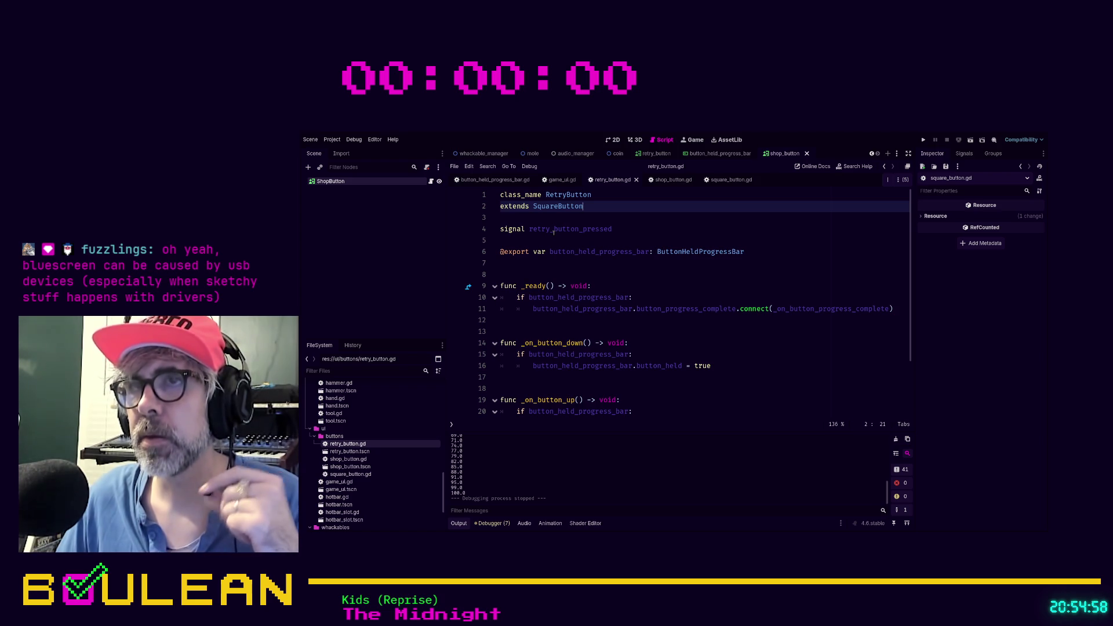
pyautogui.click(729, 180)
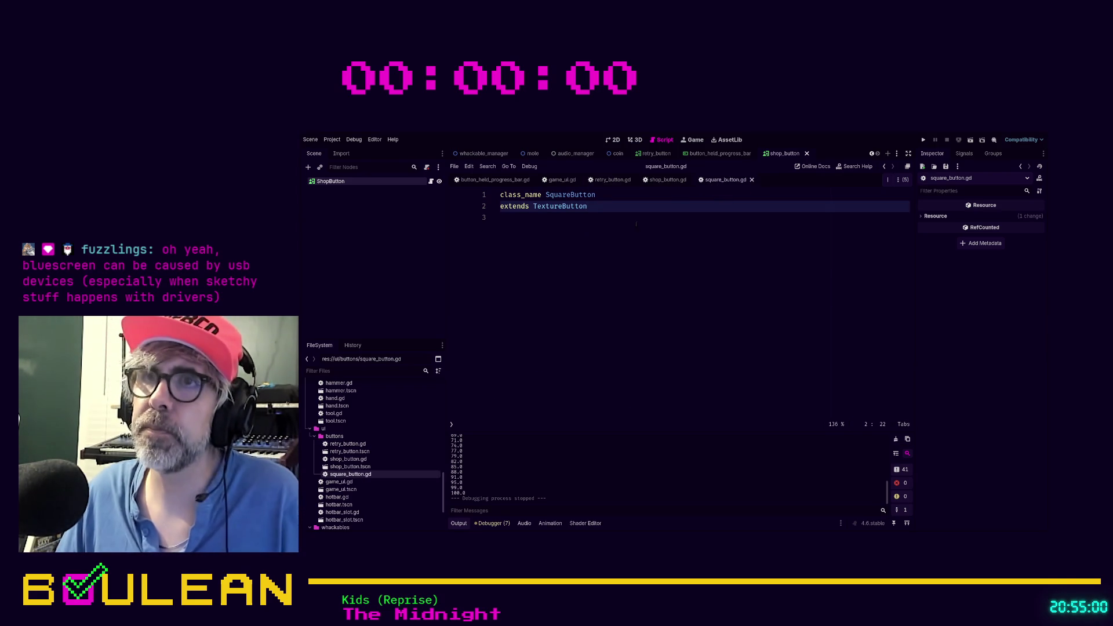
# Declare signal square_button_pressed() below the class header in square_button.gd and save it.
pyautogui.press('Return')
pyautogui.write('signal button_')
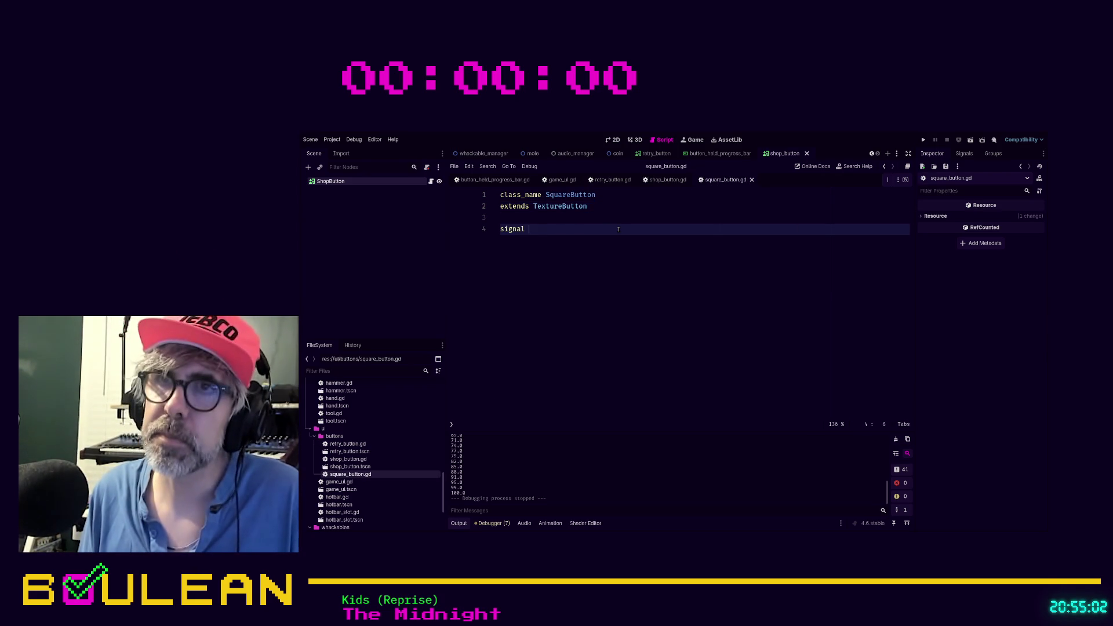
pyautogui.write('pressed()')
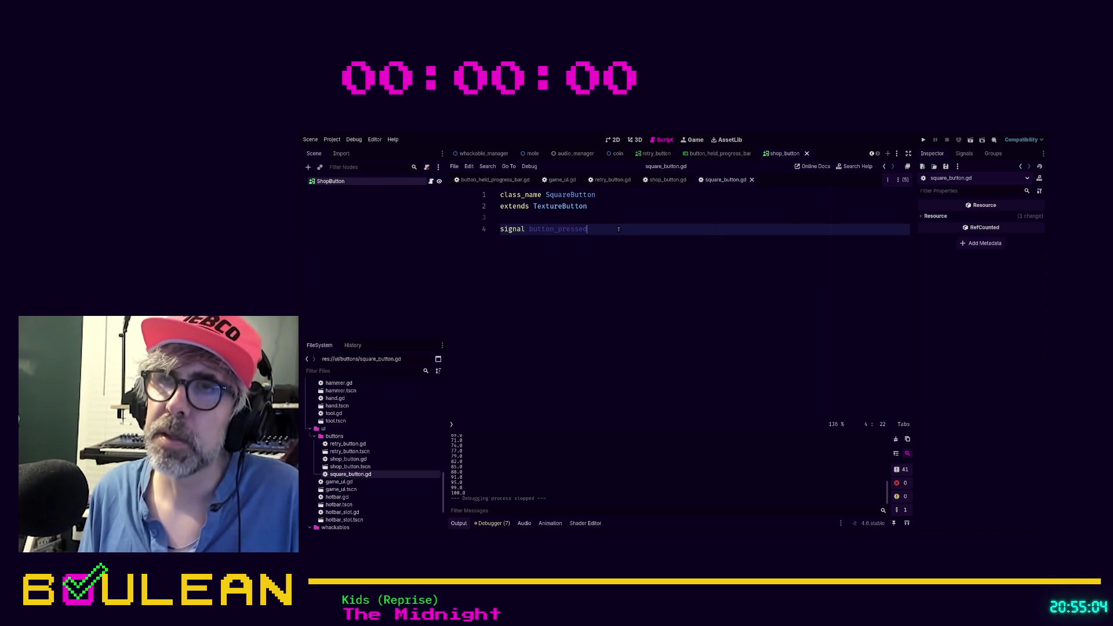
pyautogui.press('Return')
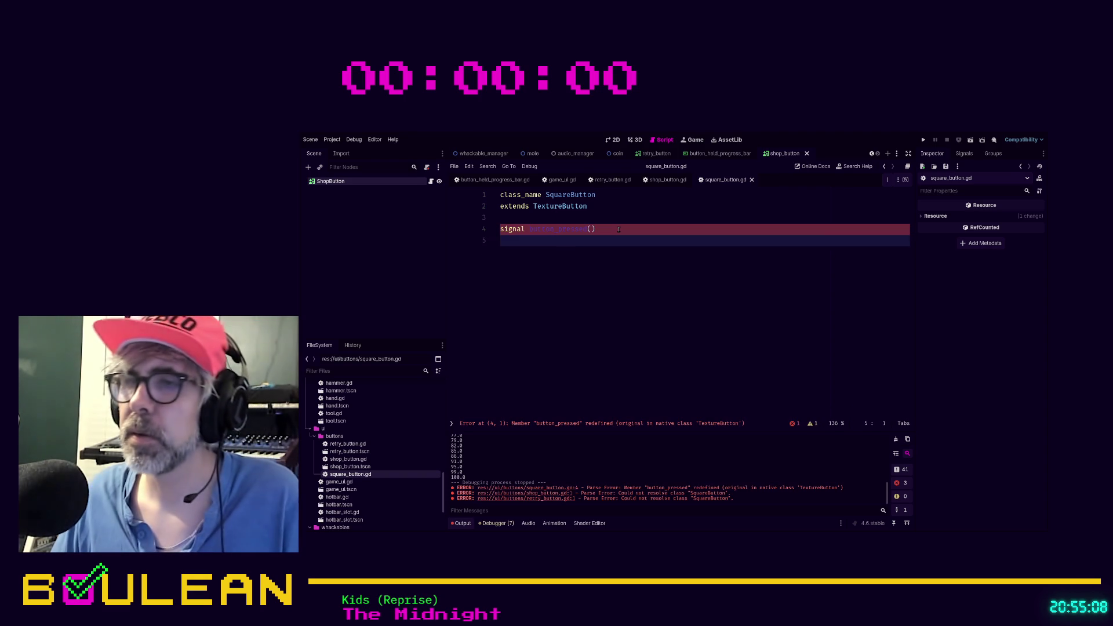
pyautogui.click(530, 230)
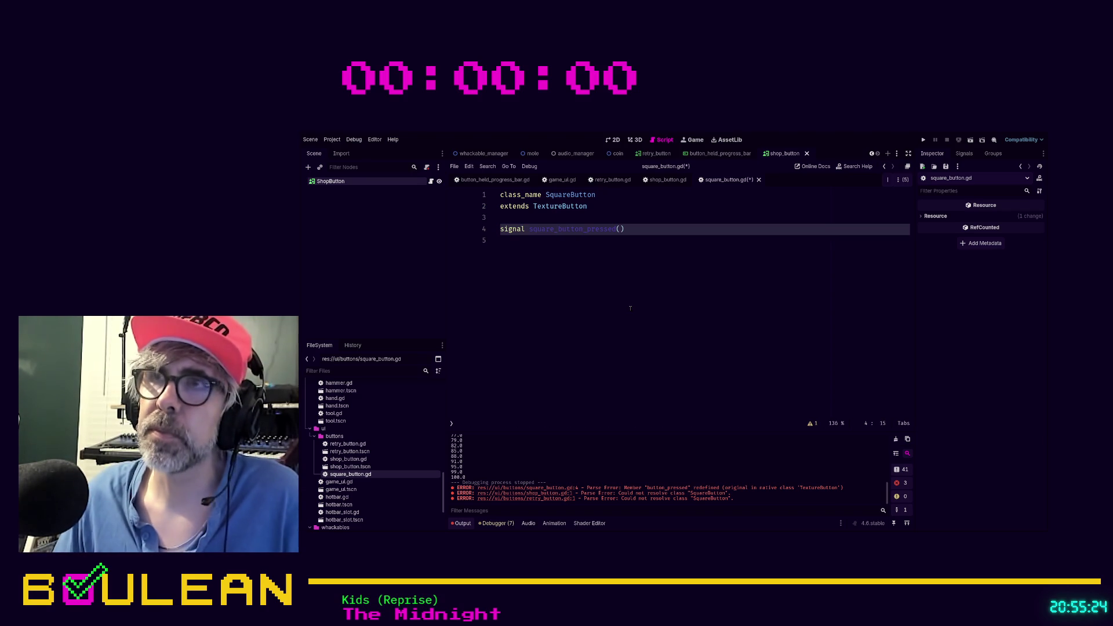
pyautogui.press('Down')
pyautogui.hotkey('ctrl', 's')
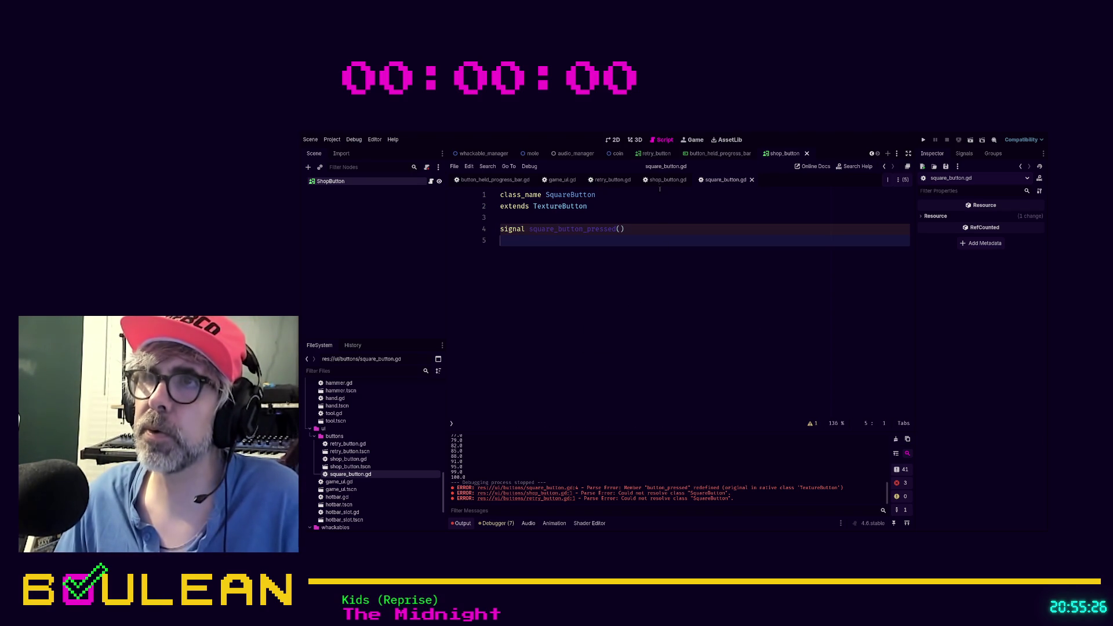
pyautogui.click(654, 183)
pyautogui.click(612, 179)
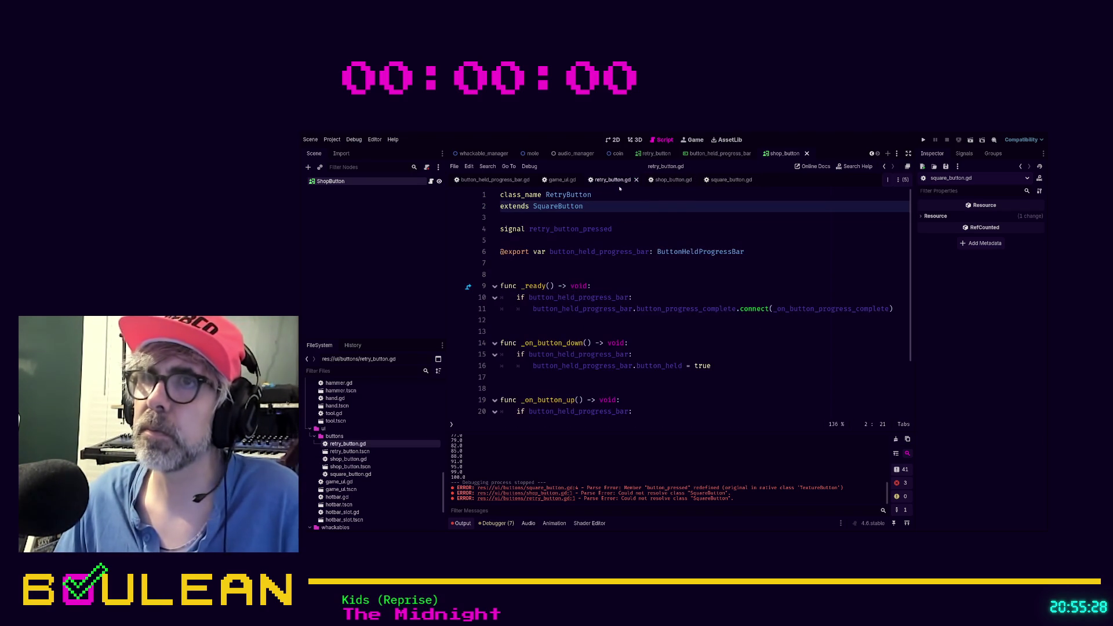
# Move the exported button_held_progress_bar line from retry_button.gd into square_button.gd below the signal.
pyautogui.click(747, 251)
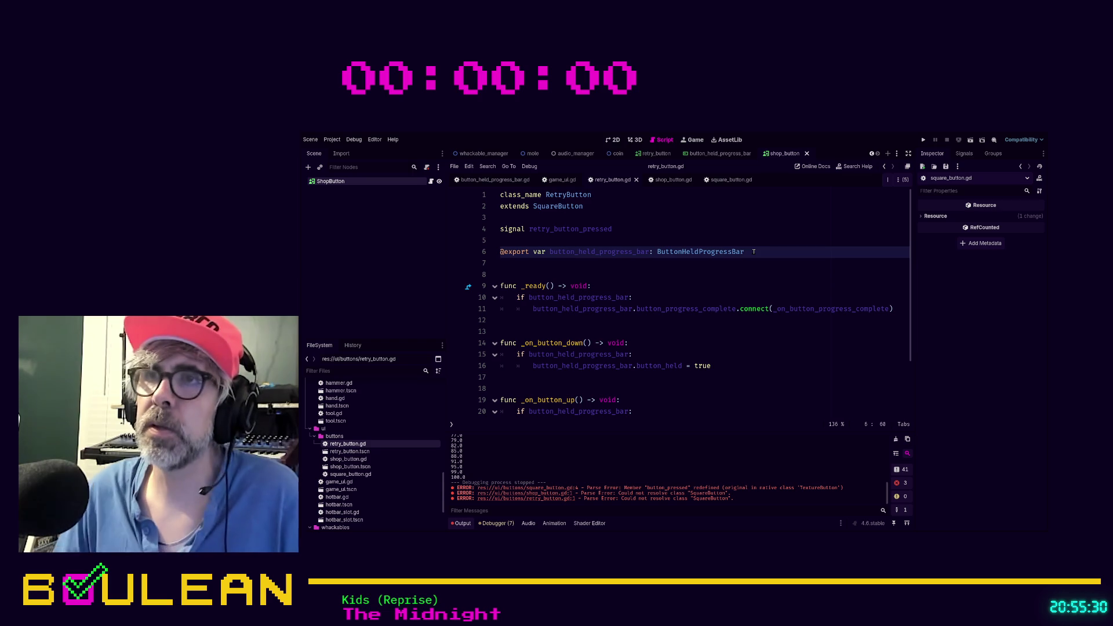
pyautogui.hotkey('shift', 'Home')
pyautogui.hotkey('ctrl', 'c')
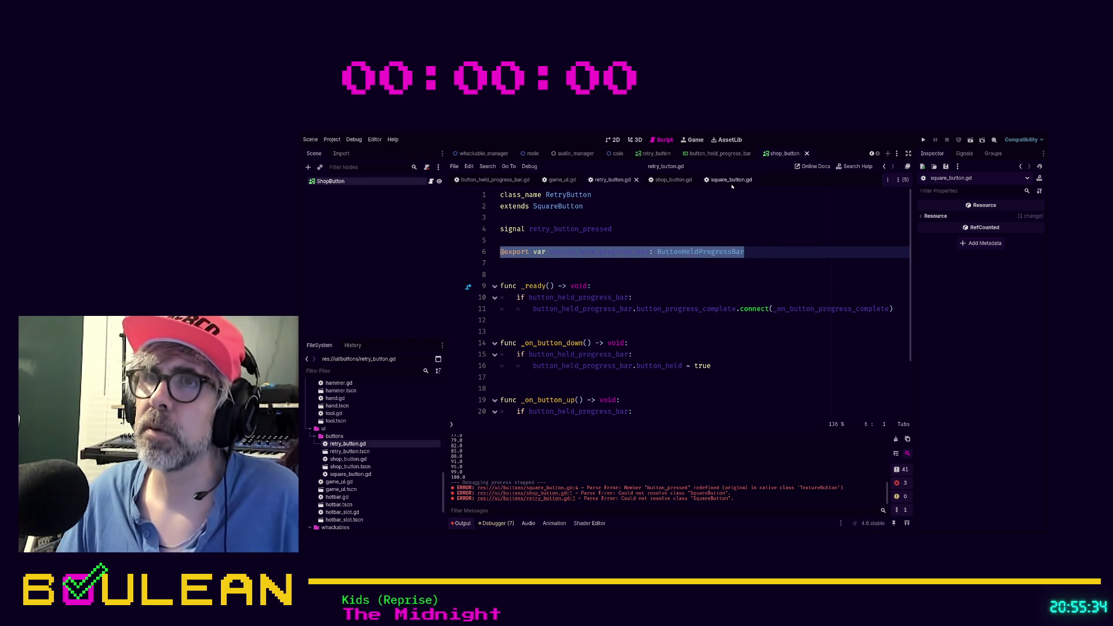
pyautogui.press('BackSpace')
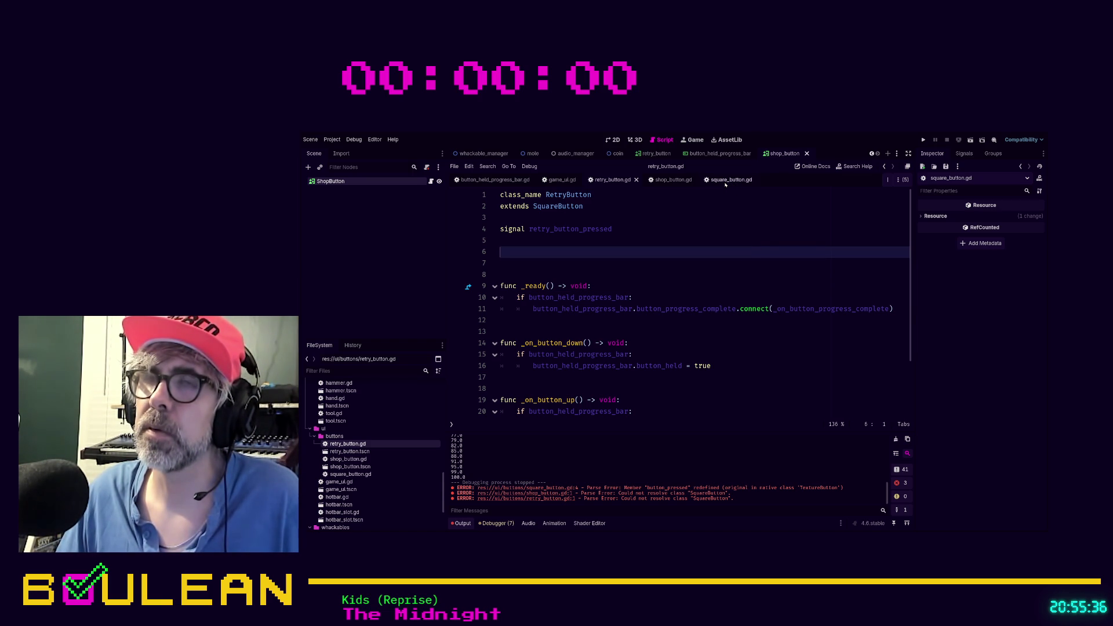
pyautogui.click(725, 181)
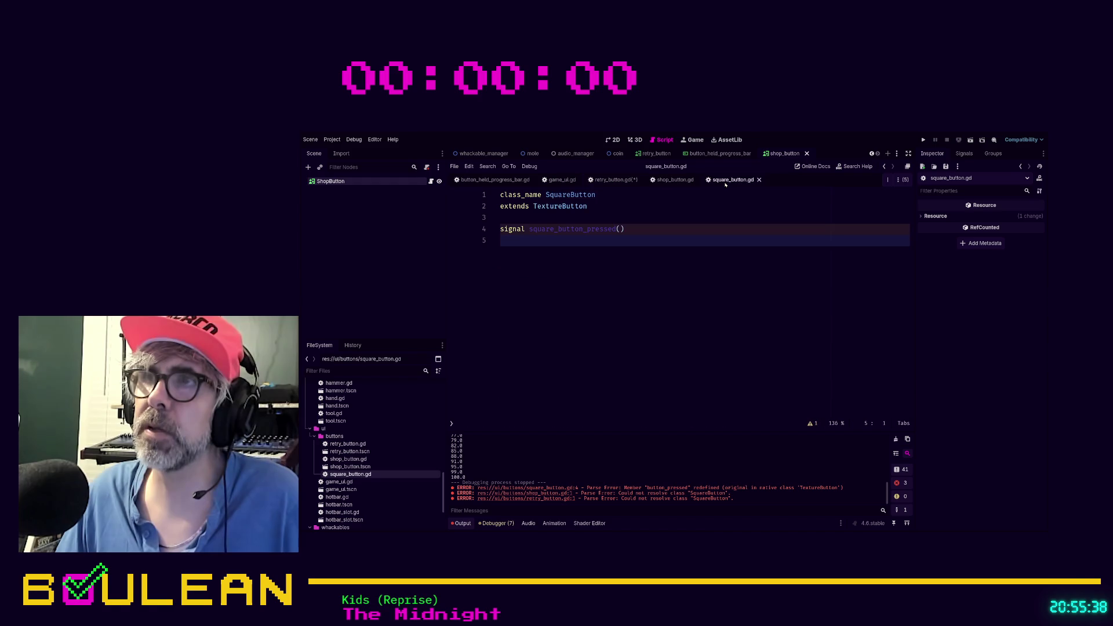
pyautogui.press('Return')
pyautogui.hotkey('ctrl', 'v')
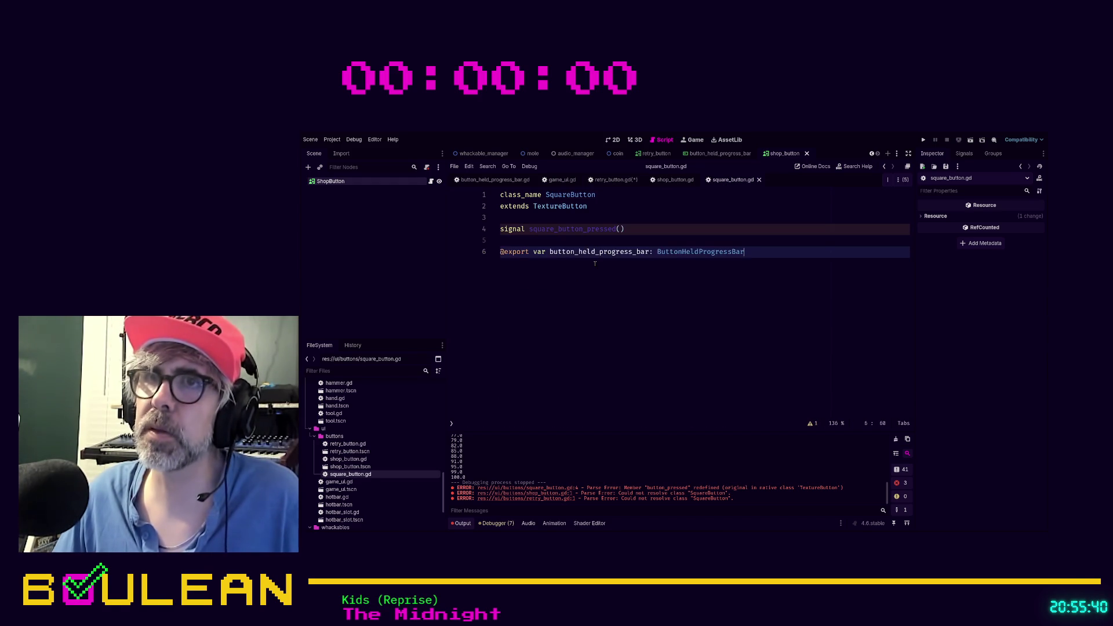
# Rename the class from SquareButton to ProgressButton in square_button.gd.
pyautogui.click(567, 194)
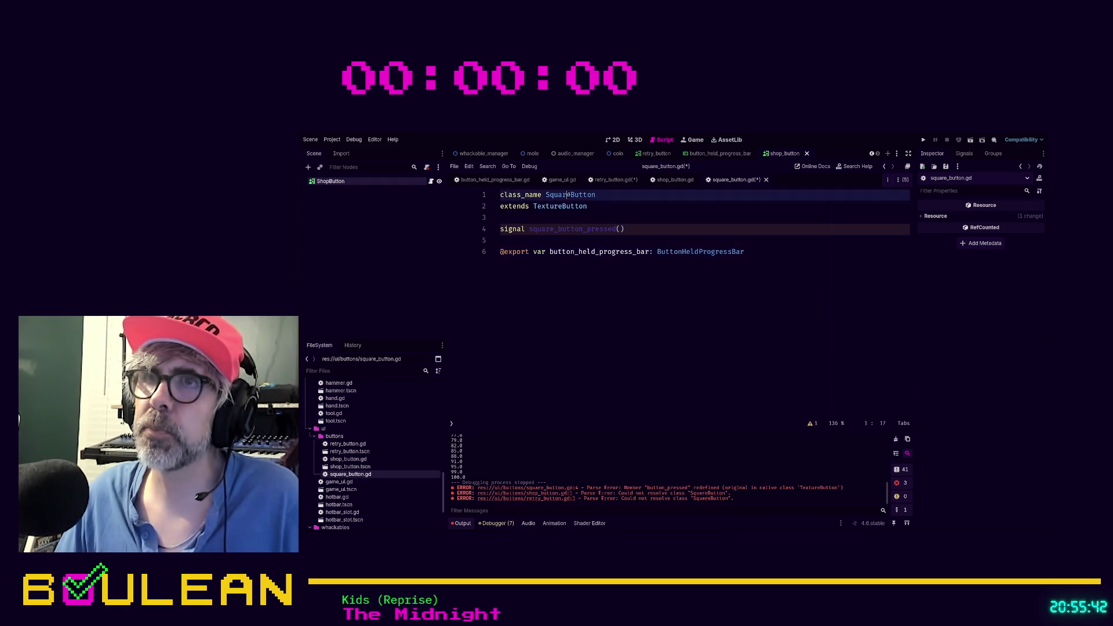
pyautogui.hotkey('ctrl', 'shift', 'Left')
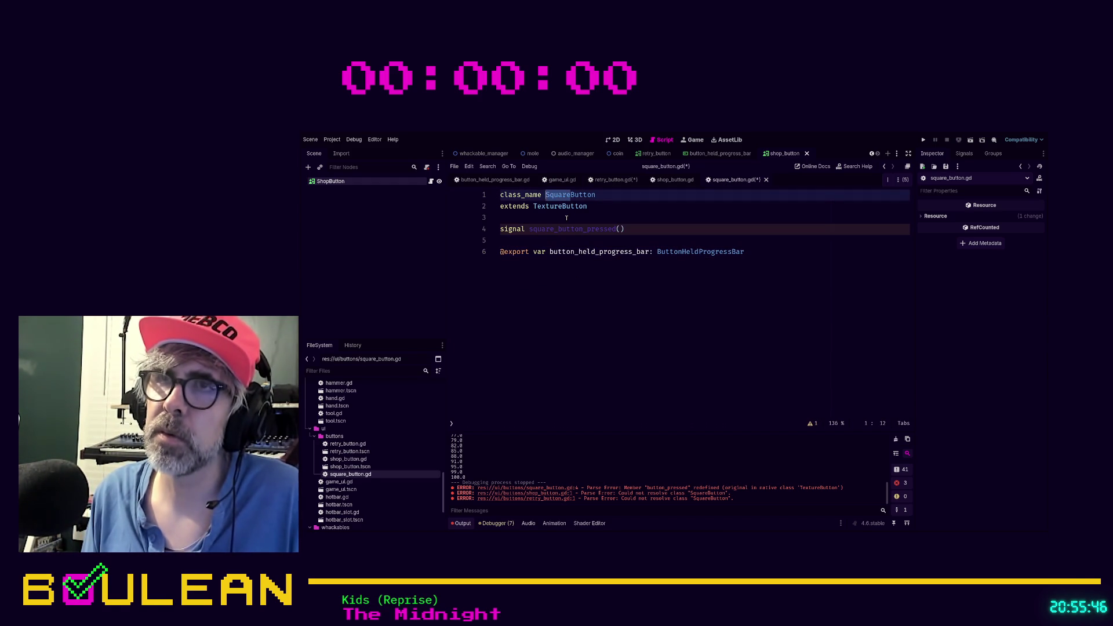
pyautogui.write('Progress')
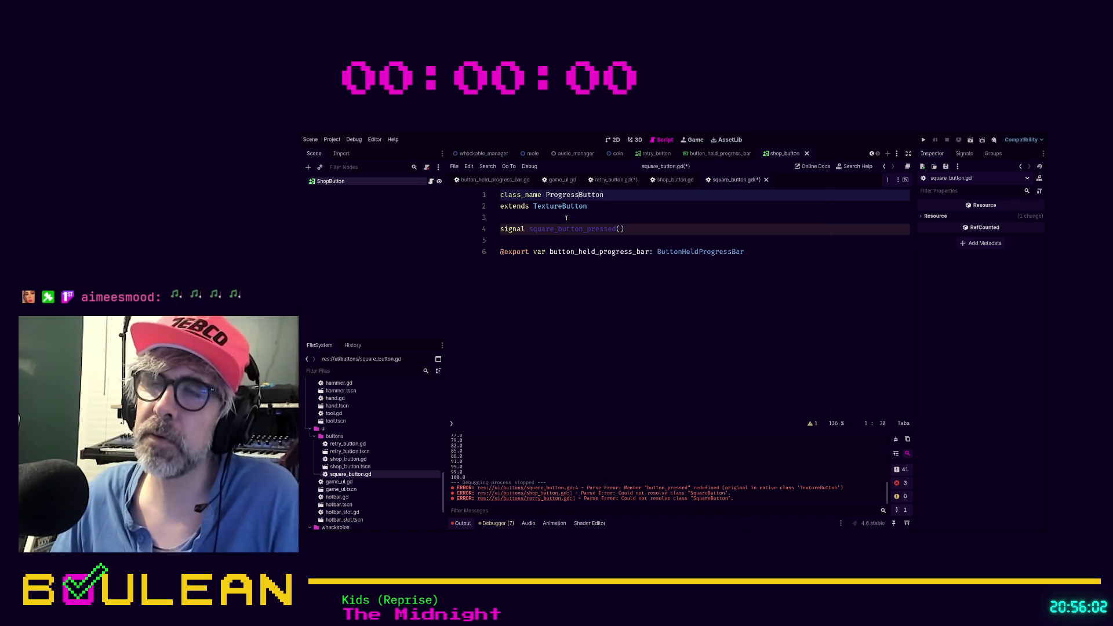
# Click away from the renamed class_name ProgressButton line.
pyautogui.click(560, 240)
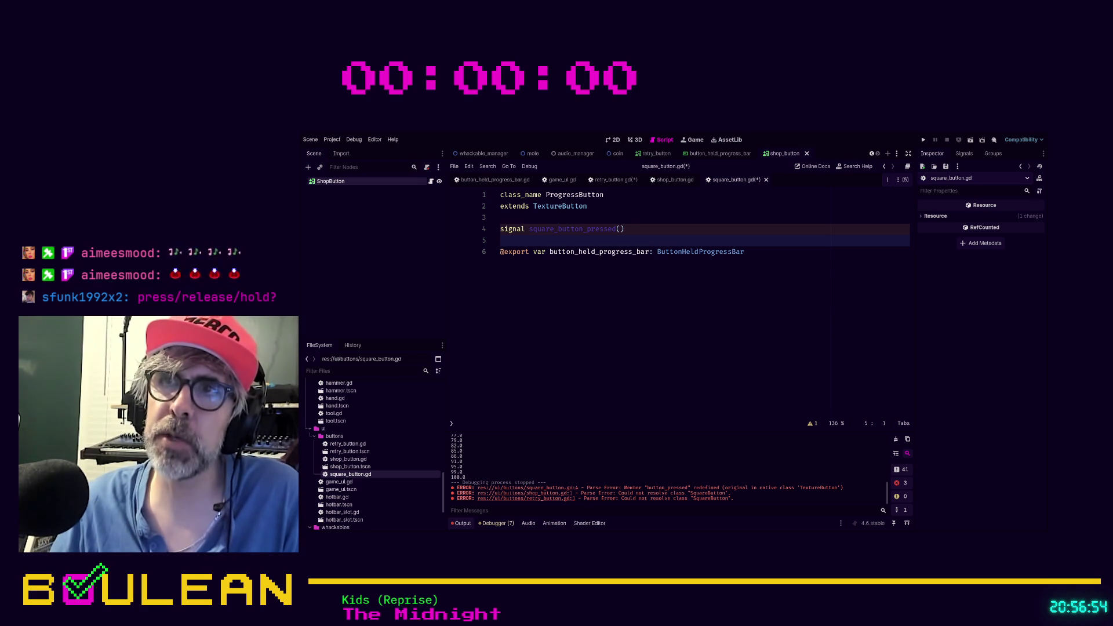
# Change class_name ProgressButton to LongPressButton.
pyautogui.click(579, 195)
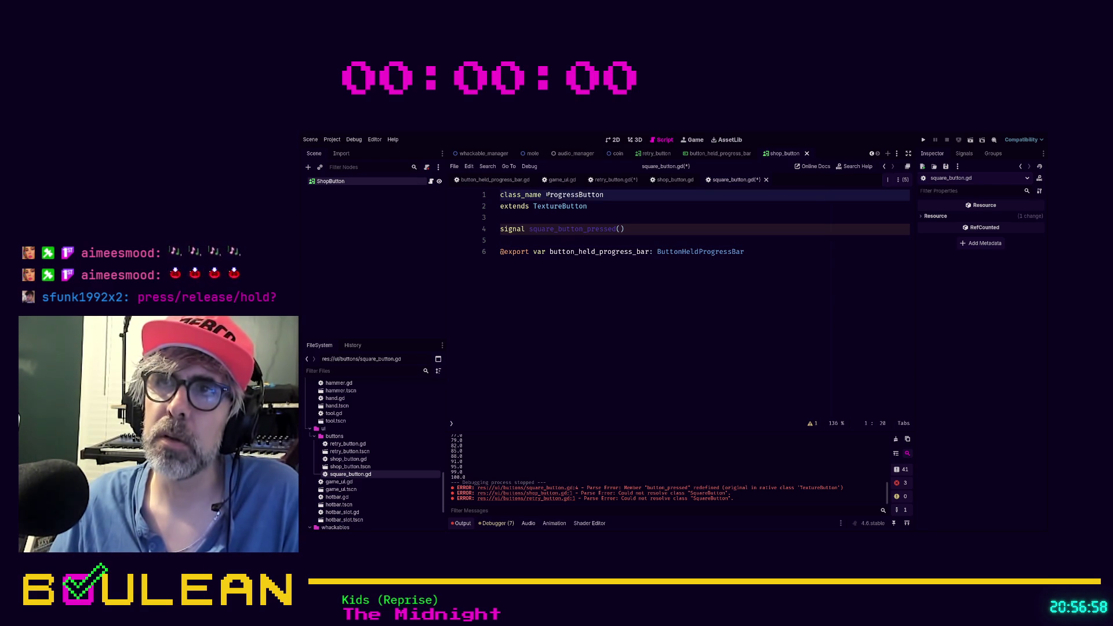
pyautogui.keyDown('shift'); pyautogui.click(548, 195); pyautogui.keyUp('shift')
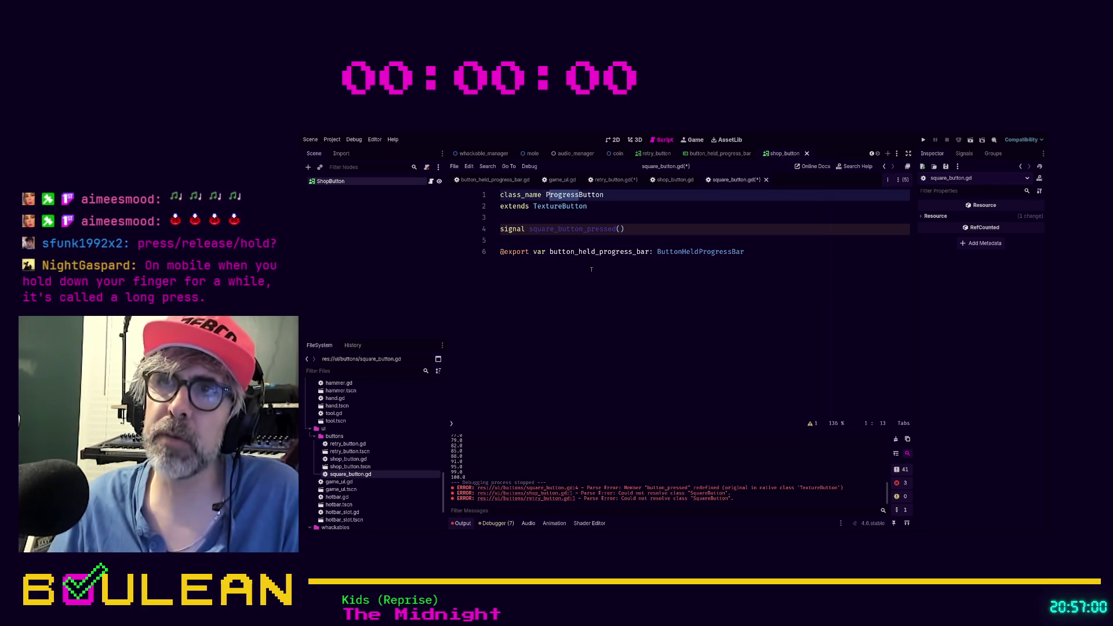
pyautogui.hotkey('shift', 'Left')
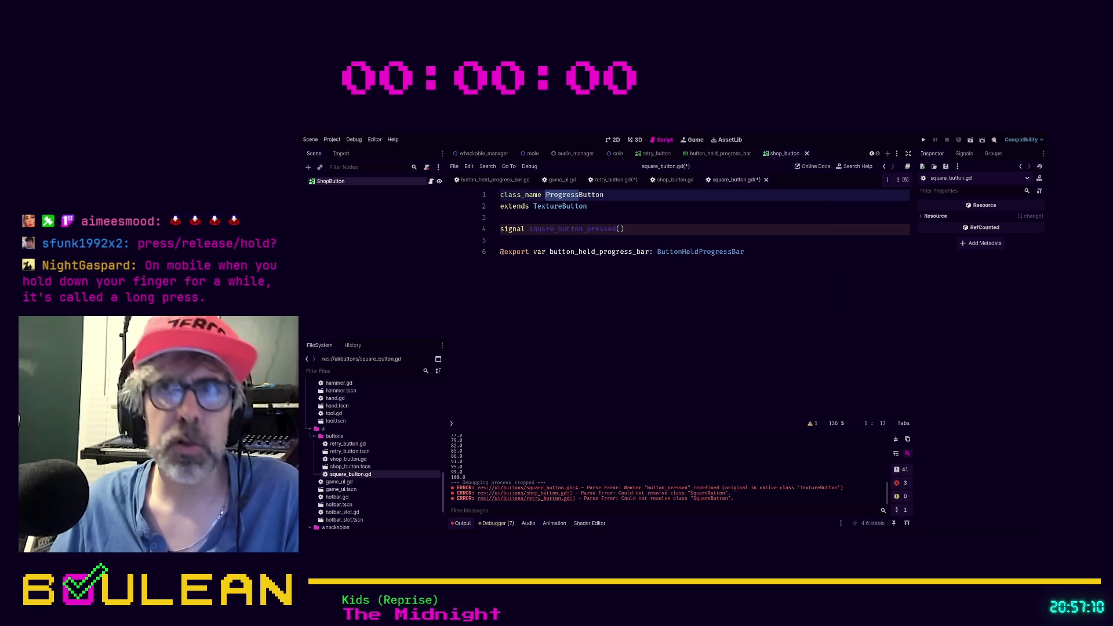
pyautogui.doubleClick(576, 194)
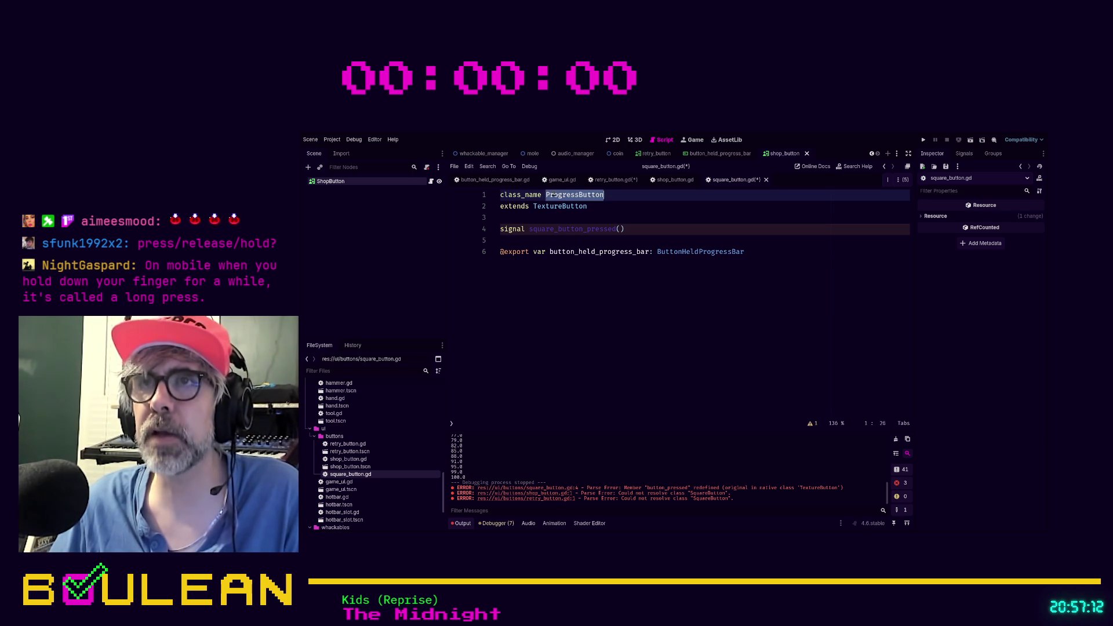
pyautogui.click(578, 195)
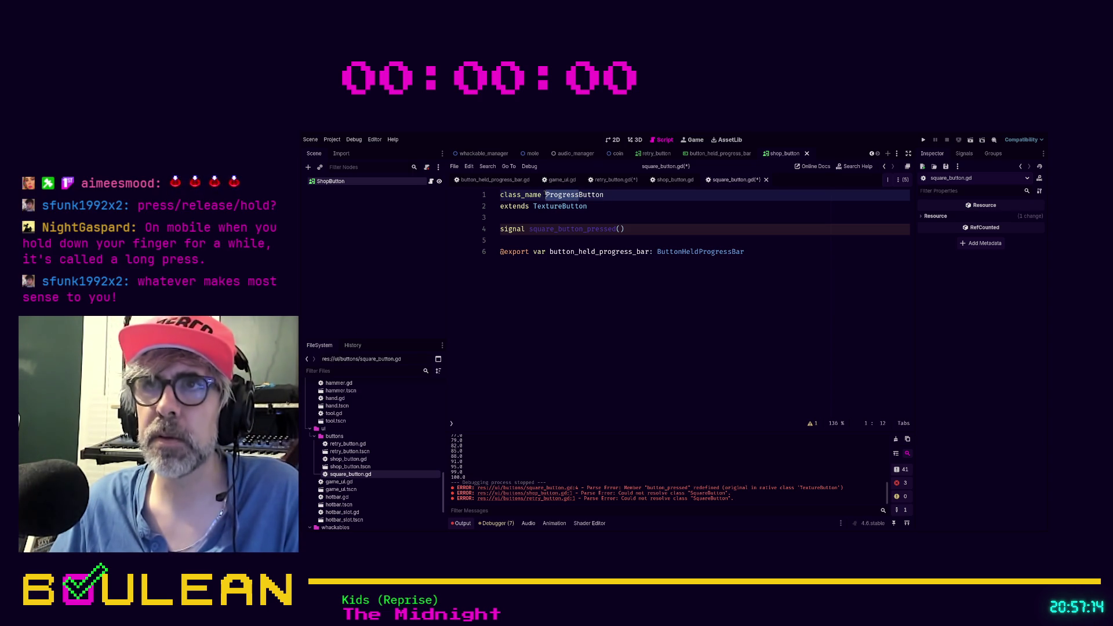
pyautogui.hotkey('ctrl', 'shift', 'Left')
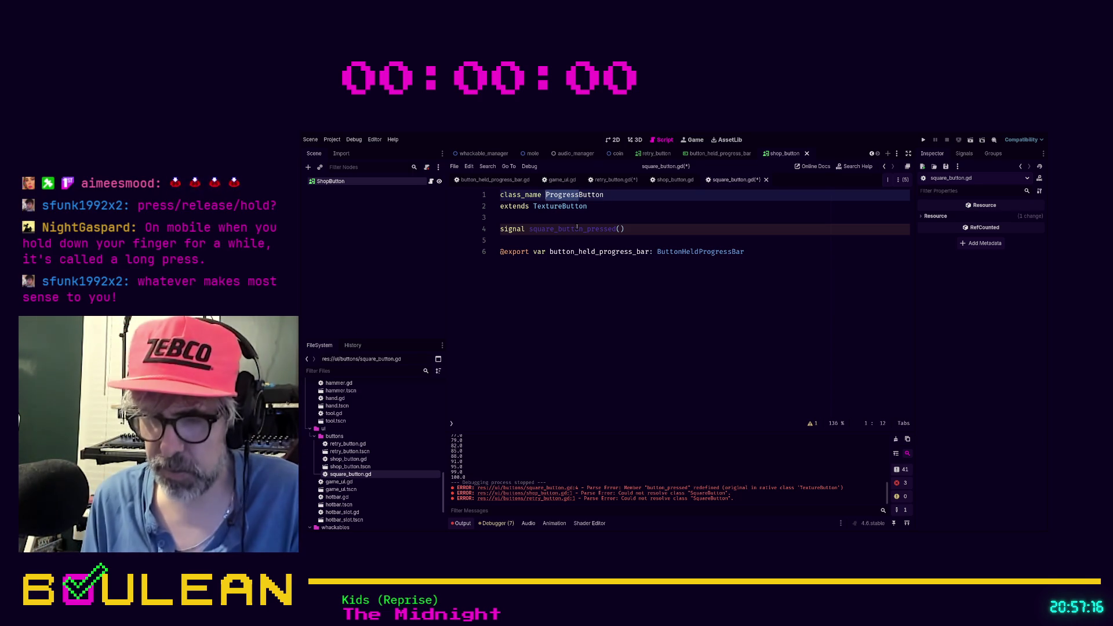
pyautogui.write('LongPress')
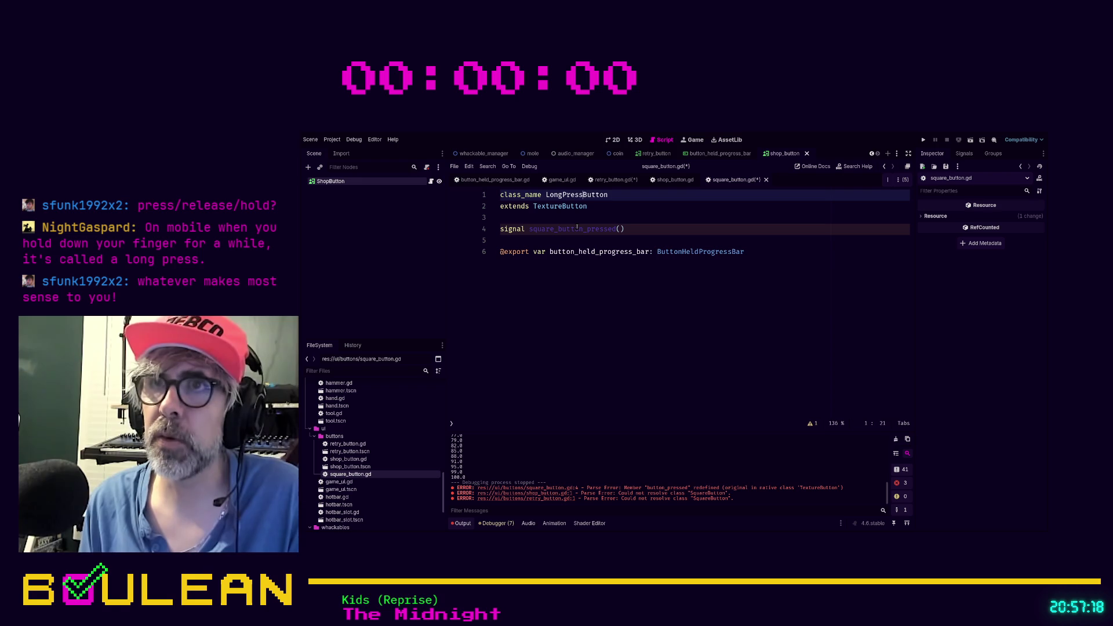
# Rename the signal to long_press_button_activated() and save the scripts.
pyautogui.click(603, 229)
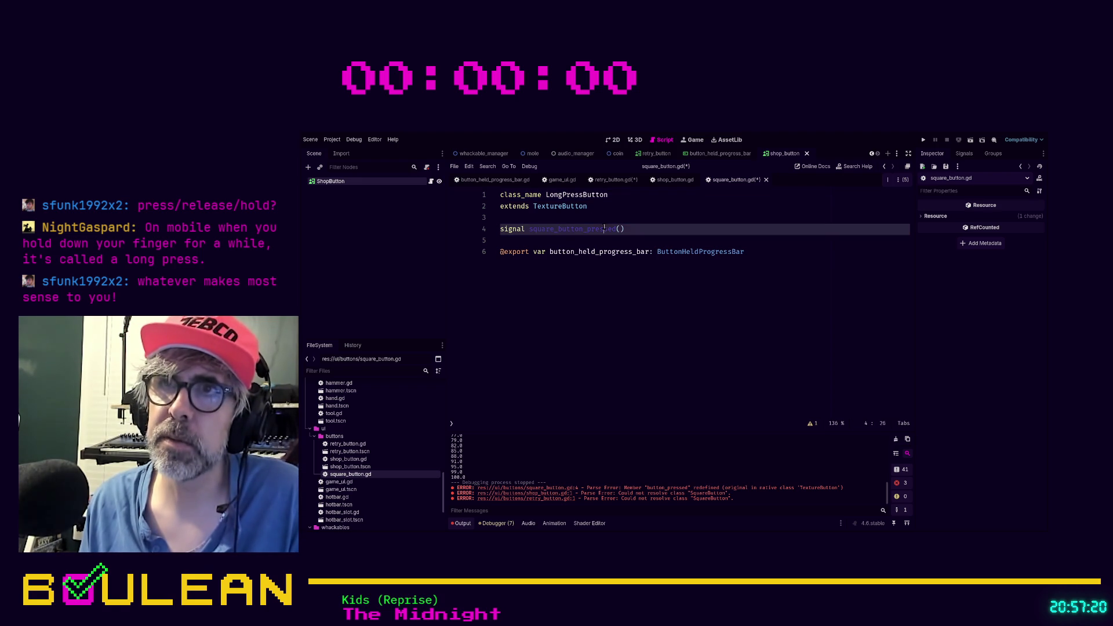
pyautogui.click(552, 230)
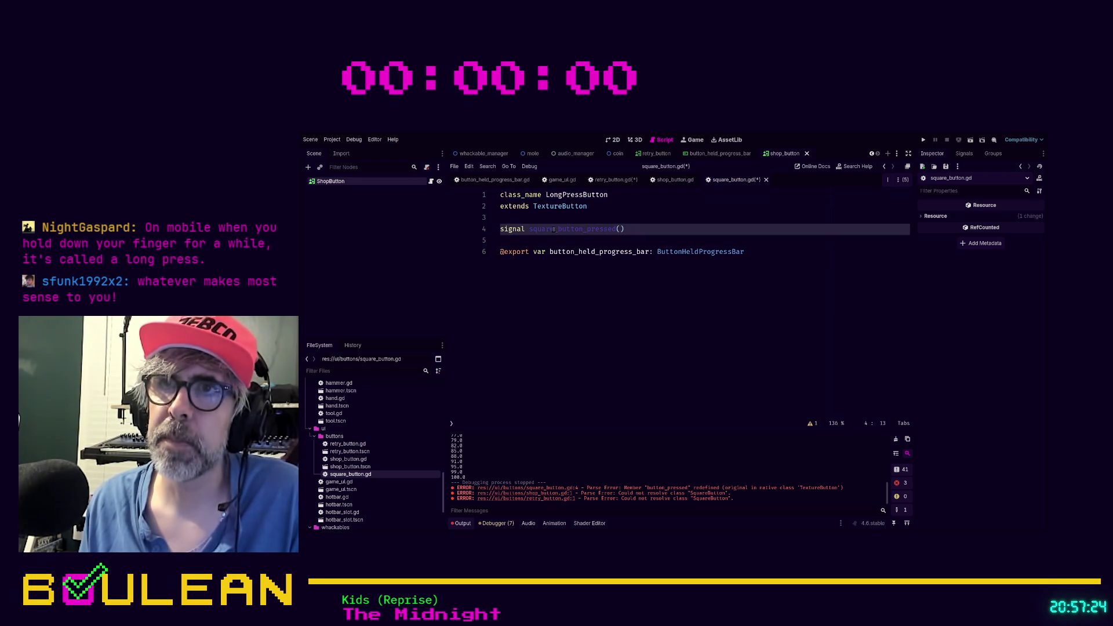
pyautogui.hotkey('ctrl', 'shift', 'Left')
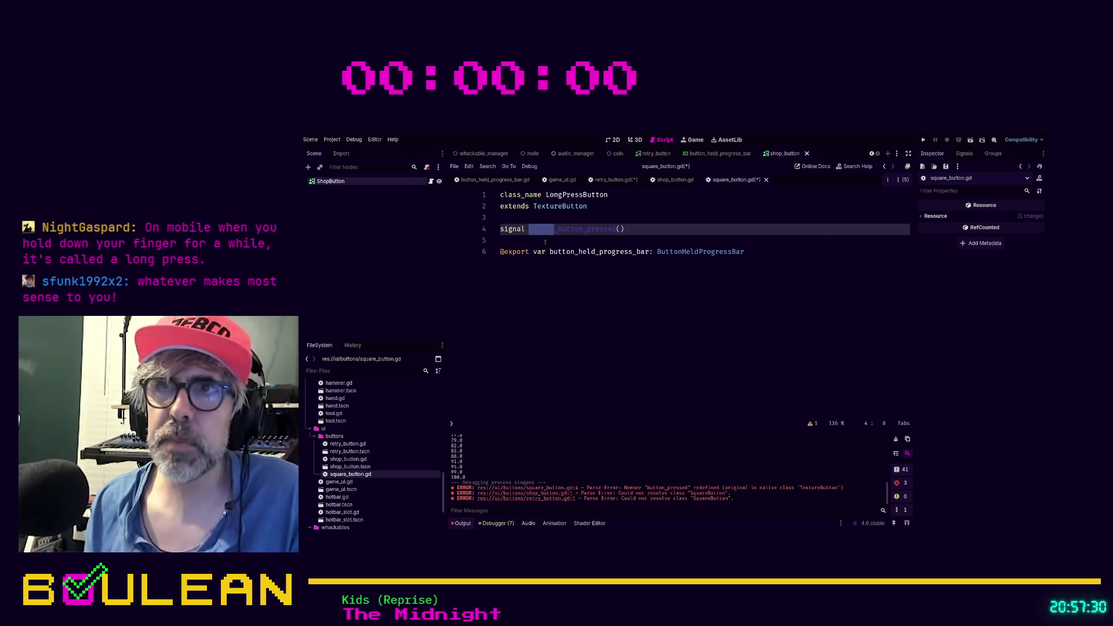
pyautogui.write('long_pres')
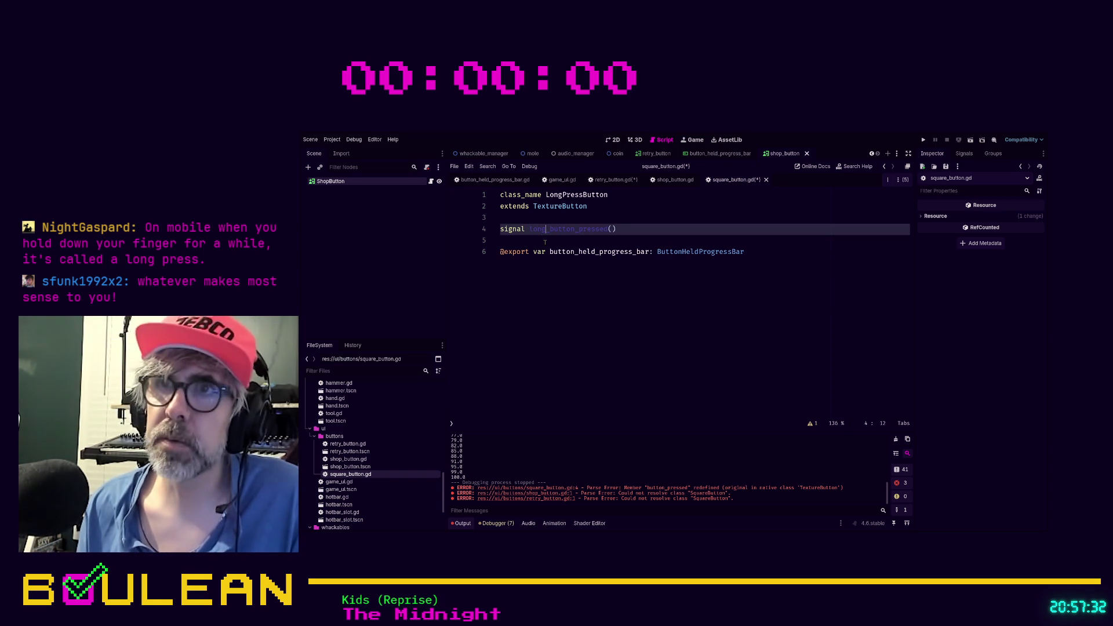
pyautogui.write('s')
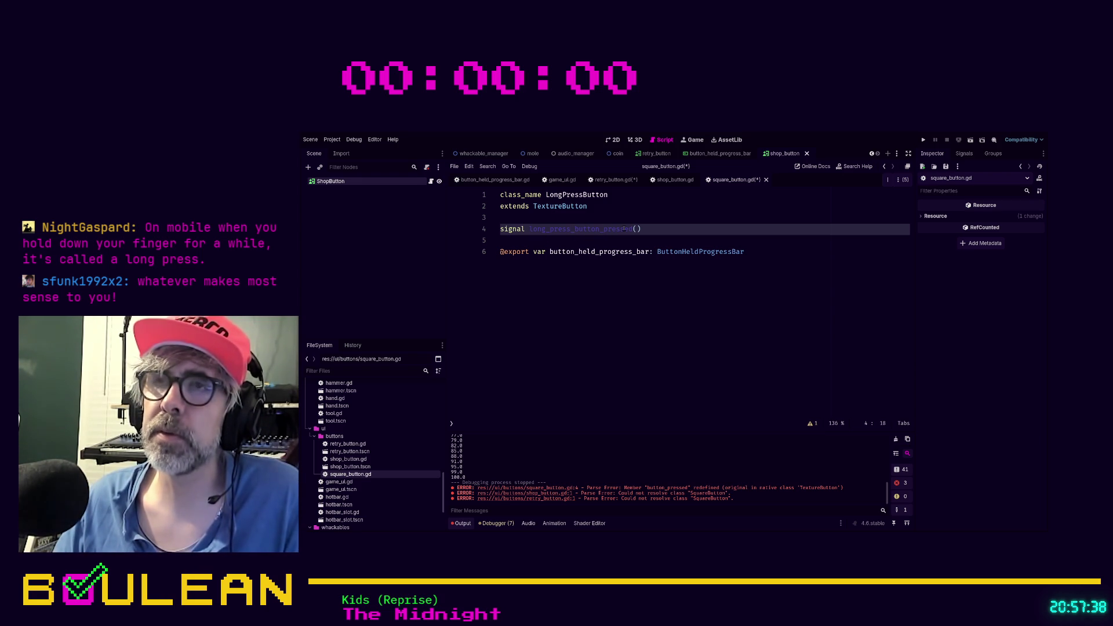
pyautogui.doubleClick(624, 229)
pyautogui.moveTo(632, 228); pyautogui.dragTo(604, 230)
pyautogui.write('activated')
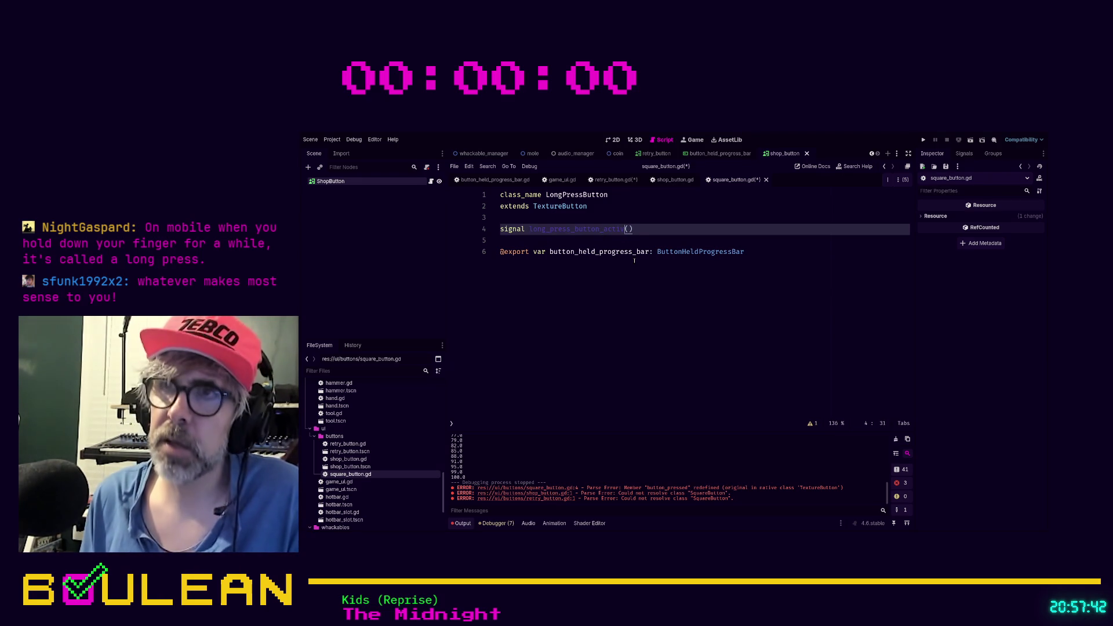
pyautogui.click(603, 285)
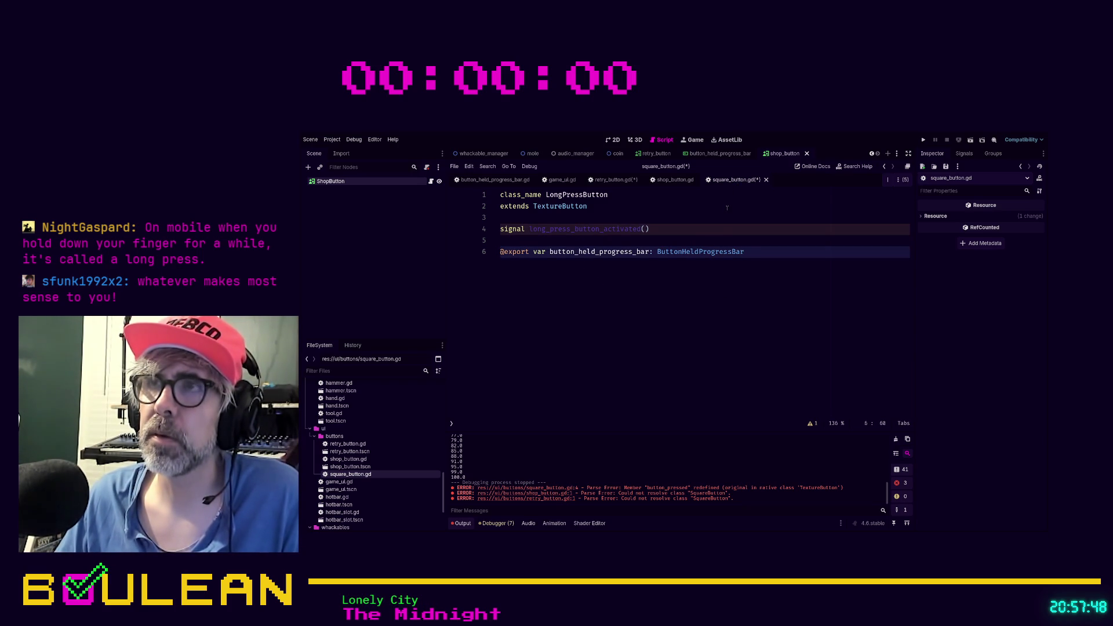
pyautogui.press('Up')
pyautogui.press('Up')
pyautogui.press('Up')
pyautogui.hotkey('ctrl', 's')
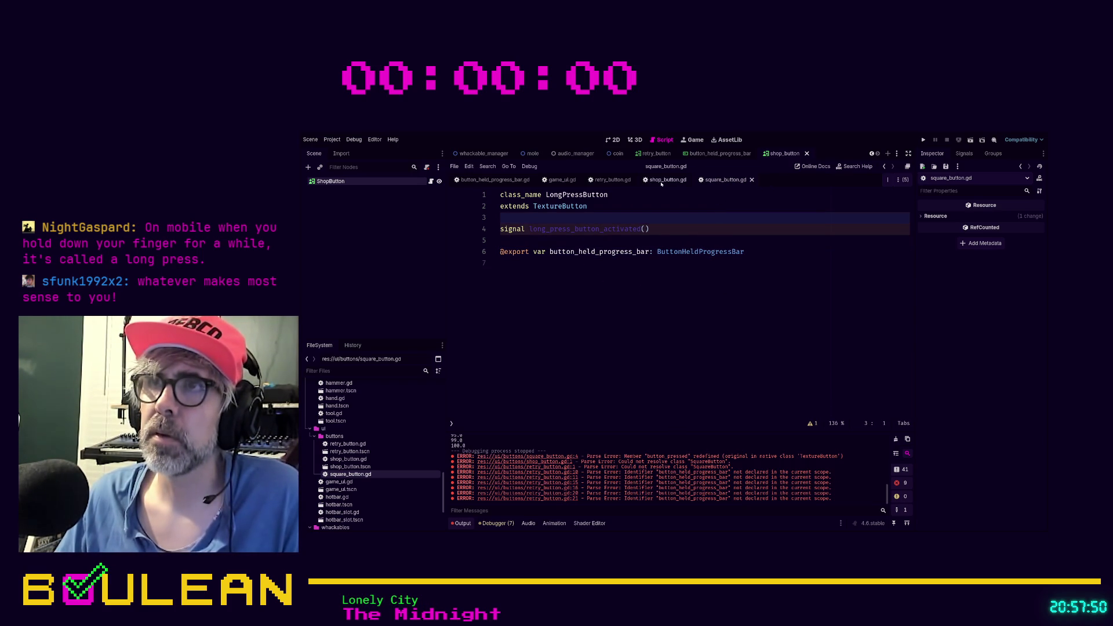
# In retry_button.gd, comment out retry_button_pressed, extend LongPressButton, and save.
pyautogui.click(667, 179)
pyautogui.click(619, 180)
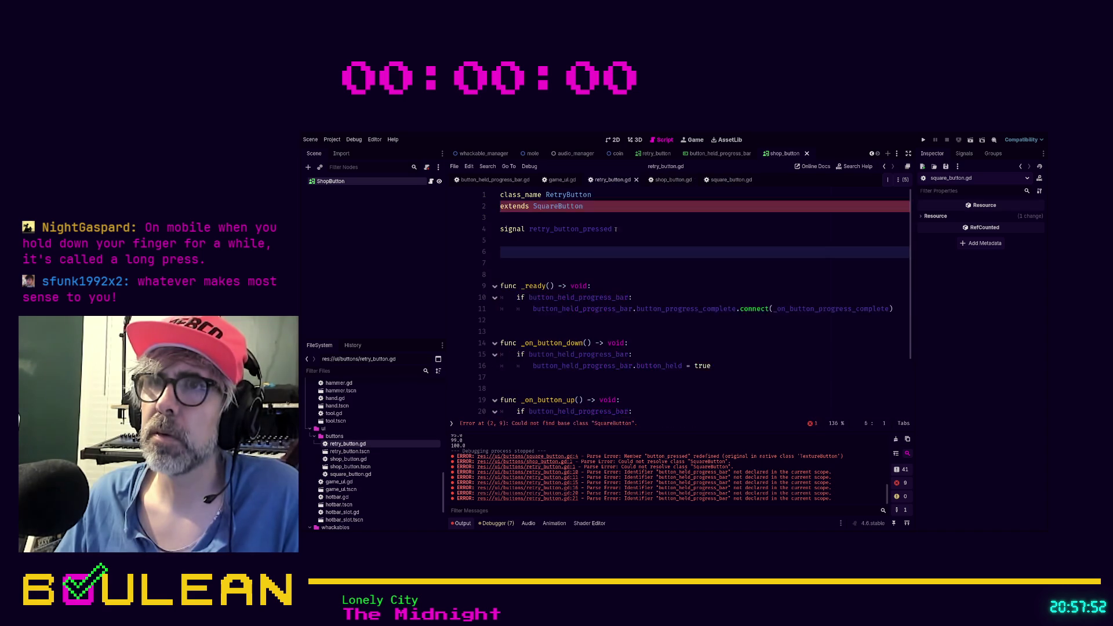
pyautogui.click(658, 231)
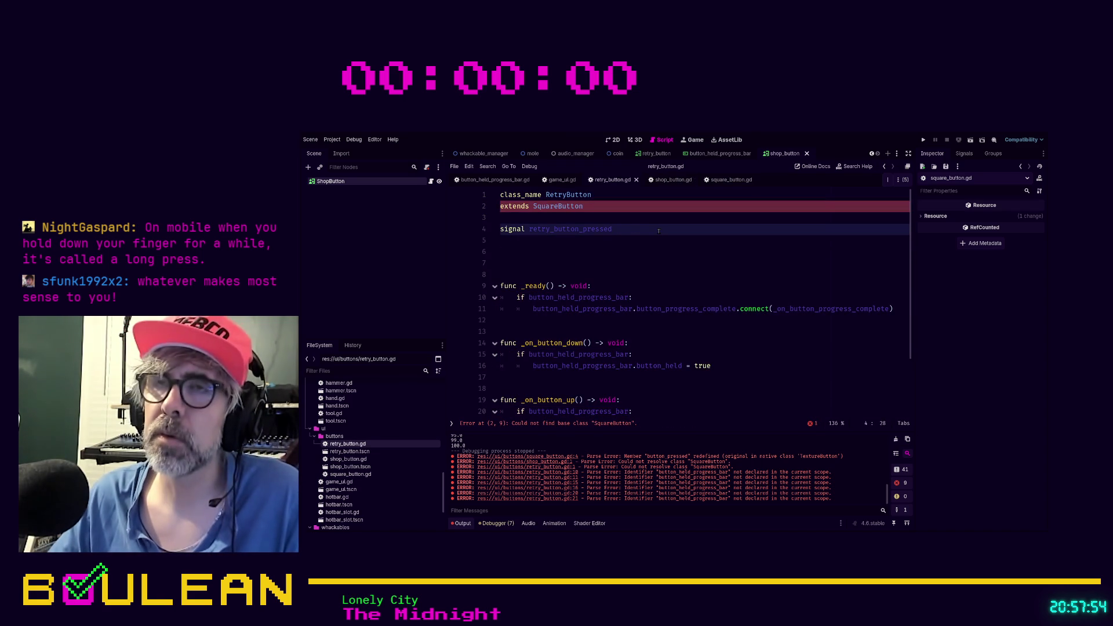
pyautogui.hotkey('ctrl', 'k')
pyautogui.press('Up')
pyautogui.press('Up')
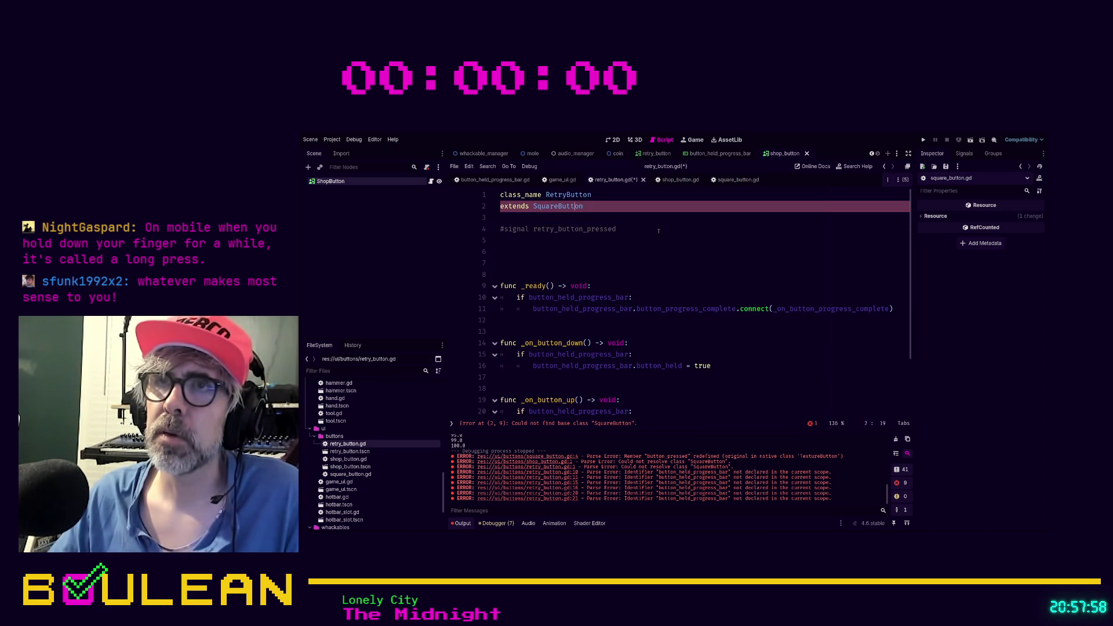
pyautogui.press('BackSpace')
pyautogui.press('BackSpace')
pyautogui.press('BackSpace')
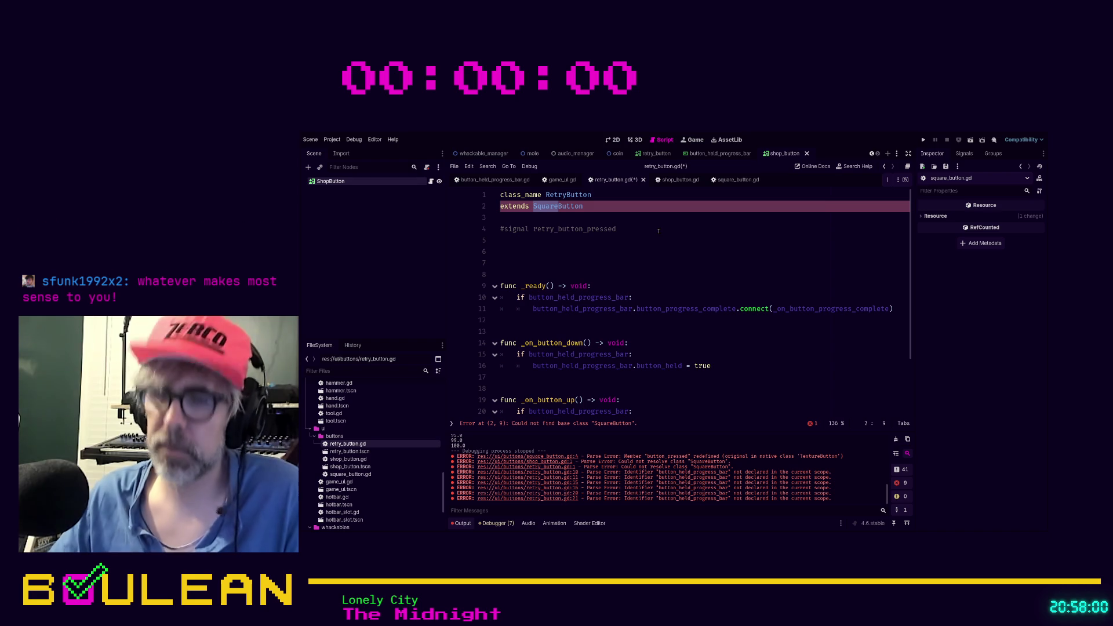
pyautogui.write('LongPress')
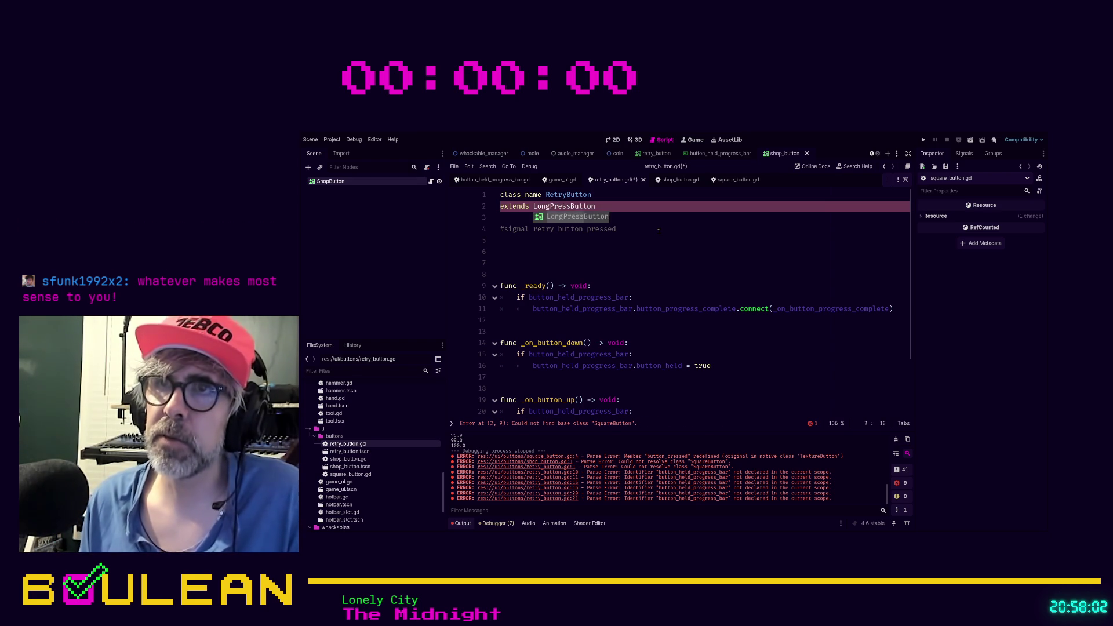
pyautogui.click(662, 230)
pyautogui.hotkey('ctrl', 's')
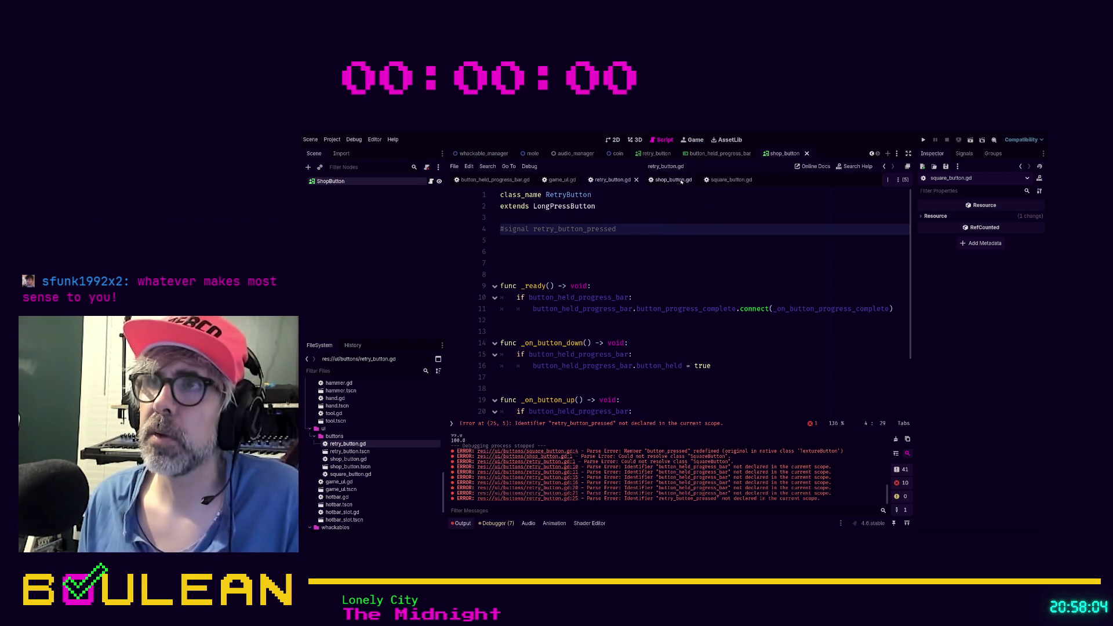
# Rename square_button.gd to long_press_button.gd.
pyautogui.click(724, 182)
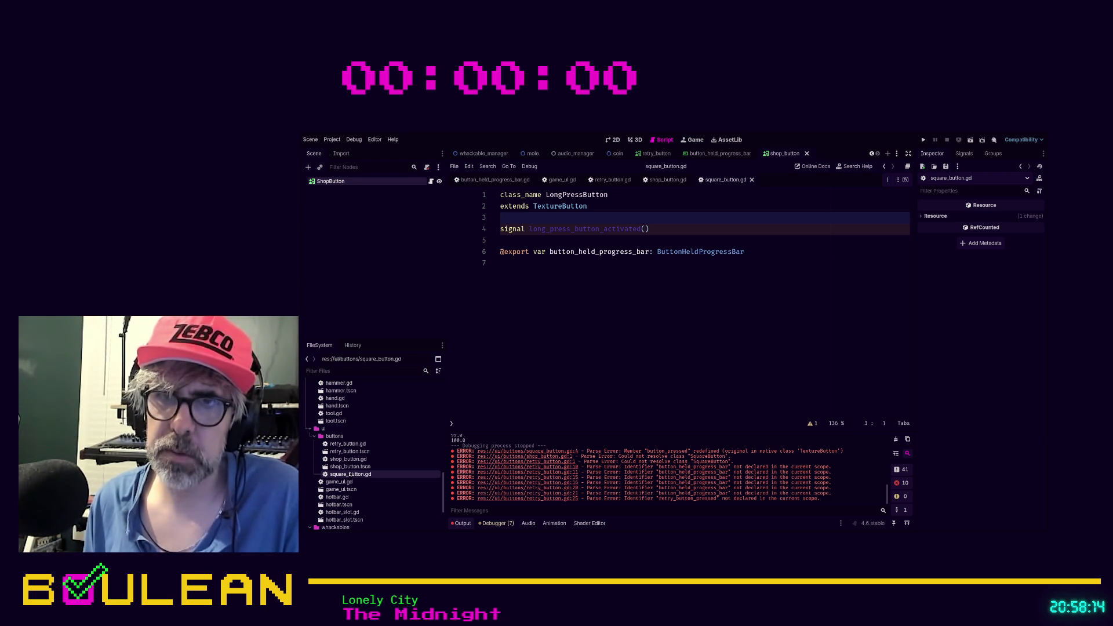
pyautogui.press('Return')
pyautogui.click(586, 298)
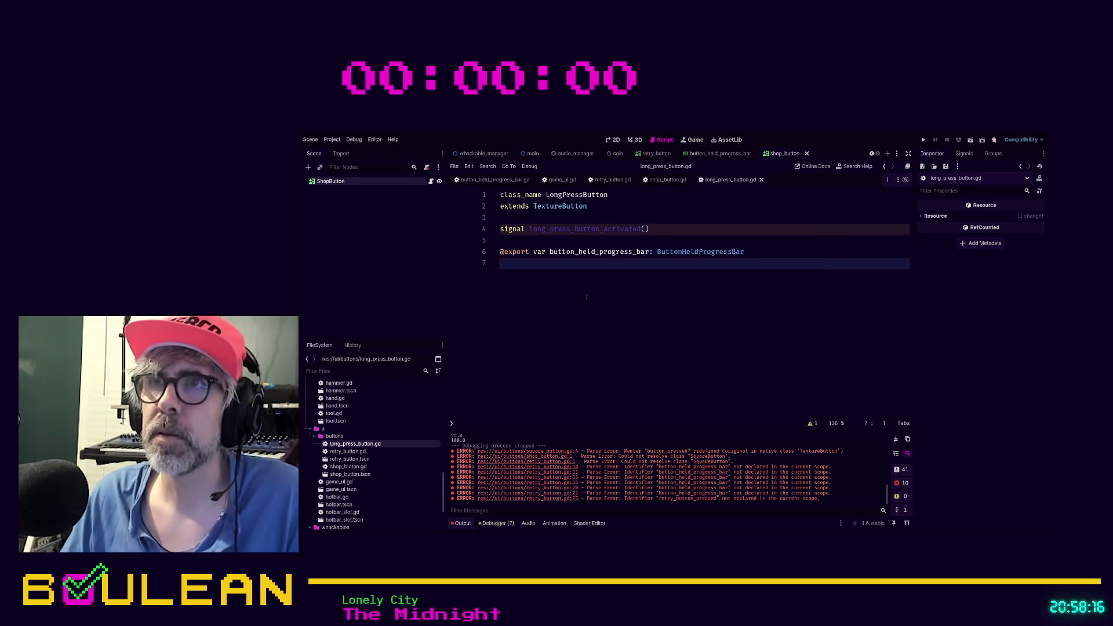
# Change shop_button.gd to extend LongPressButton instead of SquareButton.
pyautogui.click(613, 180)
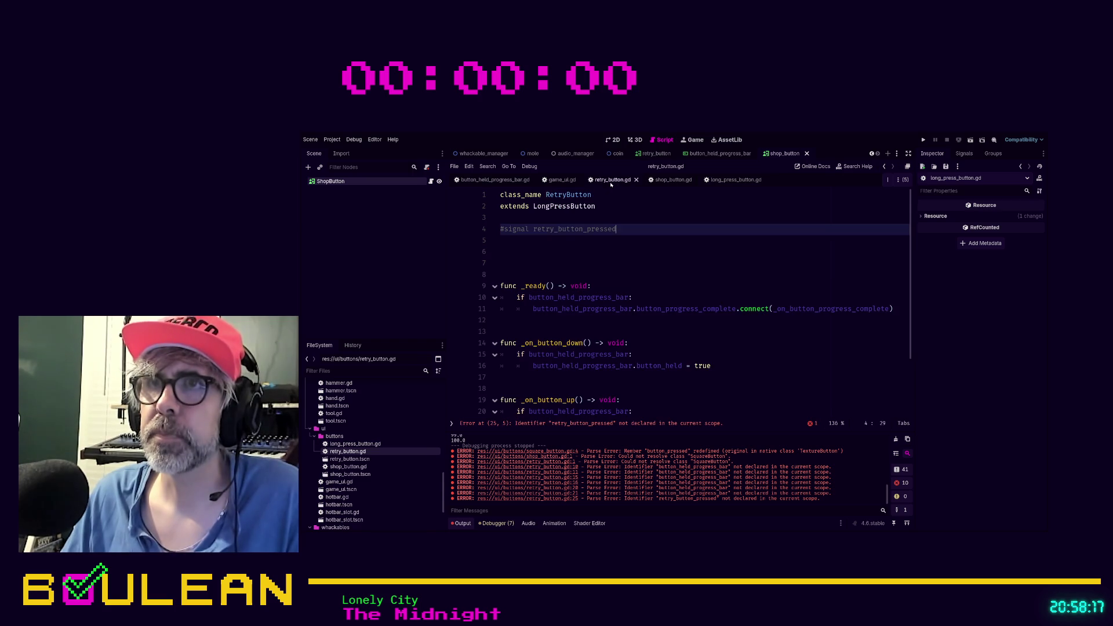
pyautogui.click(669, 180)
pyautogui.doubleClick(557, 206)
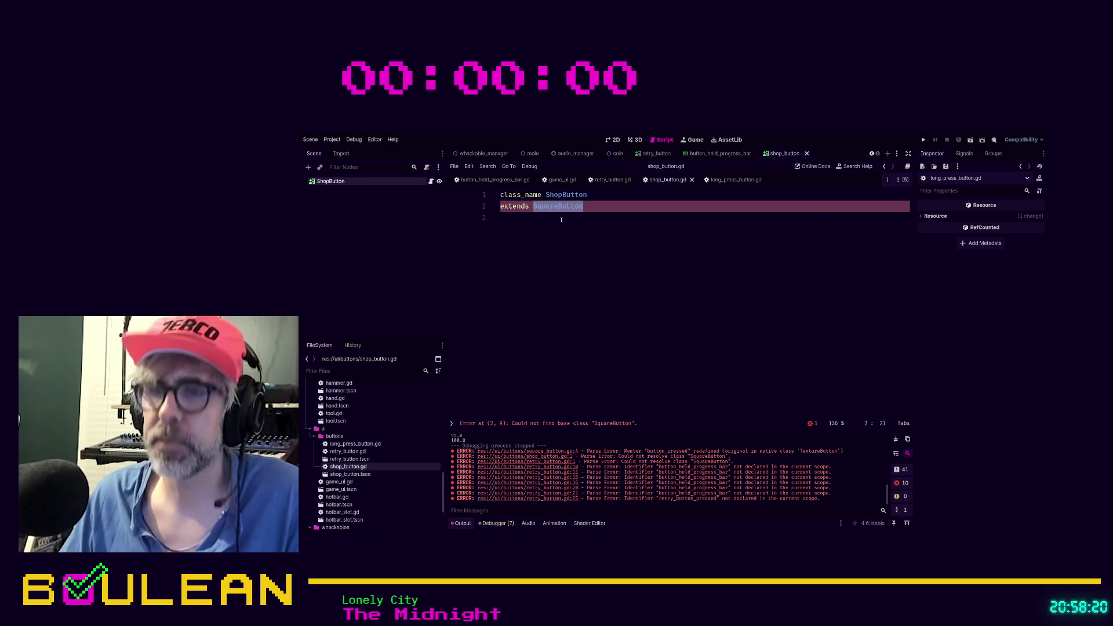
pyautogui.write('LongPres')
pyautogui.press('Return')
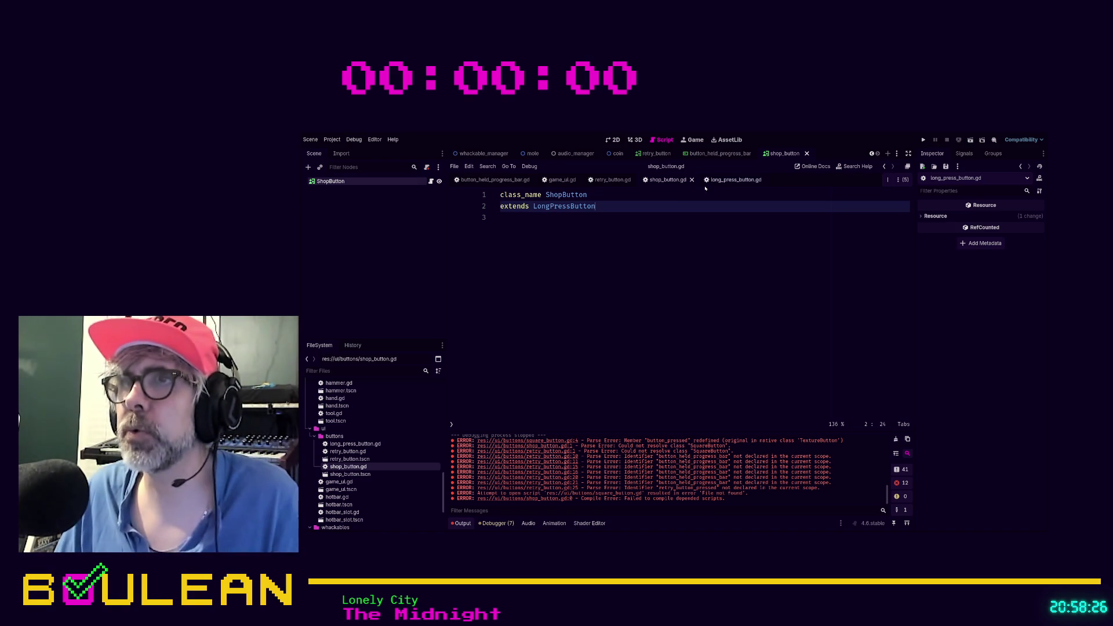
pyautogui.click(612, 179)
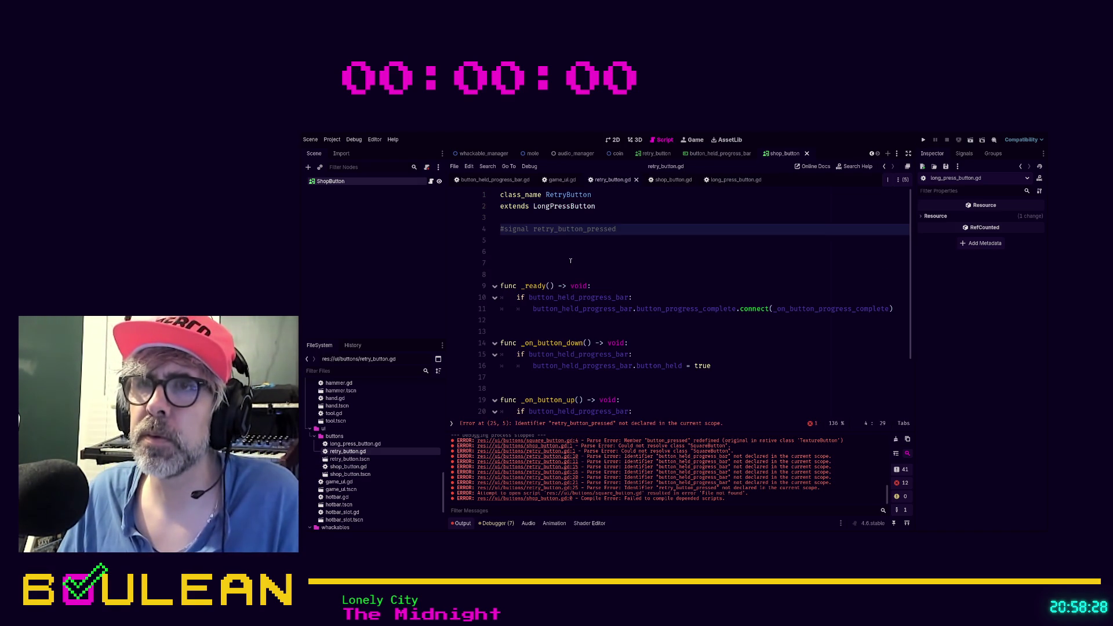
# Move the _ready function from retry_button.gd into long_press_button.gd and save.
pyautogui.scroll(-1, 570, 262)
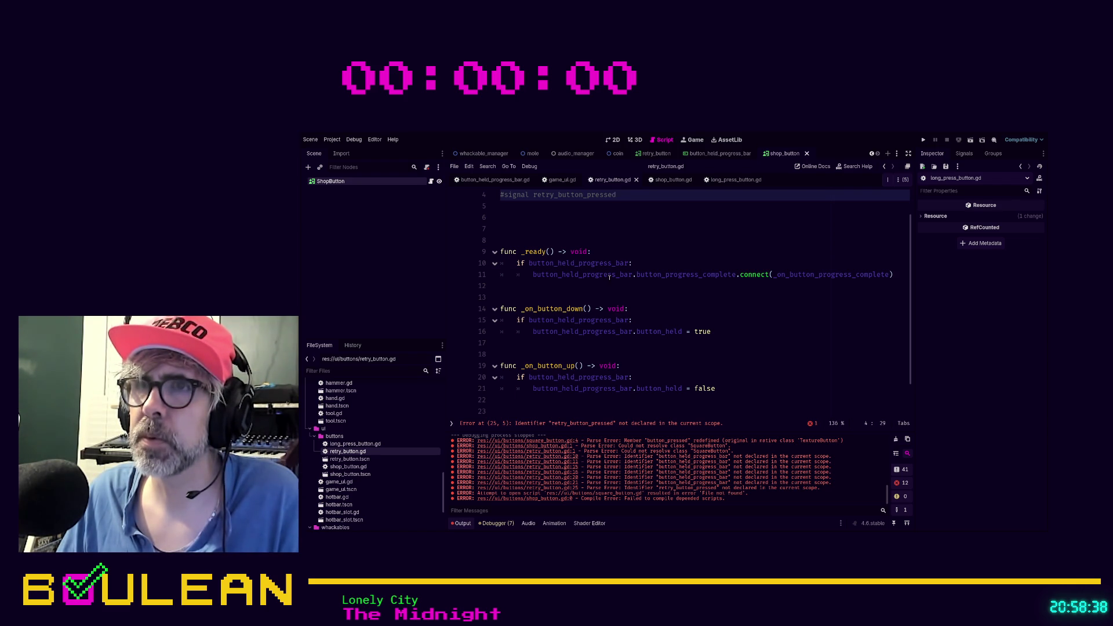
pyautogui.moveTo(895, 274); pyautogui.dragTo(500, 251)
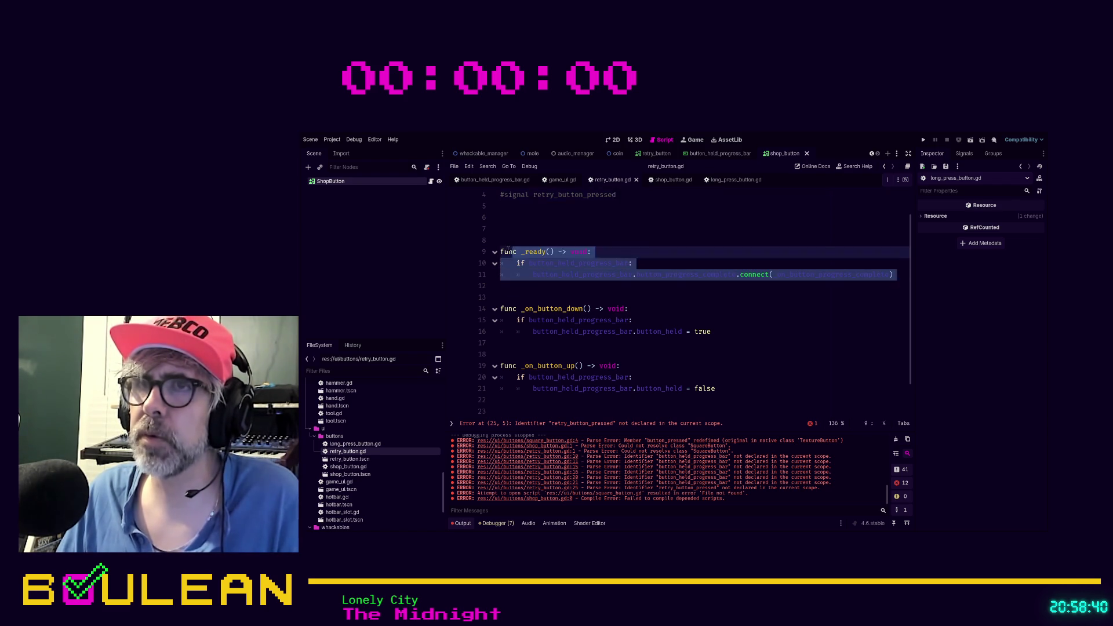
pyautogui.press('Delete')
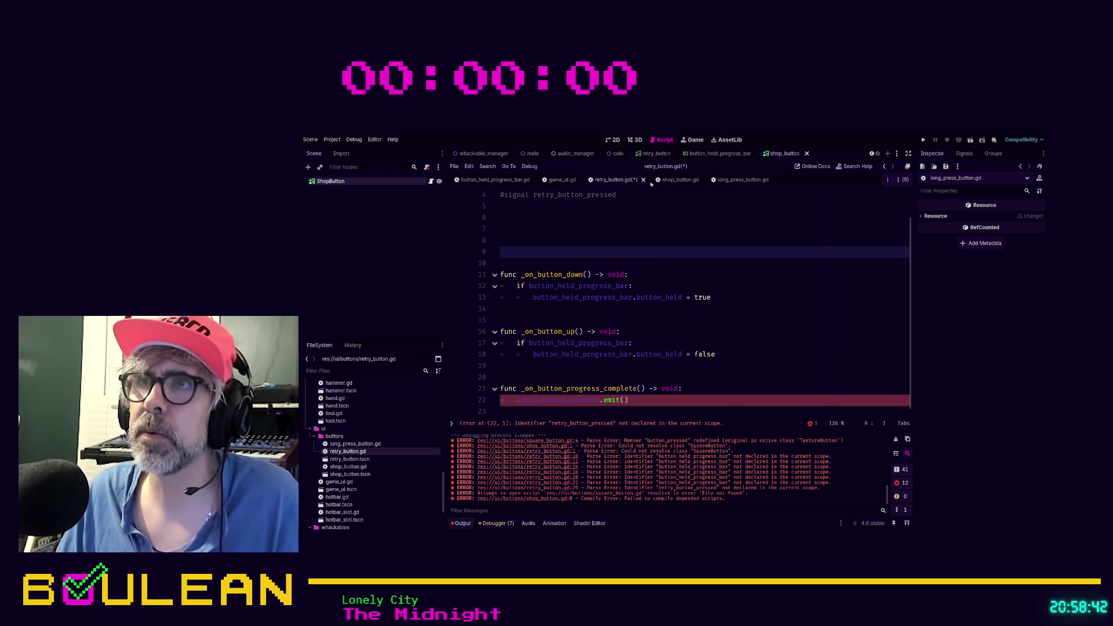
pyautogui.click(712, 181)
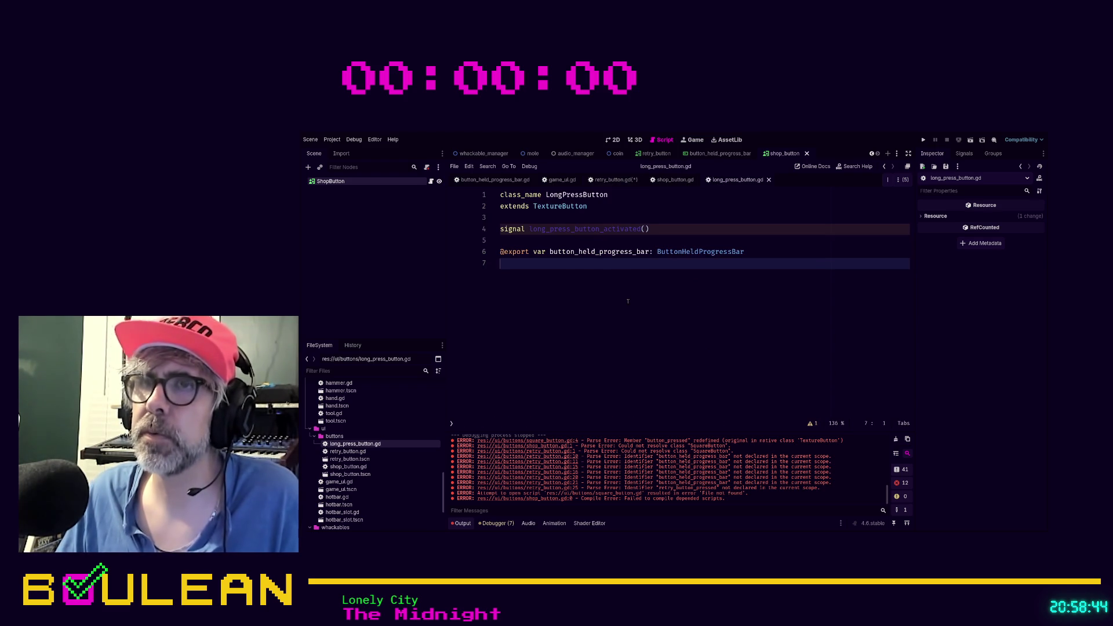
pyautogui.write('func _ready() -> void: \tif button_held_progress_bar: \t\tbutton_held_progress_bar.button_progress_complete.connect(_on_button_progress_complete)')
pyautogui.hotkey('ctrl', 's')
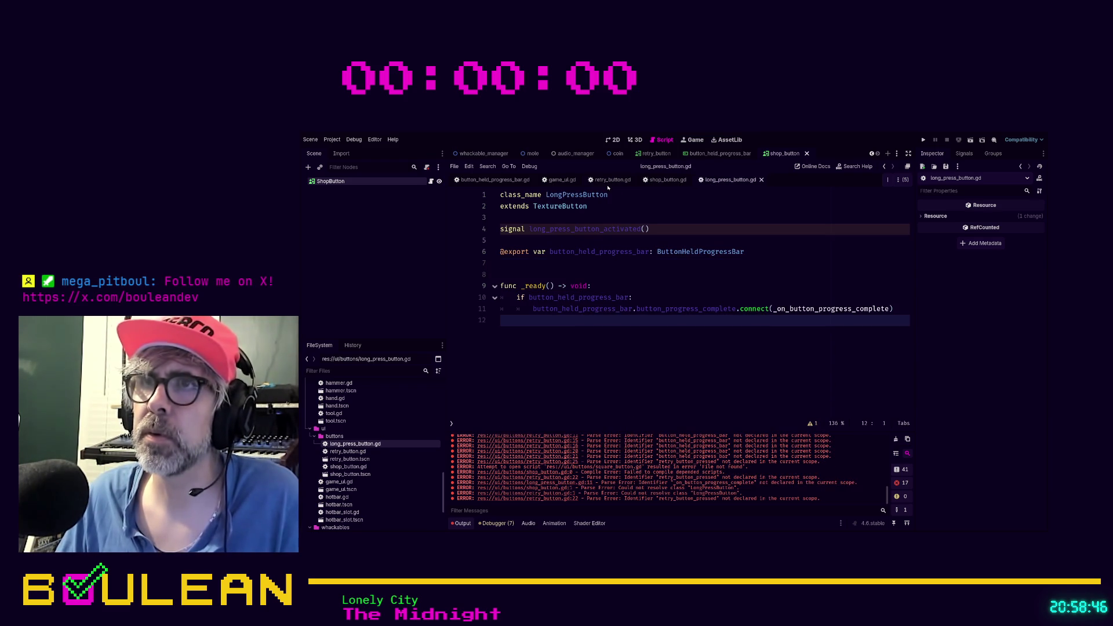
# Back in retry_button.gd, select the _on_button_progress_complete function.
pyautogui.click(608, 181)
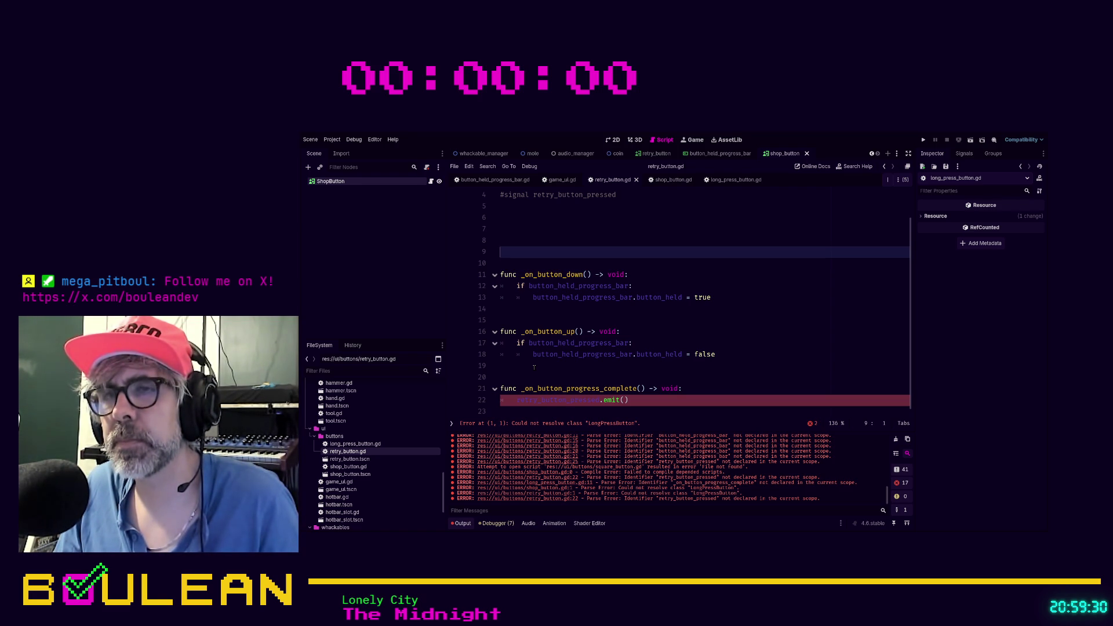
pyautogui.click(649, 399)
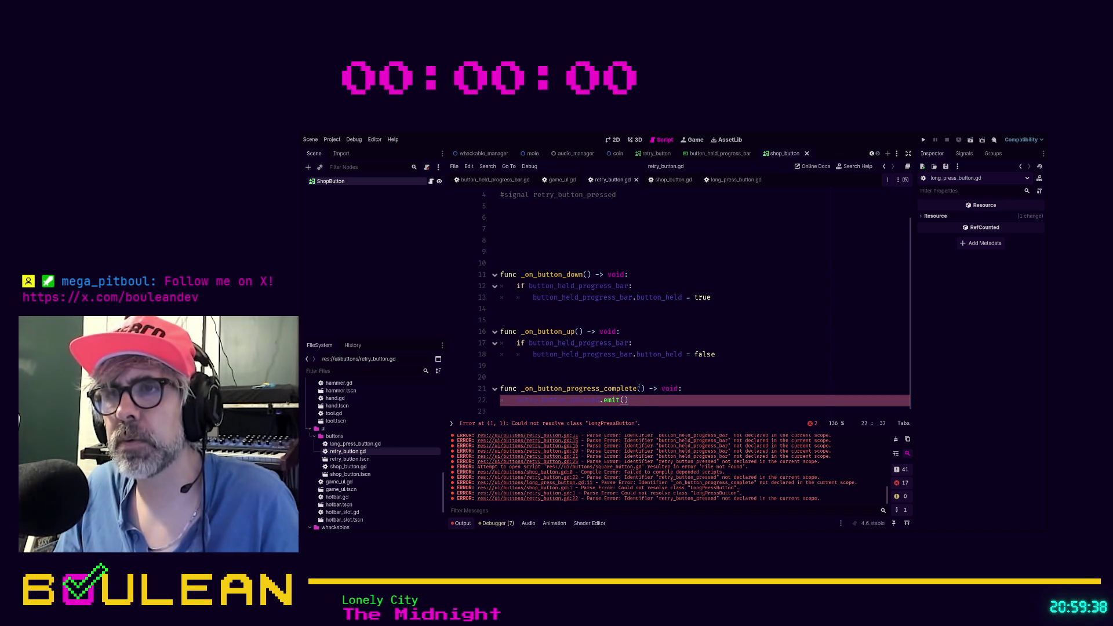
pyautogui.moveTo(645, 401)
pyautogui.mouseDown()
pyautogui.moveTo(498, 378)
pyautogui.moveTo(498, 388)
pyautogui.mouseUp()
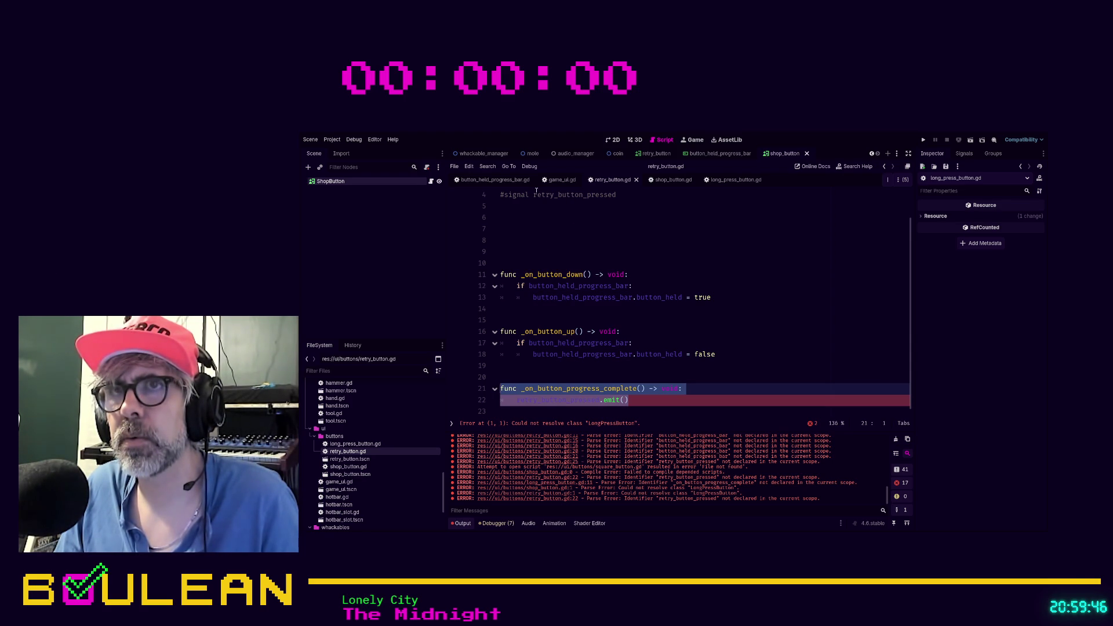
pyautogui.click(504, 180)
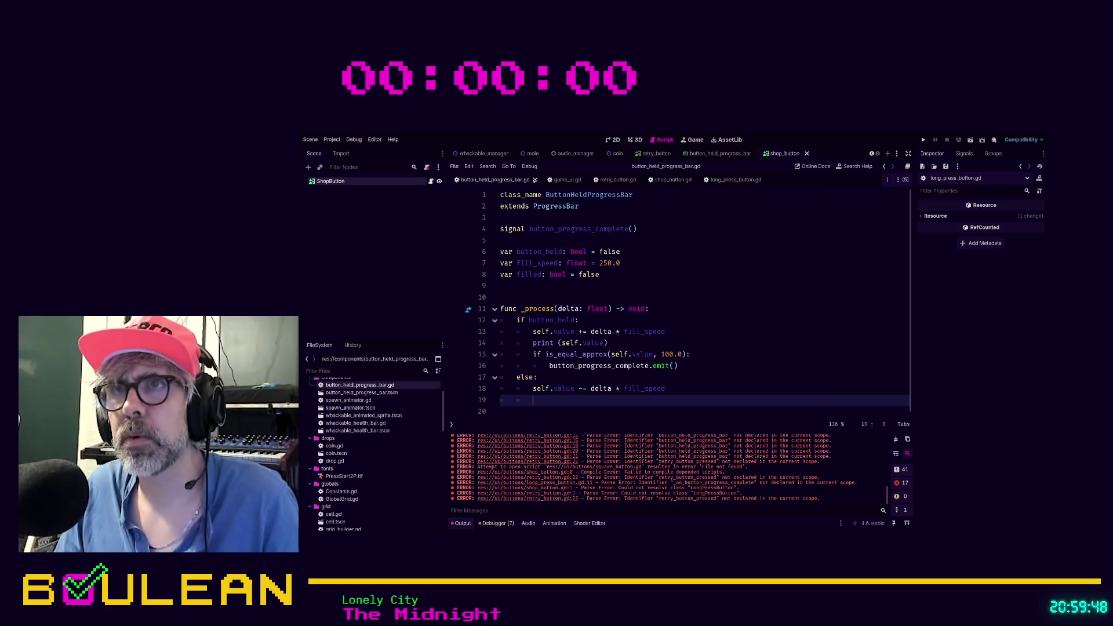
# Paste the completion handler into long_press_button.gd, emitting long_press_button_activated, and save.
pyautogui.click(732, 180)
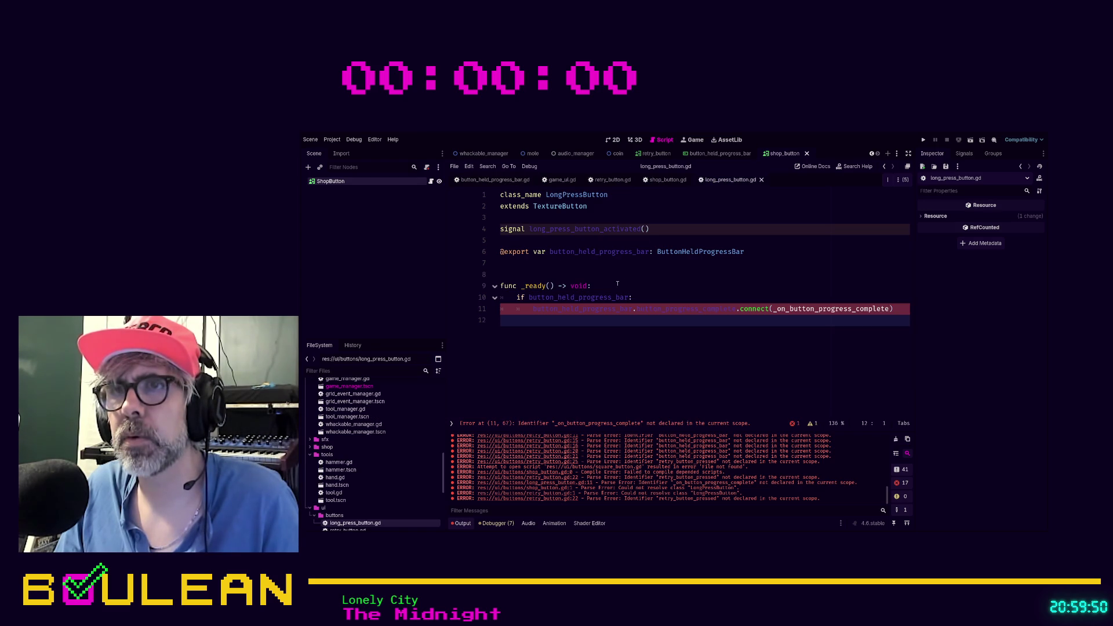
pyautogui.hotkey('ctrl', 'v')
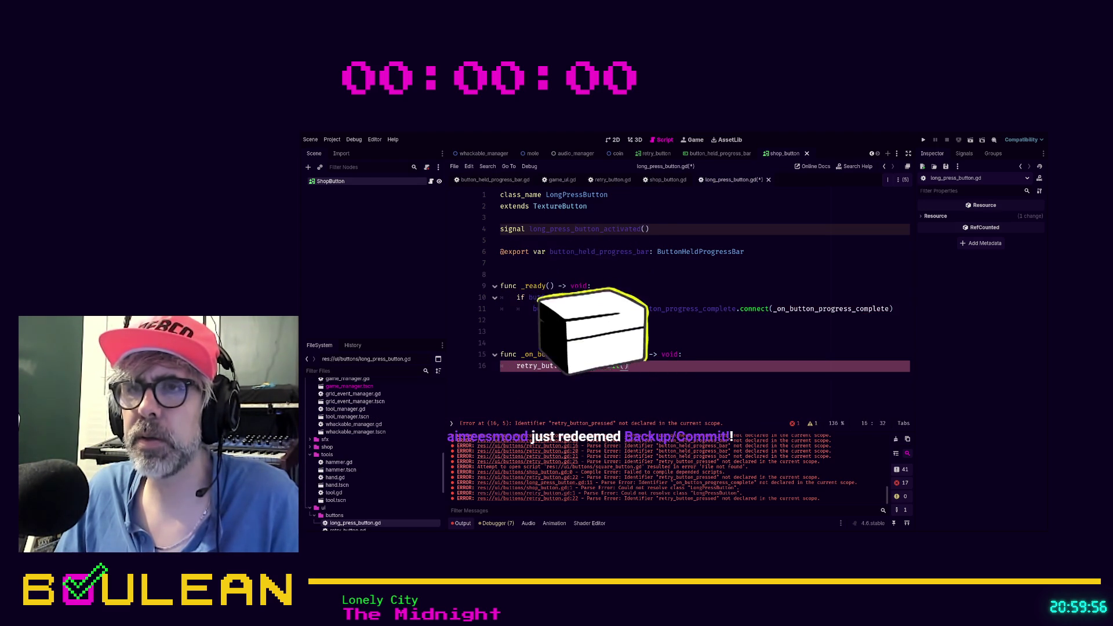
pyautogui.doubleClick(515, 365)
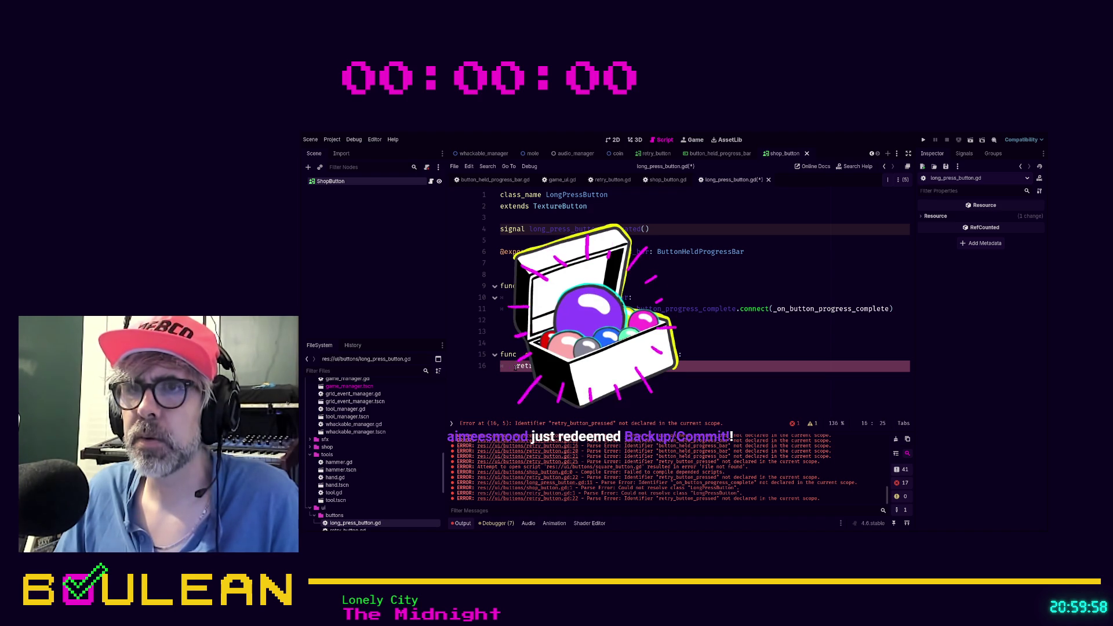
pyautogui.click(515, 366)
pyautogui.write('g_press')
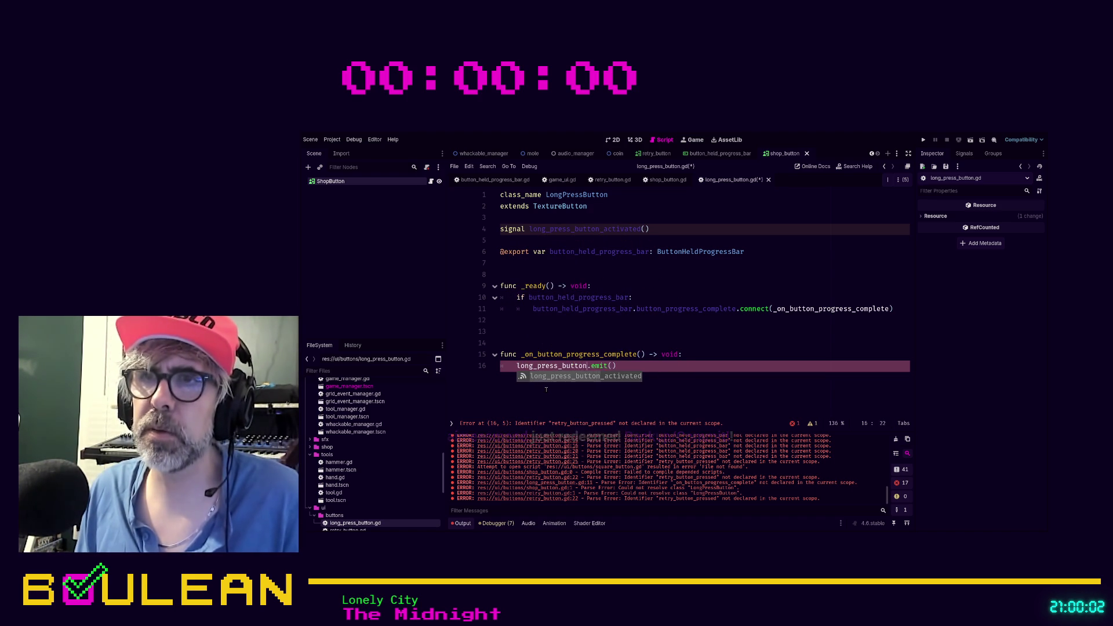
pyautogui.press('Return')
pyautogui.press('End')
pyautogui.hotkey('ctrl', 's')
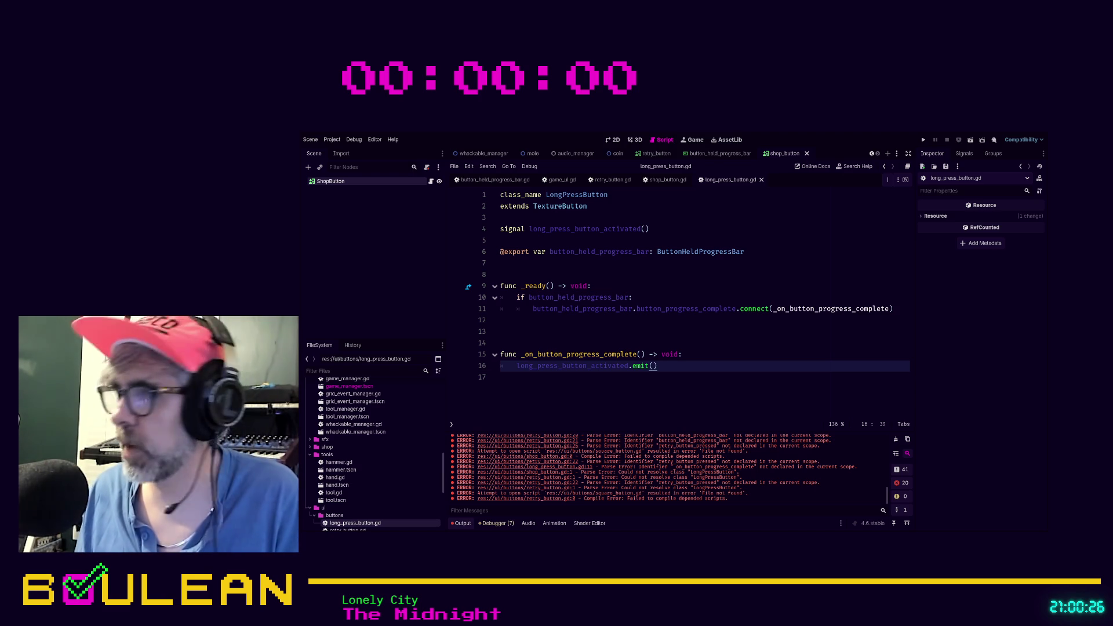
# Remove the extra blank line between the functions in long_press_button.gd.
pyautogui.click(695, 376)
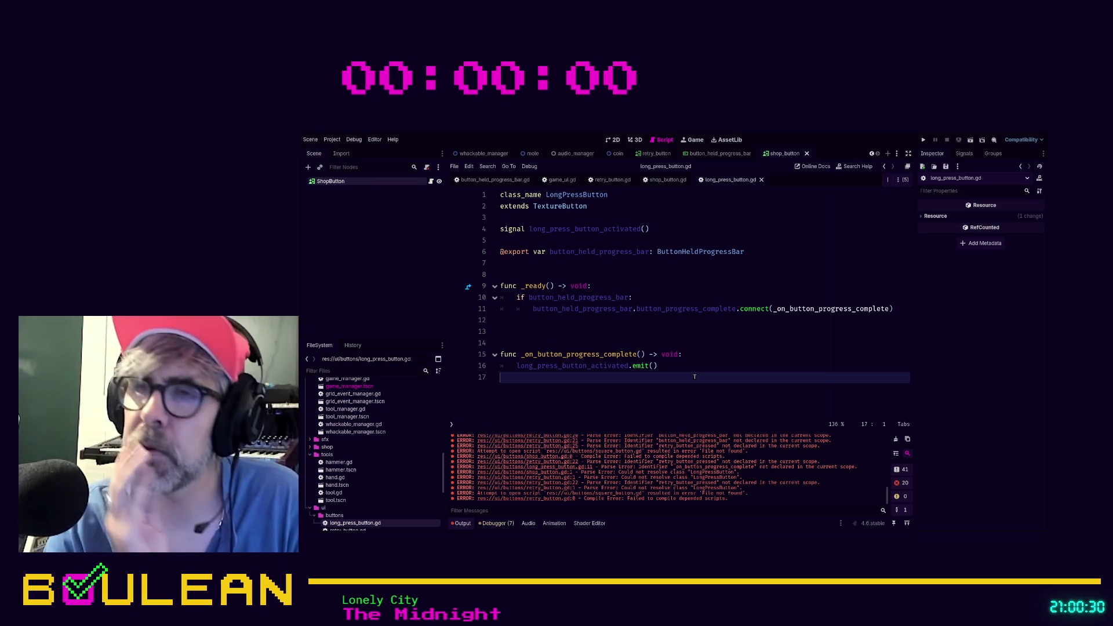
pyautogui.click(603, 345)
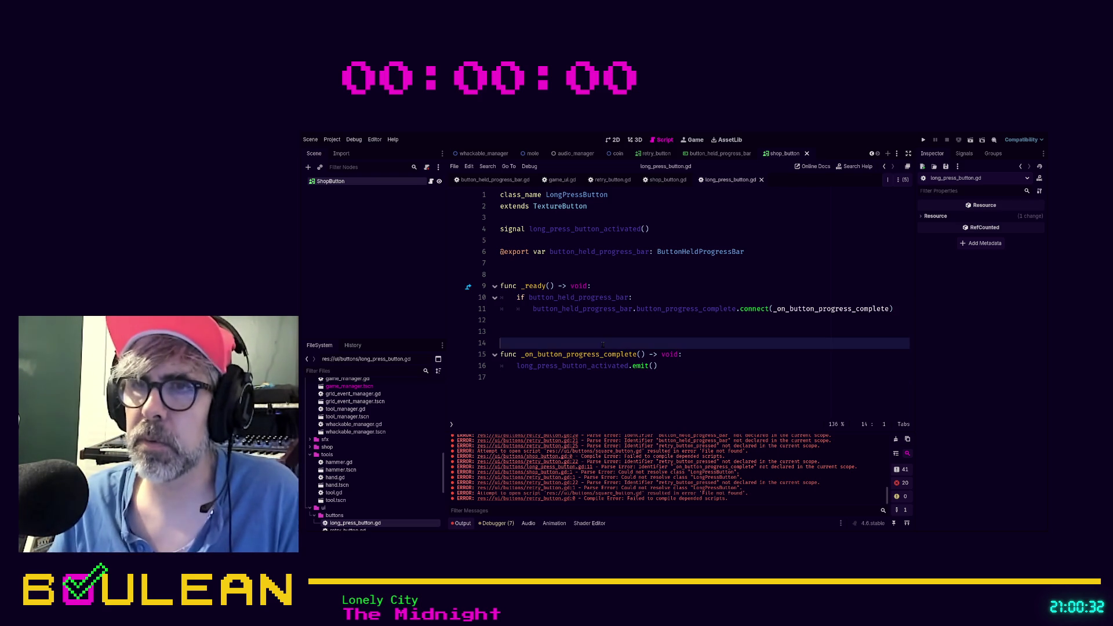
pyautogui.press('BackSpace')
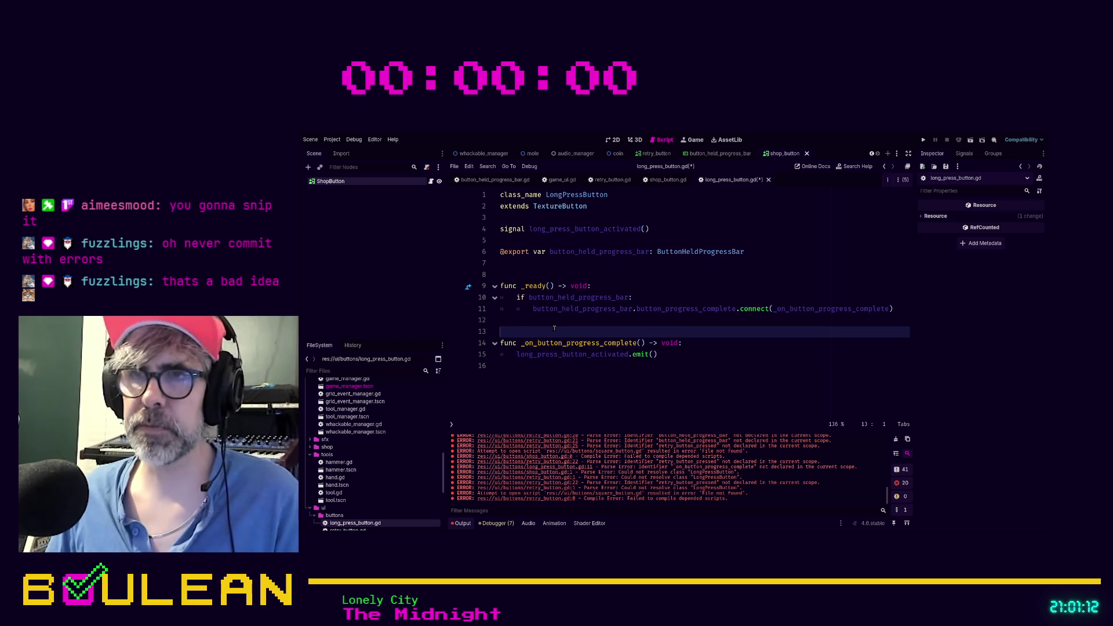
pyautogui.press('Up')
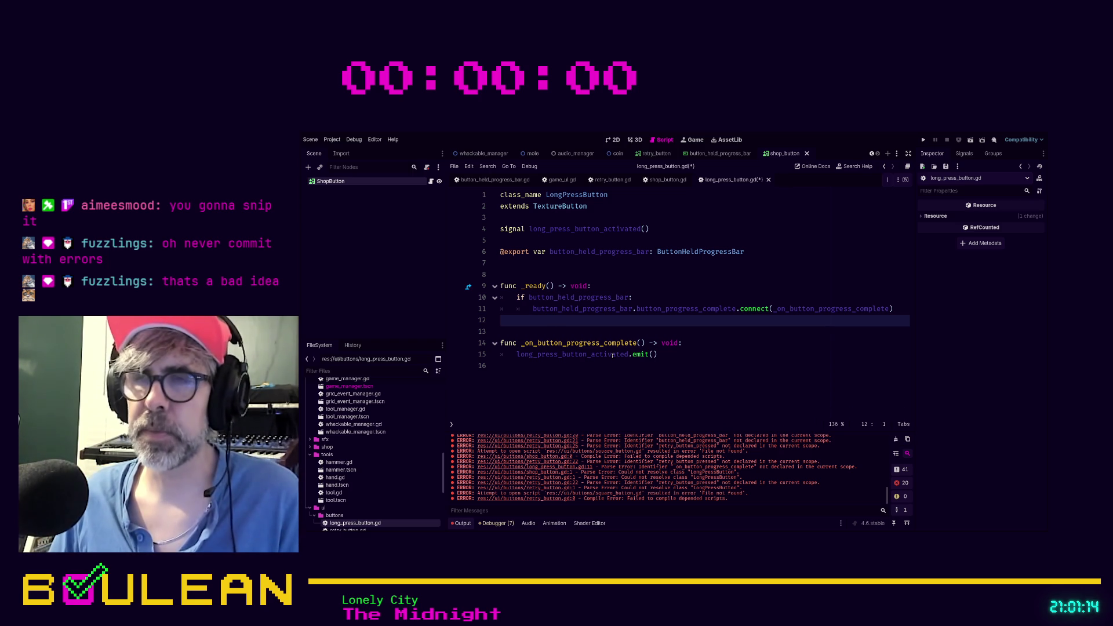
pyautogui.press('Down')
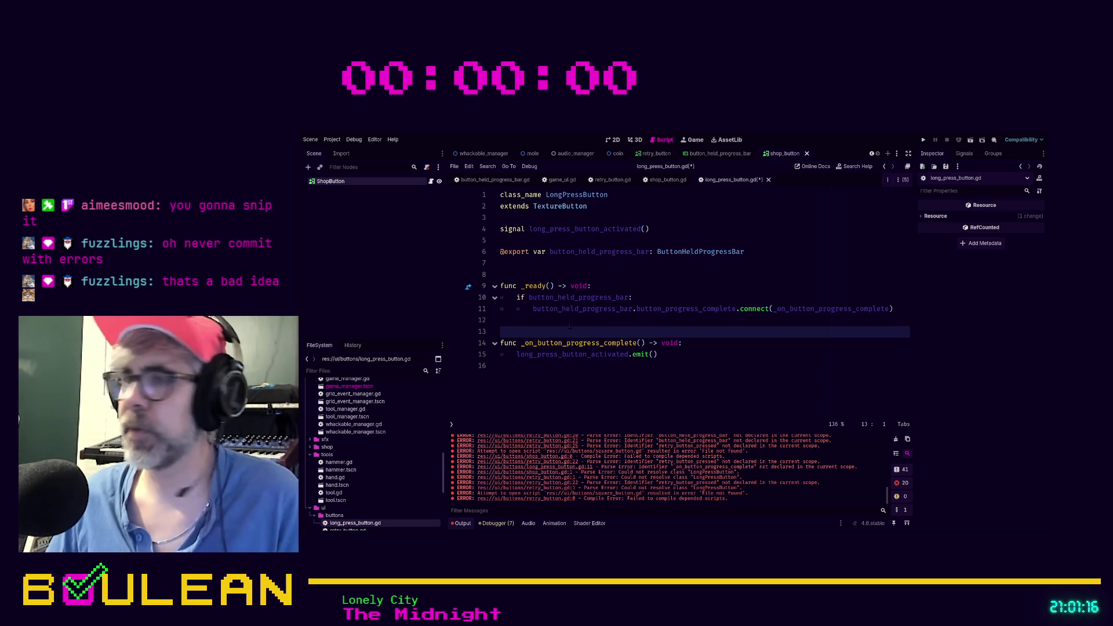
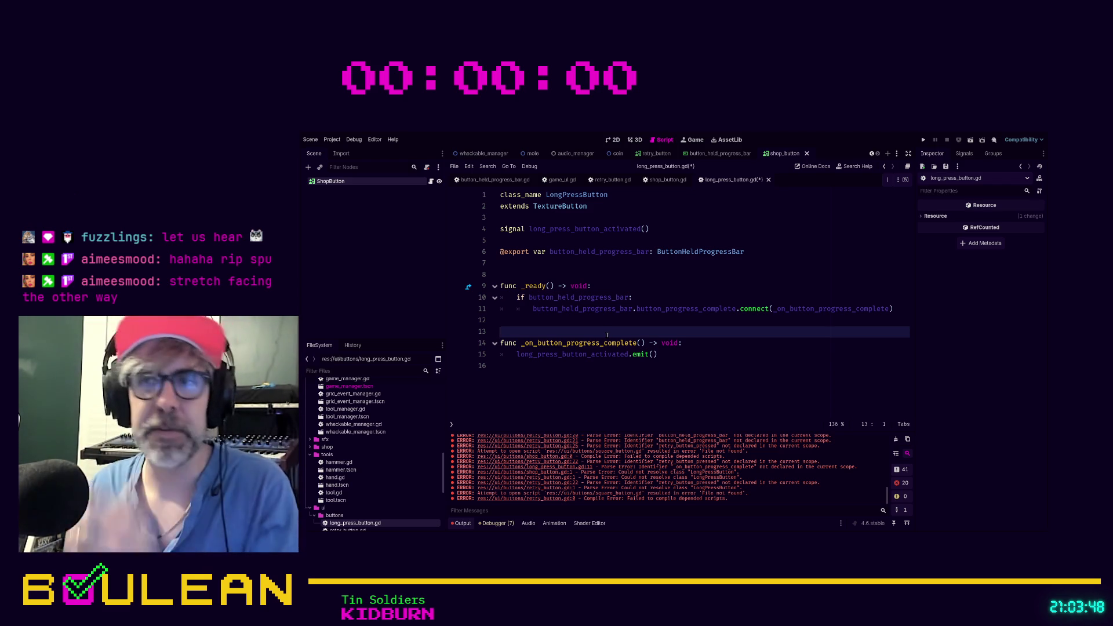
# Save long_press_button.gd with Ctrl+S, then move on to the shop_button.gd script.
pyautogui.click(551, 320)
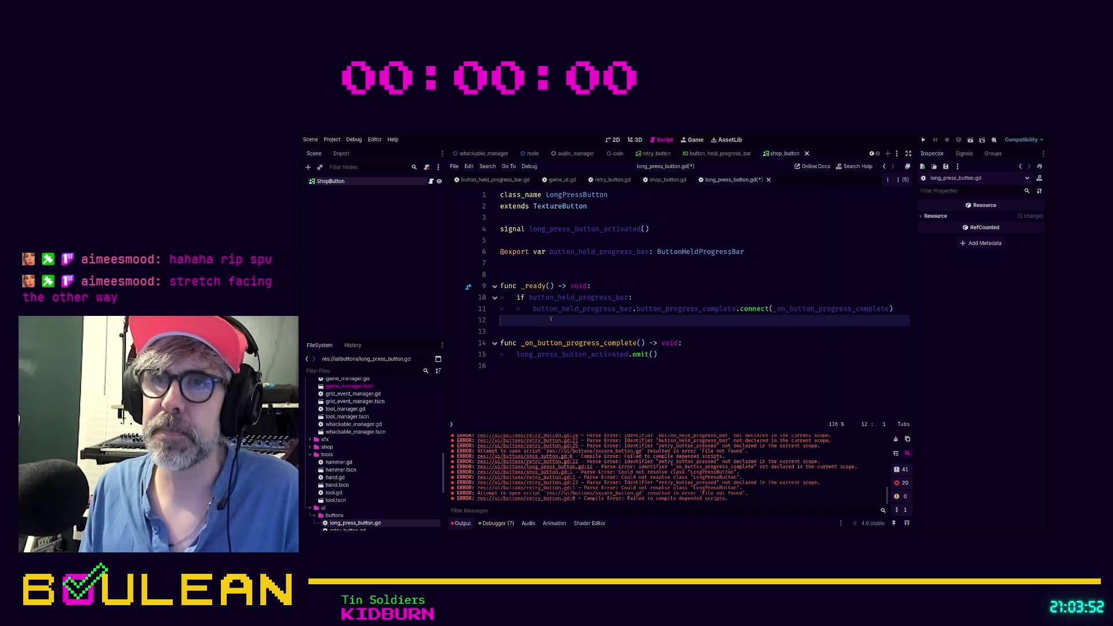
pyautogui.click(530, 335)
pyautogui.hotkey('ctrl', 's')
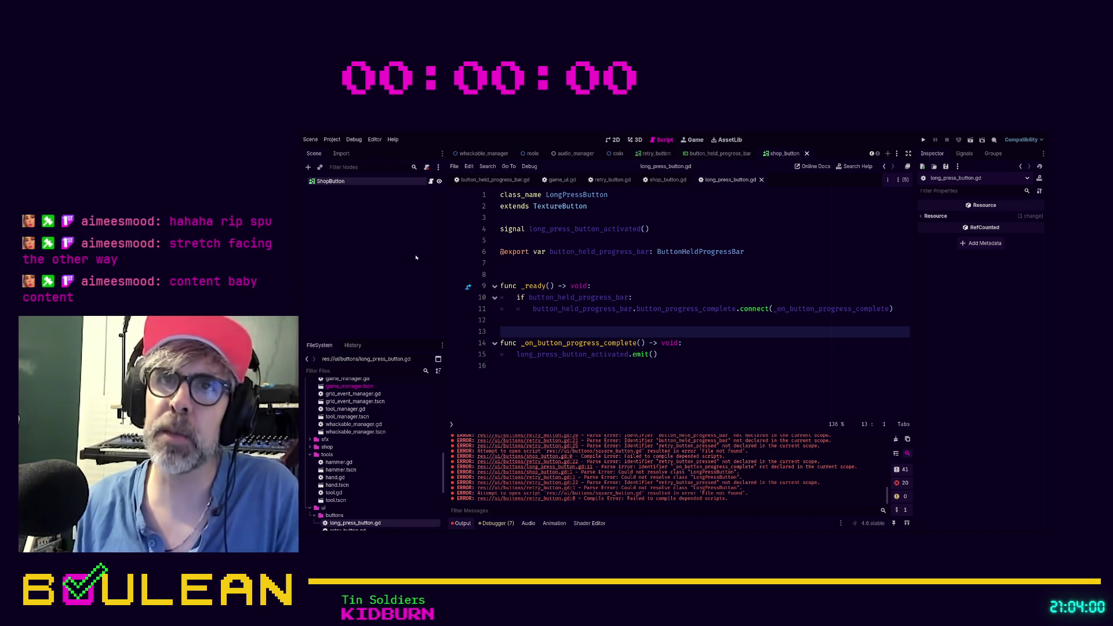
pyautogui.click(568, 275)
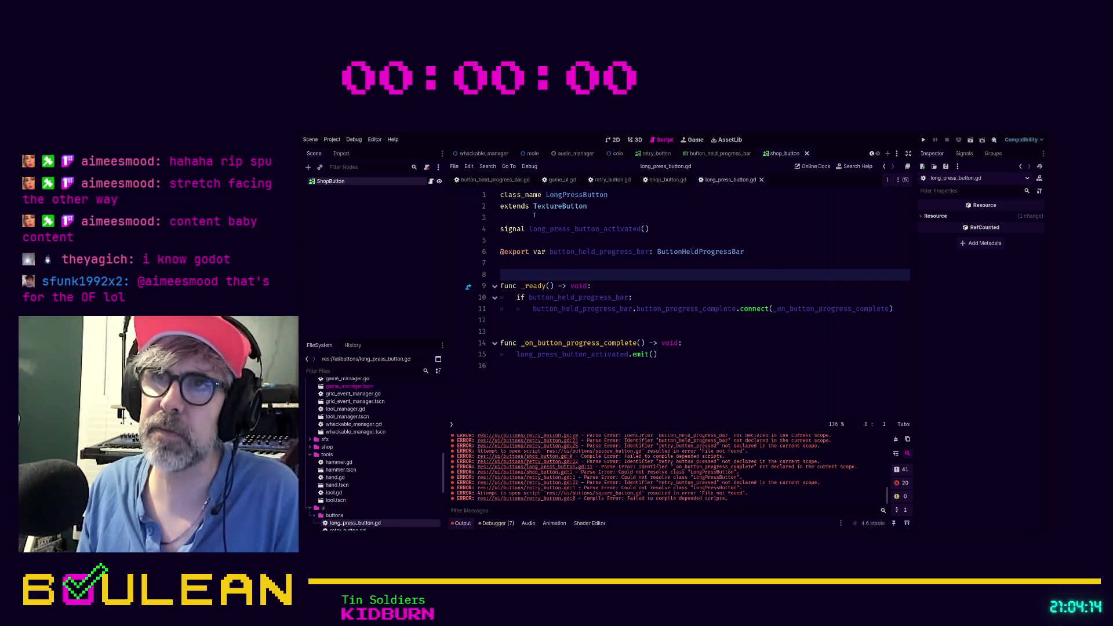
pyautogui.click(641, 214)
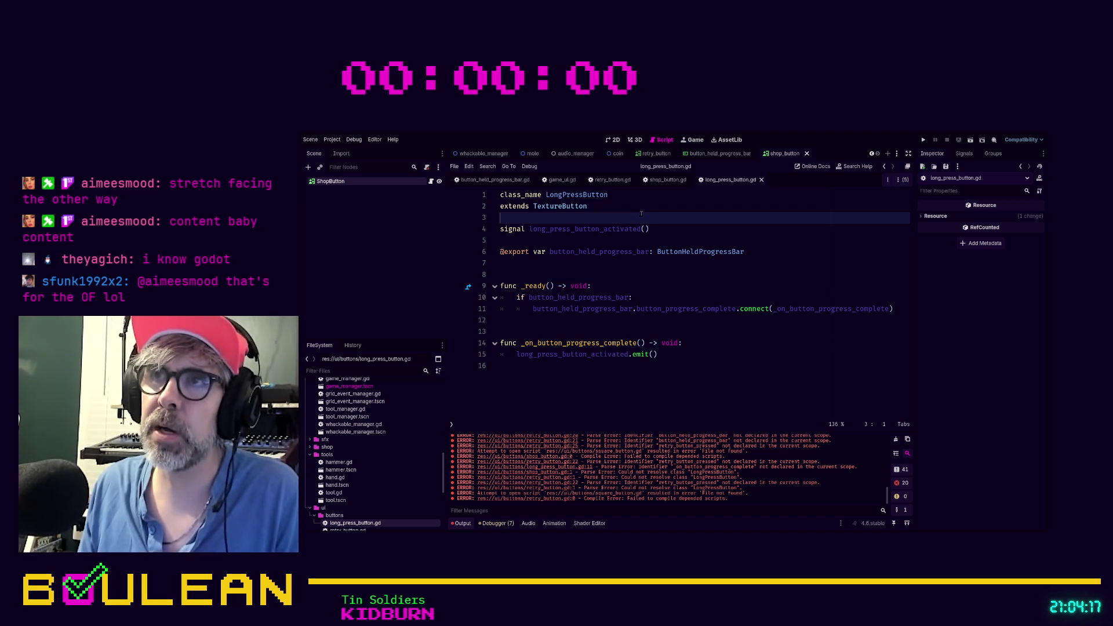
pyautogui.click(656, 180)
# In retry_button.gd, select the _on_button_down and _on_button_up handler functions on lines 11-18.
pyautogui.click(612, 179)
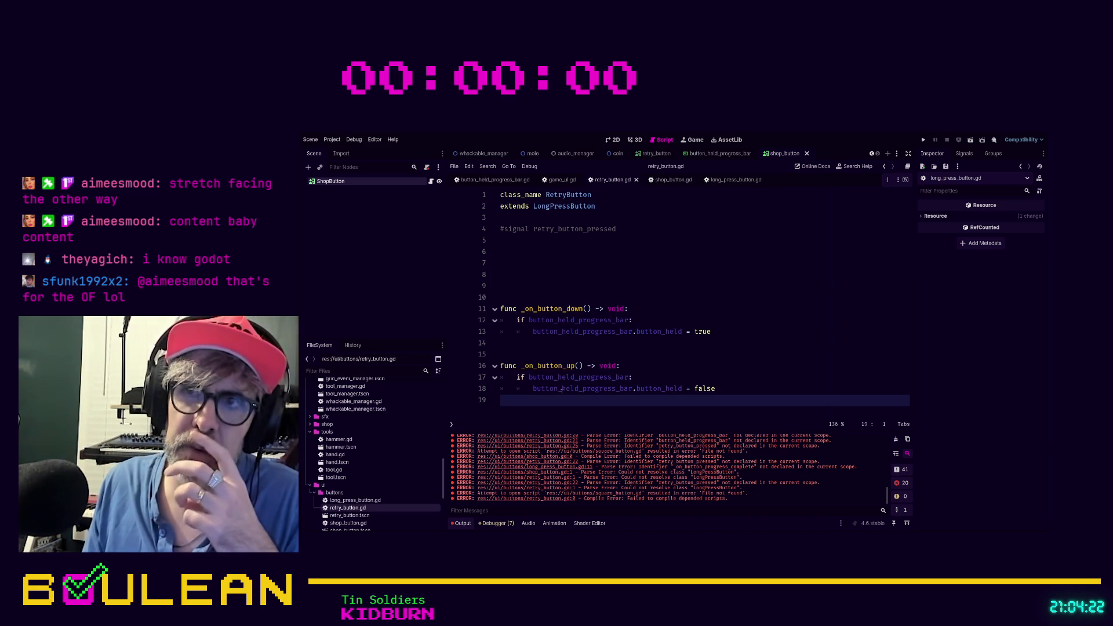
pyautogui.moveTo(547, 401)
pyautogui.mouseDown()
pyautogui.moveTo(503, 364)
pyautogui.moveTo(500, 310)
pyautogui.mouseUp()
pyautogui.click(527, 348)
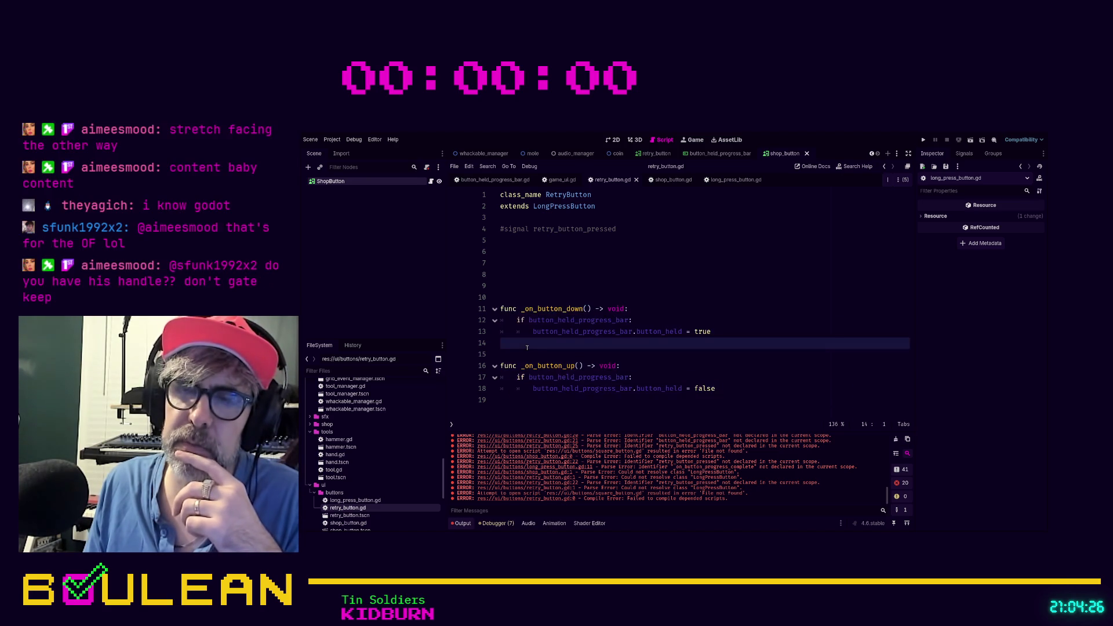
pyautogui.moveTo(548, 401); pyautogui.dragTo(494, 308)
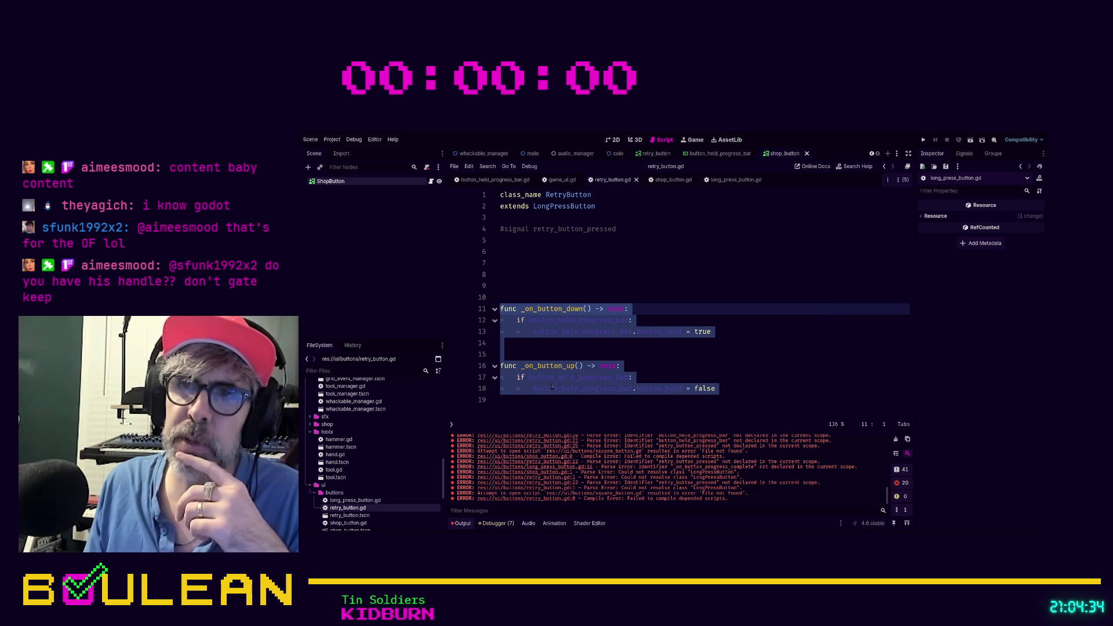
pyautogui.moveTo(725, 386)
pyautogui.mouseDown()
pyautogui.moveTo(510, 362)
pyautogui.moveTo(501, 311)
pyautogui.mouseUp()
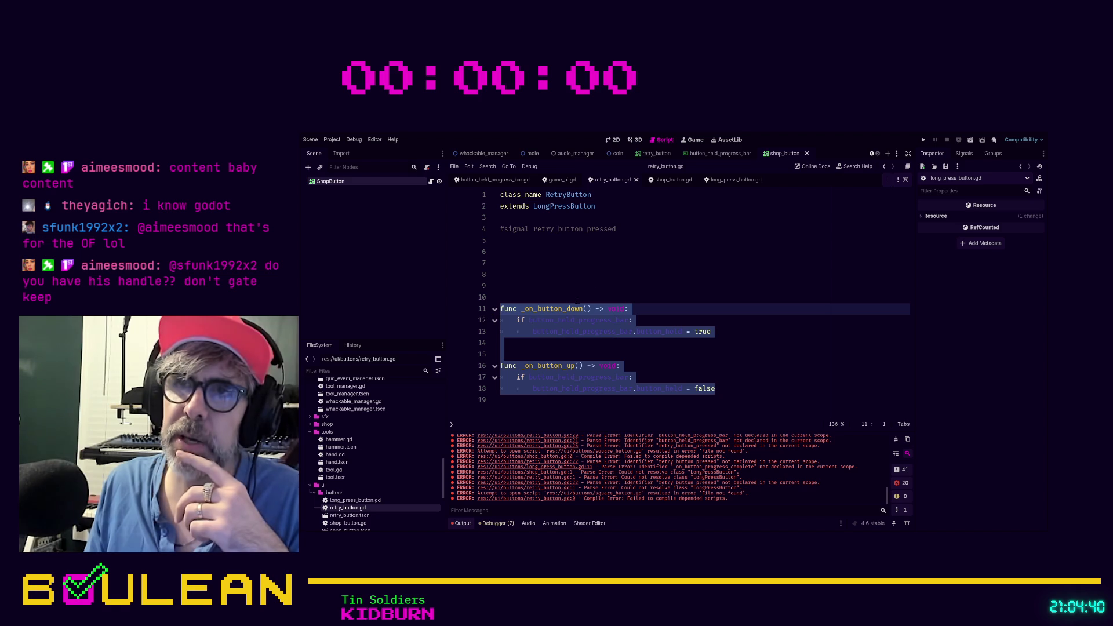
pyautogui.click(564, 344)
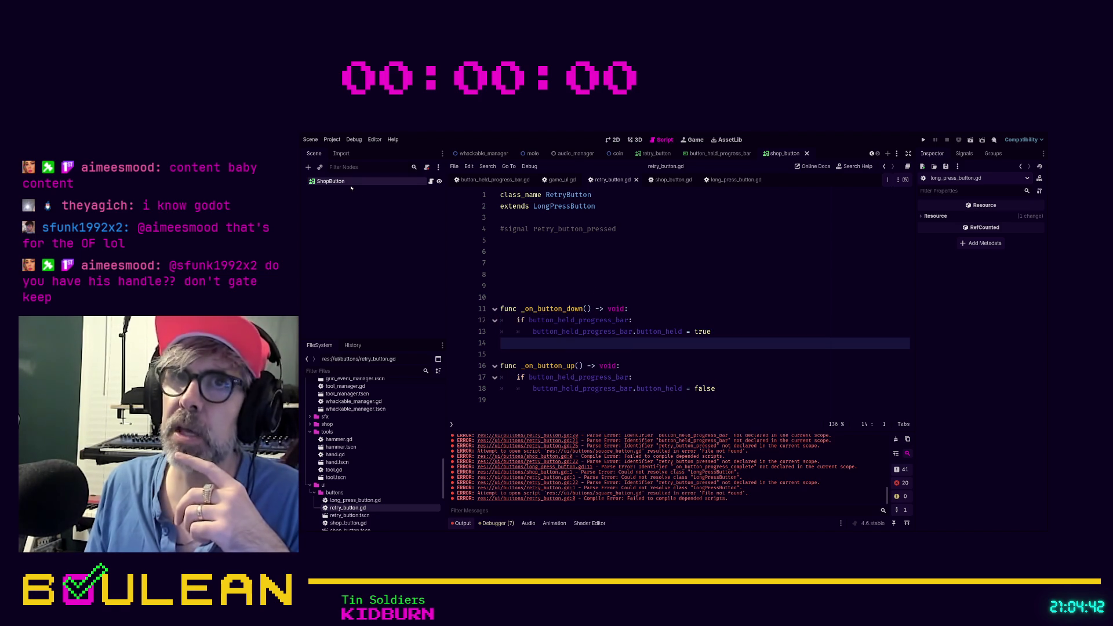
# Show ShopButton's available signals and select the _on_button_up function.
pyautogui.click(964, 154)
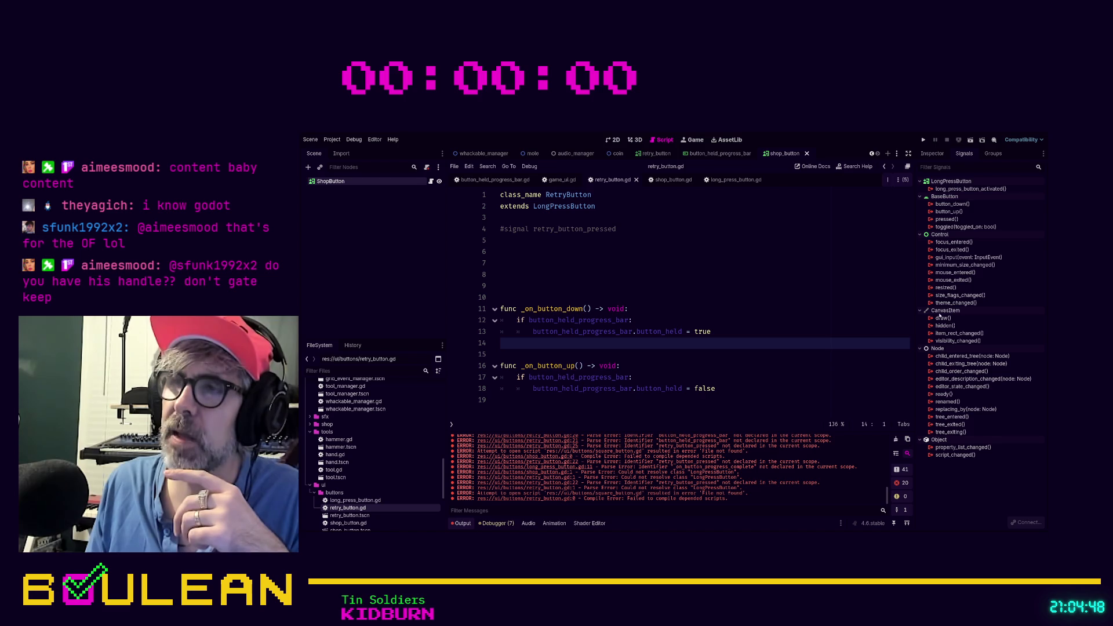
pyautogui.click(748, 381)
pyautogui.moveTo(759, 388)
pyautogui.mouseDown()
pyautogui.moveTo(562, 389)
pyautogui.moveTo(501, 366)
pyautogui.moveTo(489, 313)
pyautogui.mouseUp()
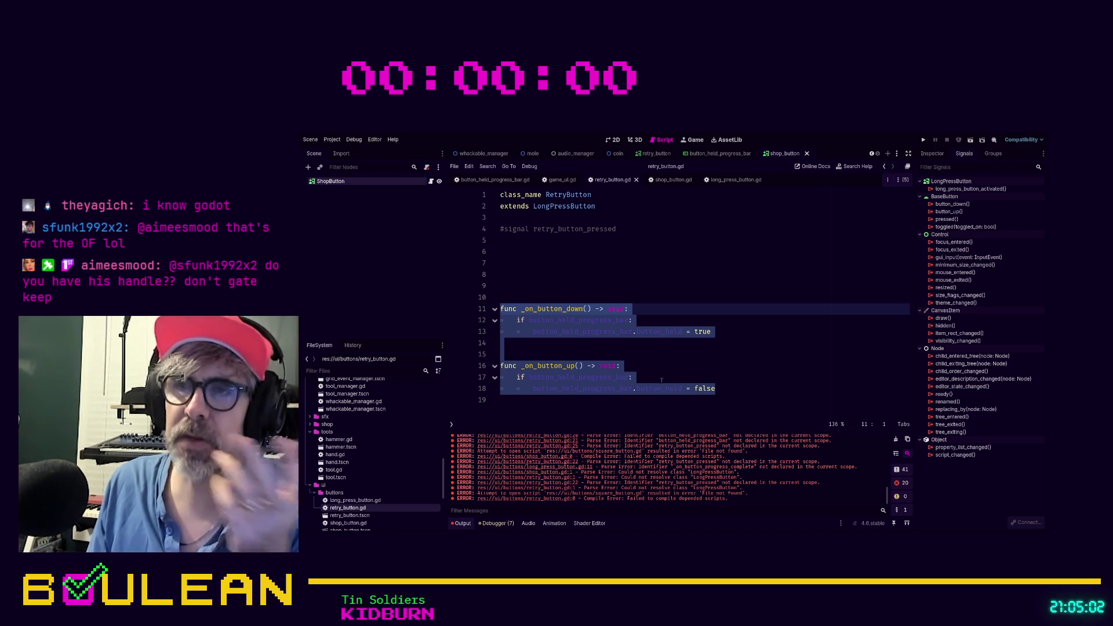
pyautogui.click(732, 389)
pyautogui.moveTo(732, 389); pyautogui.dragTo(606, 378)
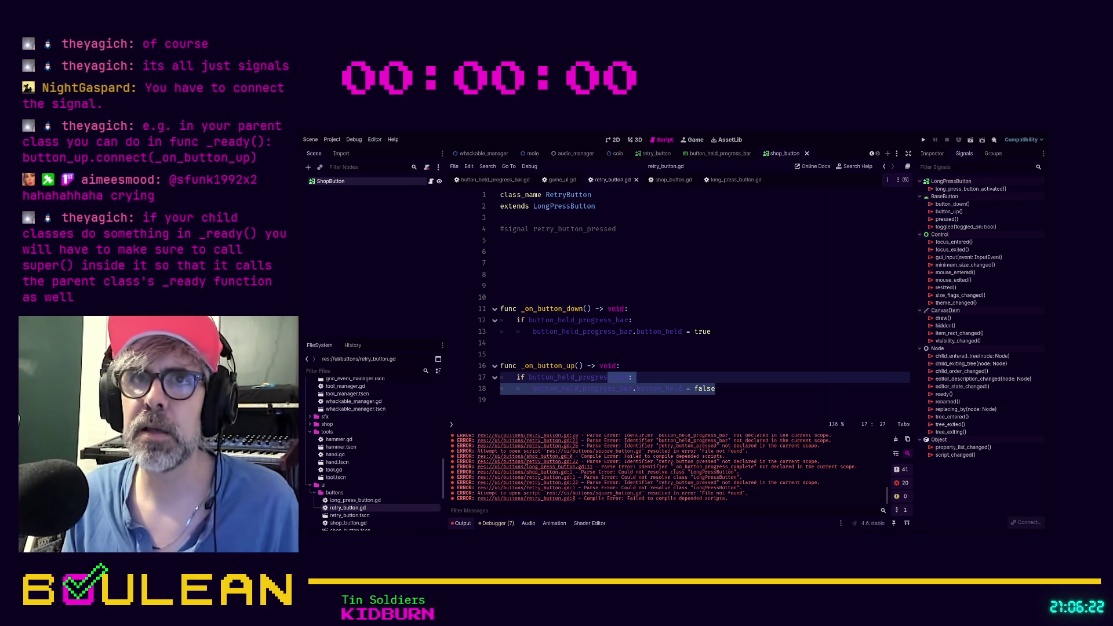
pyautogui.click(591, 273)
# In long_press_button.gd's _ready, start a button_up.connect() call, then return to retry_button.gd.
pyautogui.keyDown('ctrl'); pyautogui.click(586, 207); pyautogui.keyUp('ctrl')
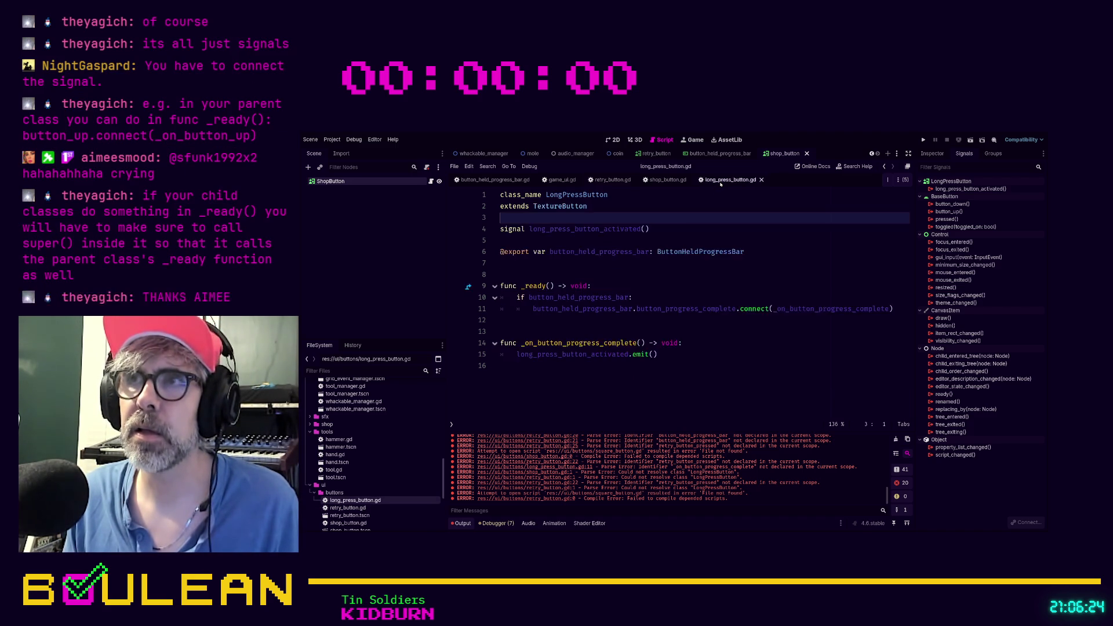
pyautogui.click(559, 319)
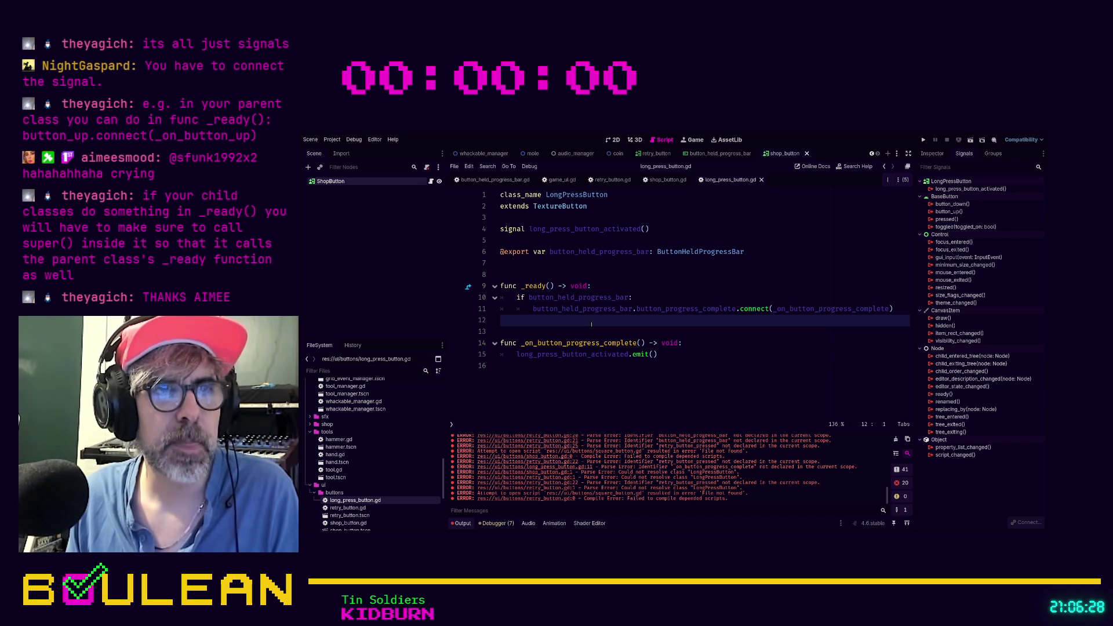
pyautogui.press('Tab')
pyautogui.write('button')
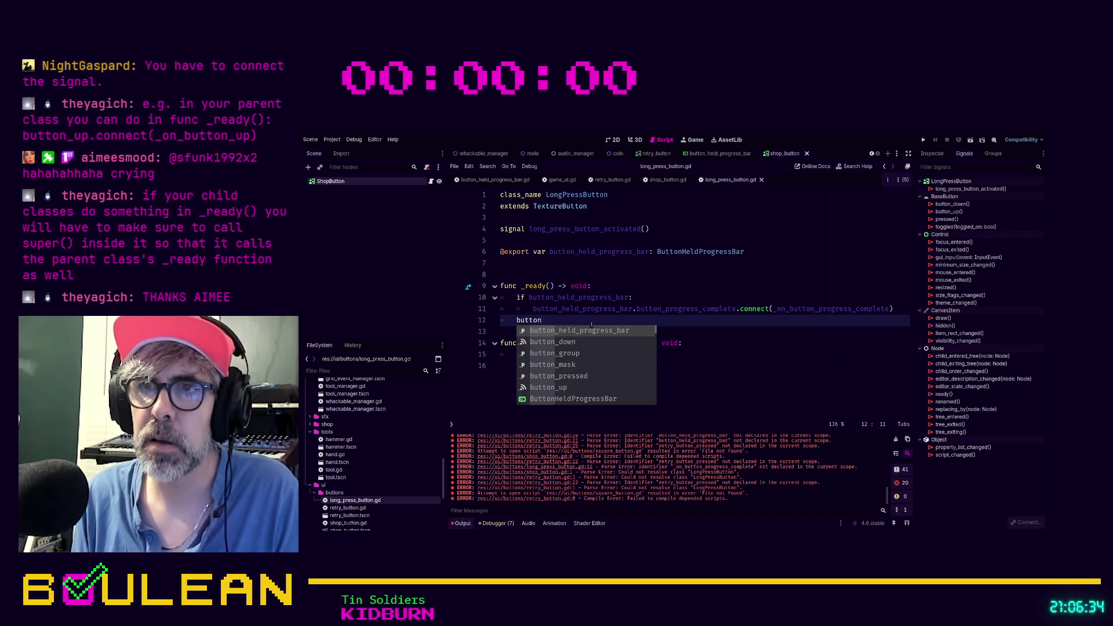
pyautogui.press('Down')
pyautogui.press('Down')
pyautogui.press('Down')
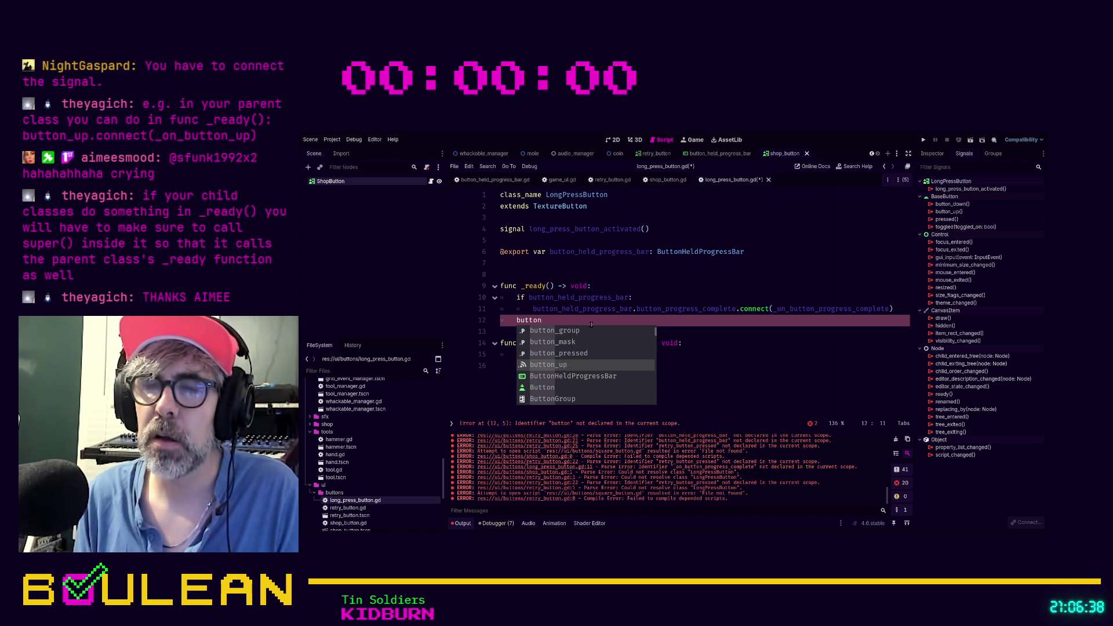
pyautogui.press('Return')
pyautogui.write('.')
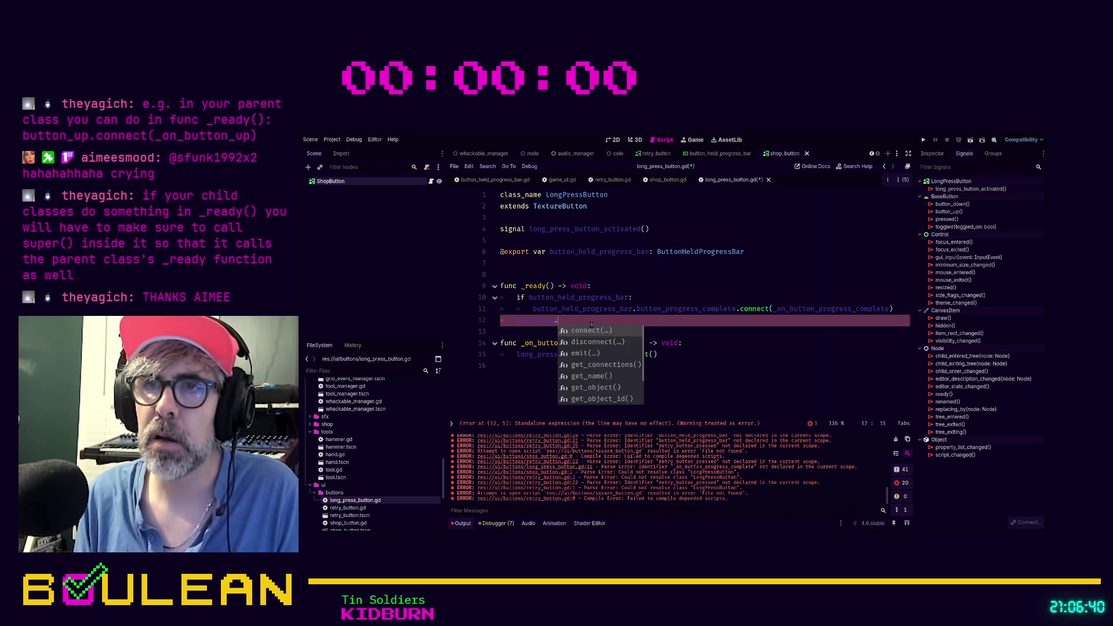
pyautogui.write('conn')
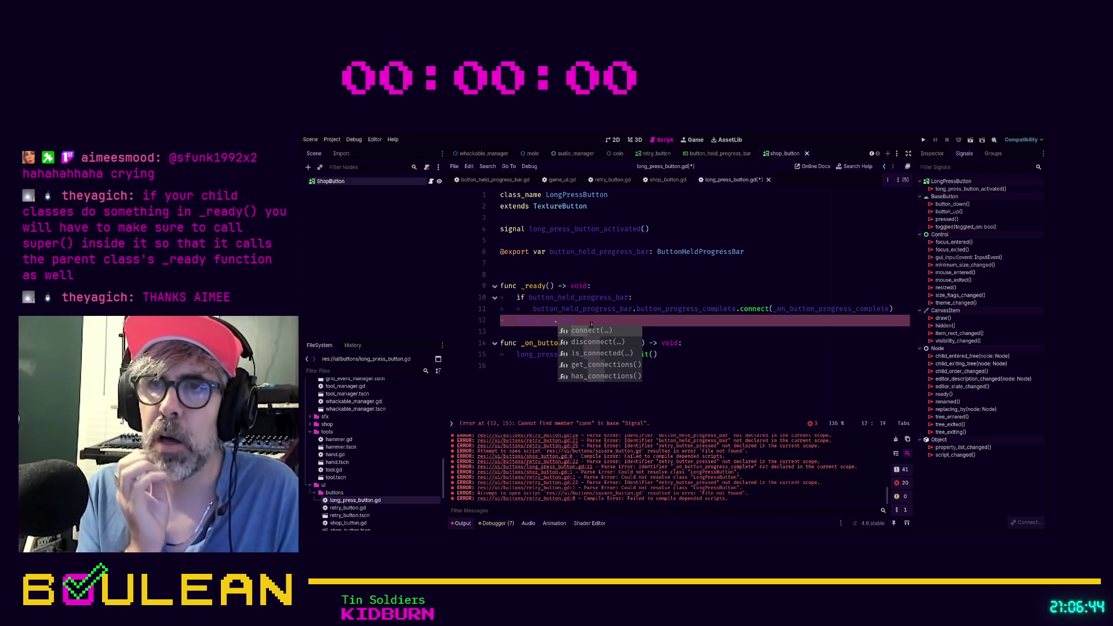
pyautogui.press('Return')
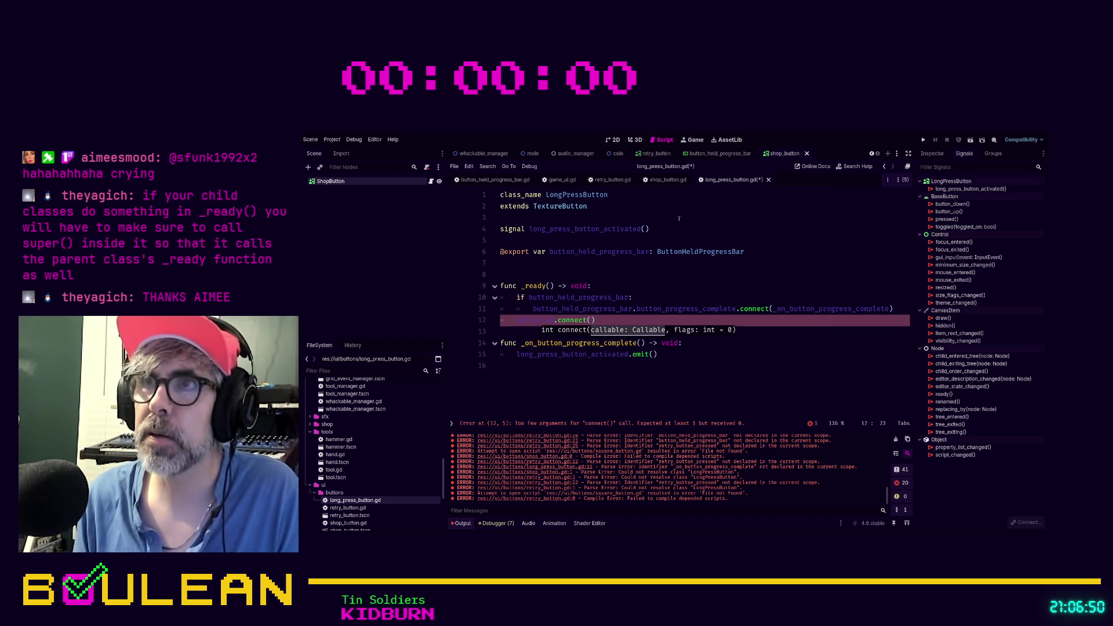
pyautogui.click(660, 185)
pyautogui.click(612, 180)
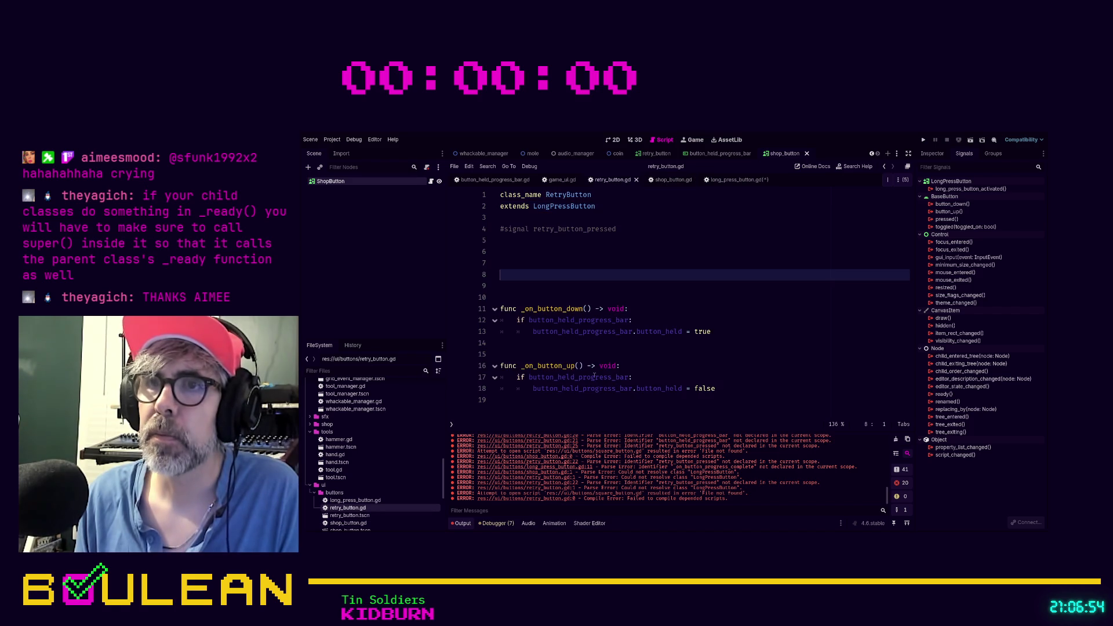
# Move the _on_button_down and _on_button_up handlers from retry_button.gd into long_press_button.gd.
pyautogui.moveTo(722, 389)
pyautogui.mouseDown()
pyautogui.moveTo(502, 320)
pyautogui.moveTo(500, 308)
pyautogui.mouseUp()
pyautogui.hotkey('ctrl', 'c')
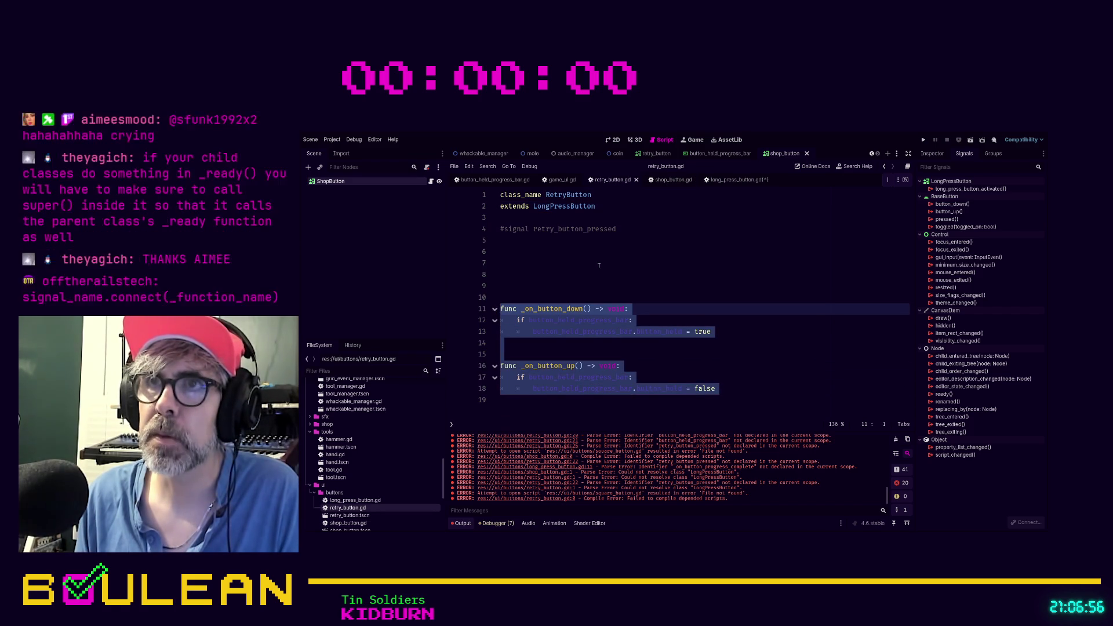
pyautogui.press('Delete')
pyautogui.click(736, 180)
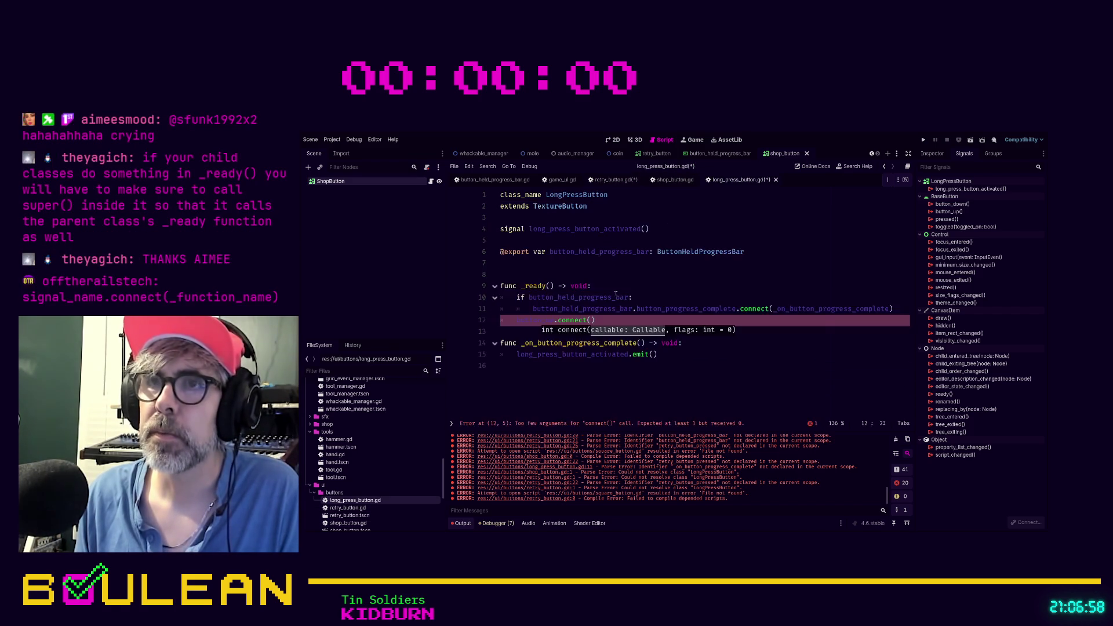
pyautogui.click(540, 378)
pyautogui.press('Return')
pyautogui.press('Return')
pyautogui.hotkey('ctrl', 'v')
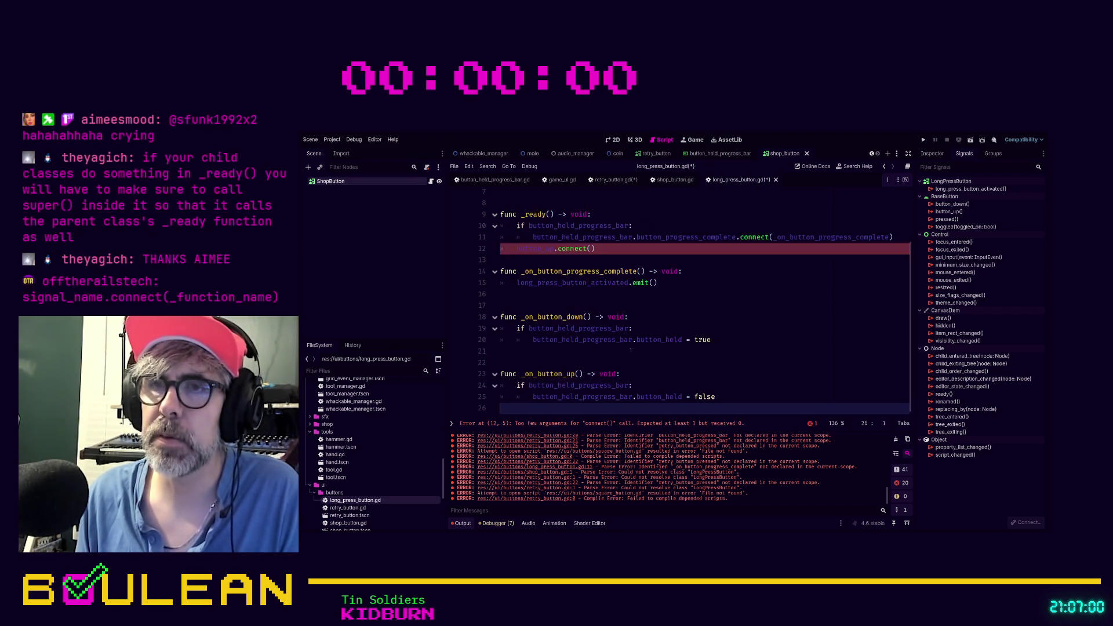
# Connect button_up to _on_button_up and button_down to _on_button_down in _ready.
pyautogui.click(591, 248)
pyautogui.write('_on_button_up')
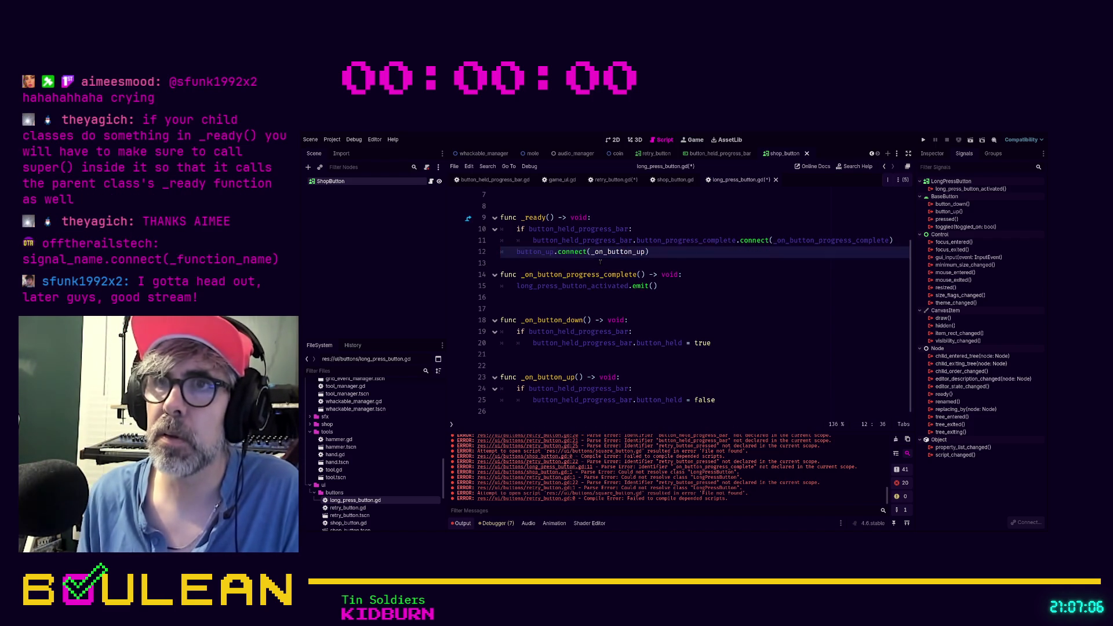
pyautogui.press('Return')
pyautogui.write('button')
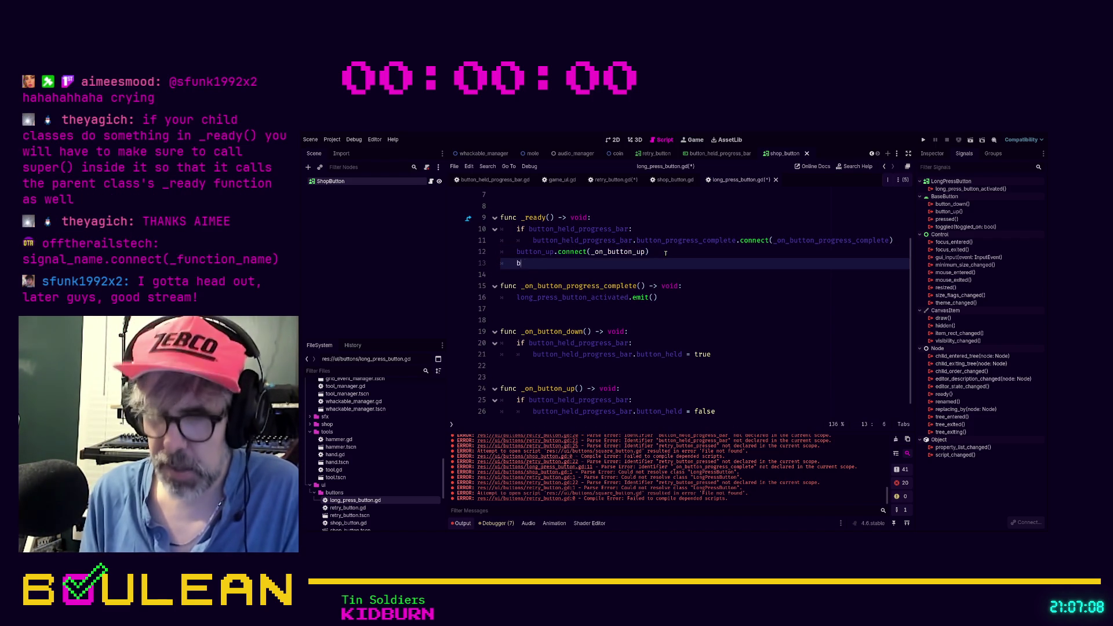
pyautogui.write('_down')
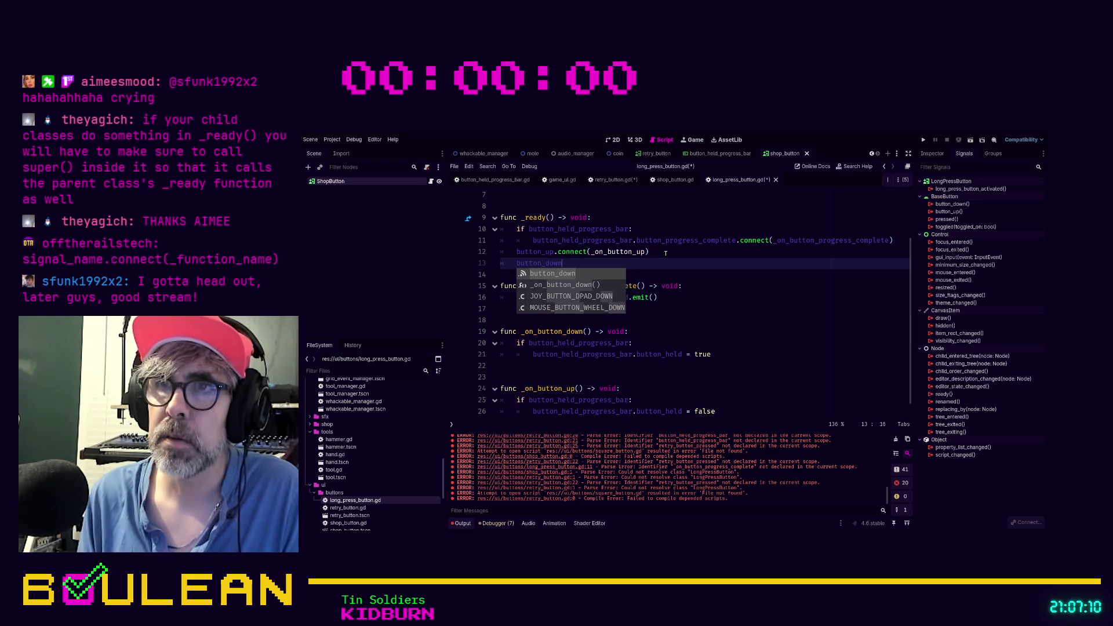
pyautogui.write('.connect(_o')
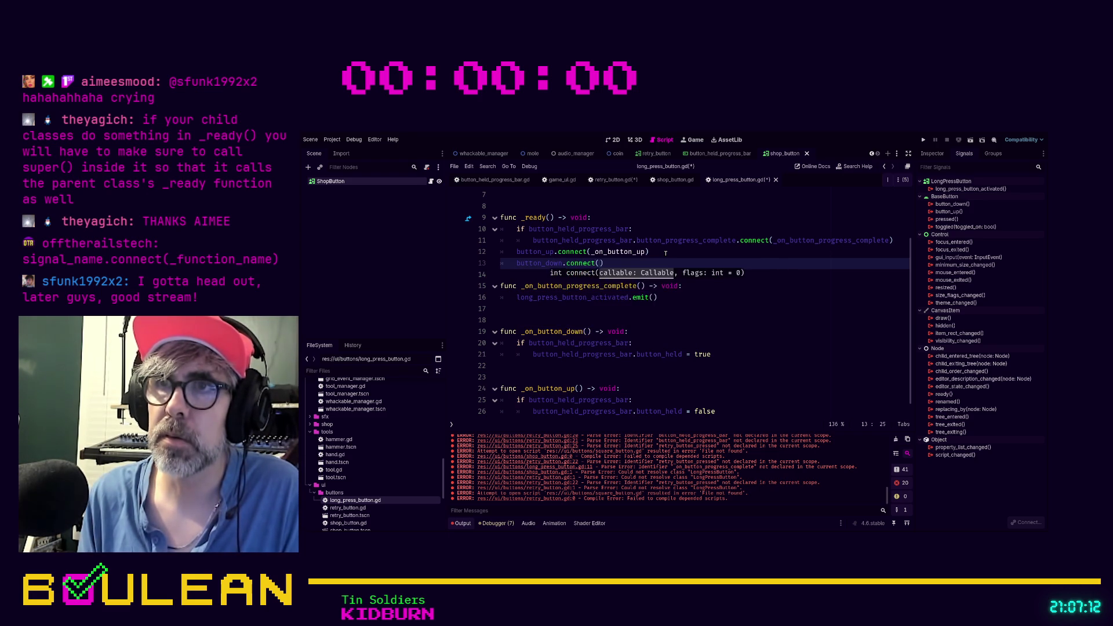
pyautogui.write('n_button_dow')
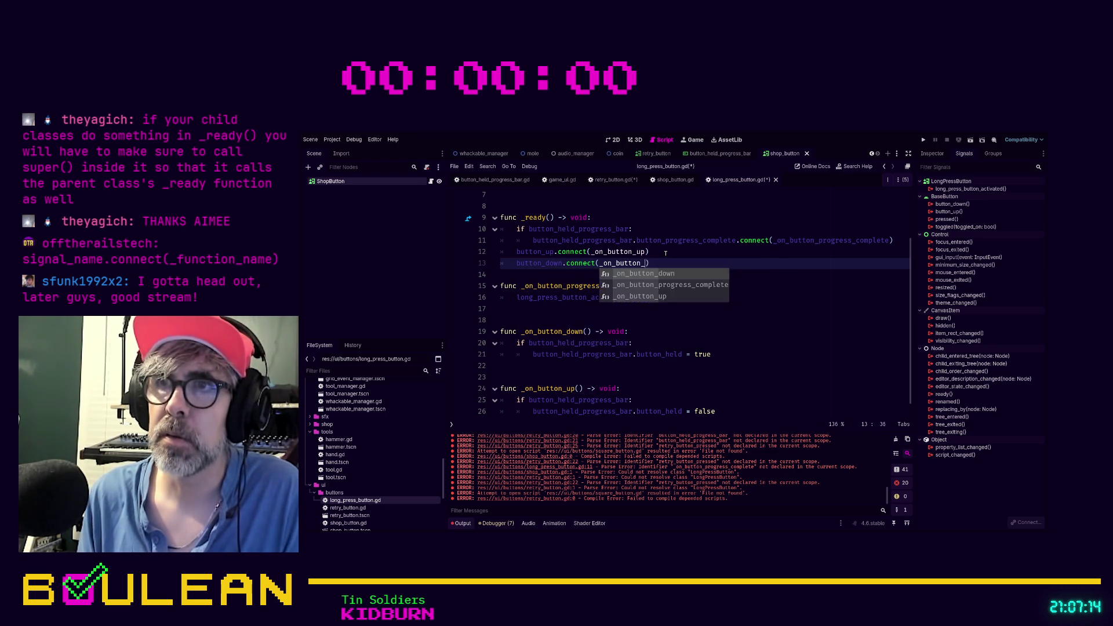
pyautogui.write('n)')
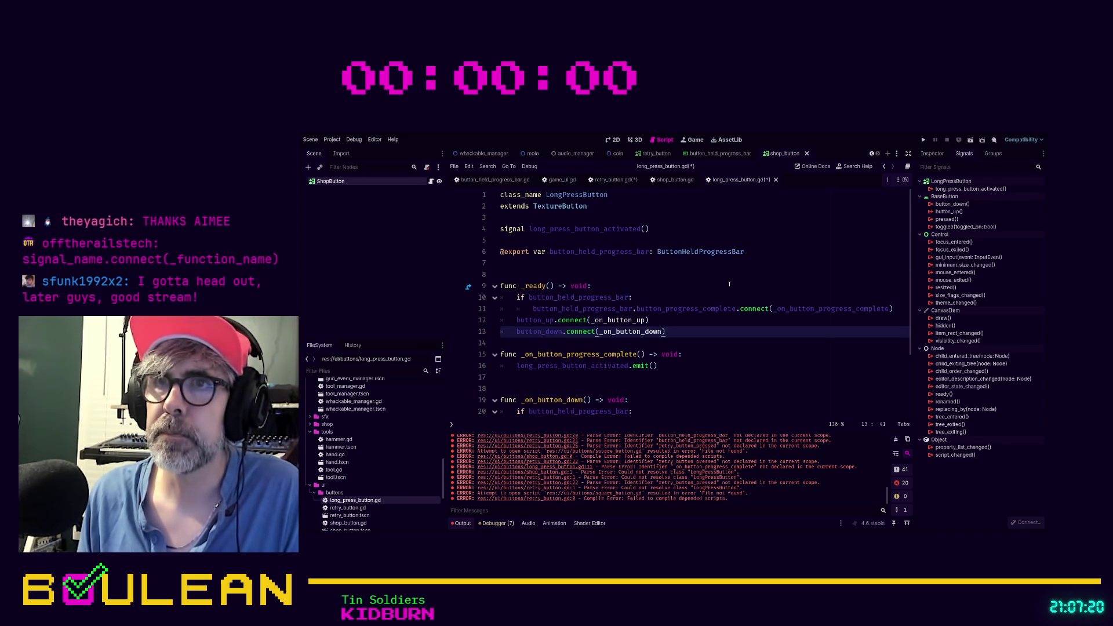
pyautogui.scroll(-1, 685, 328)
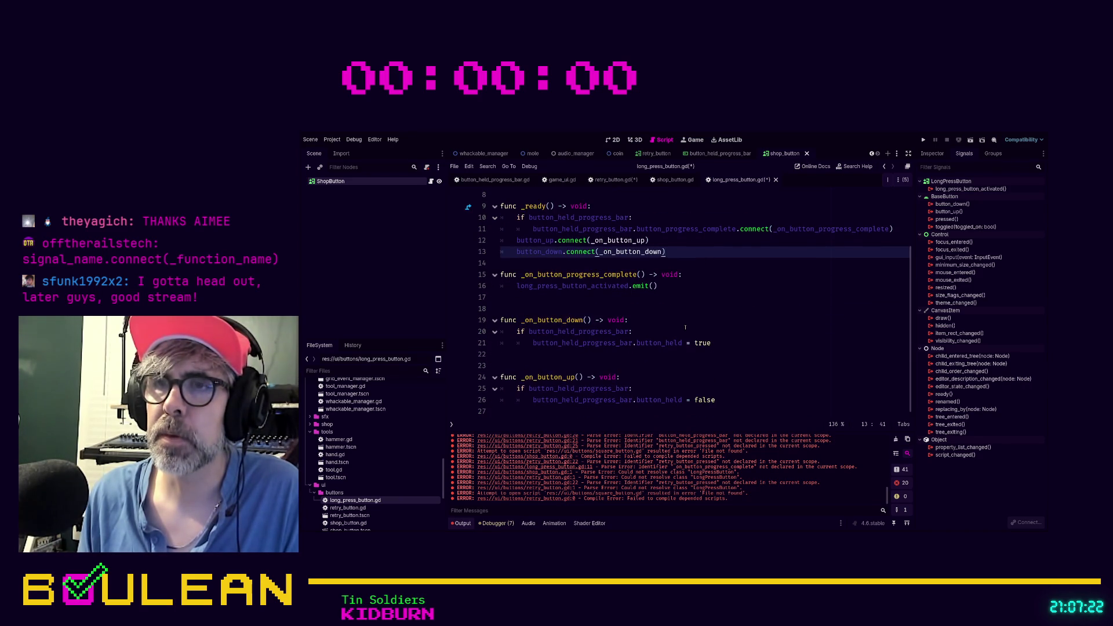
pyautogui.scroll(3, 685, 328)
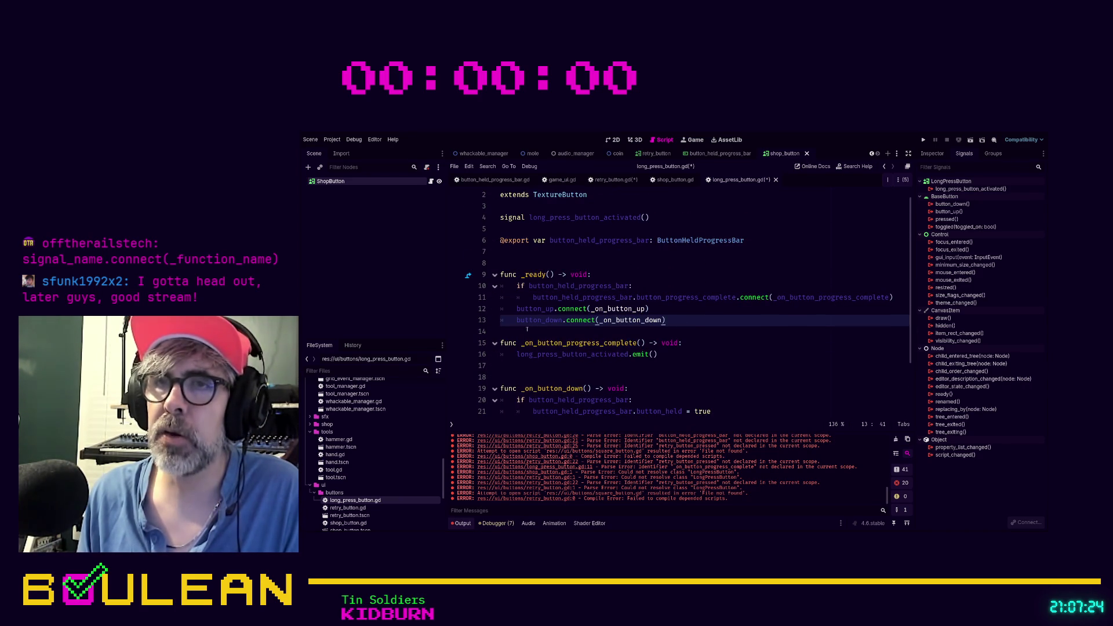
# Insert an extra blank line after the _ready function.
pyautogui.moveTo(563, 320); pyautogui.dragTo(512, 320)
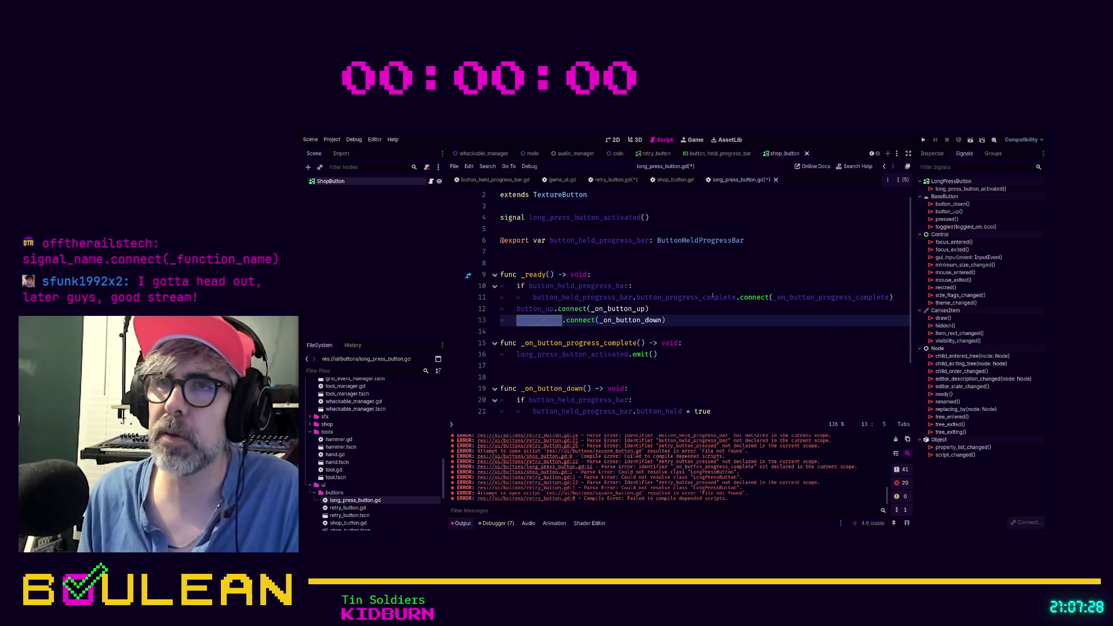
pyautogui.click(691, 333)
pyautogui.press('Return')
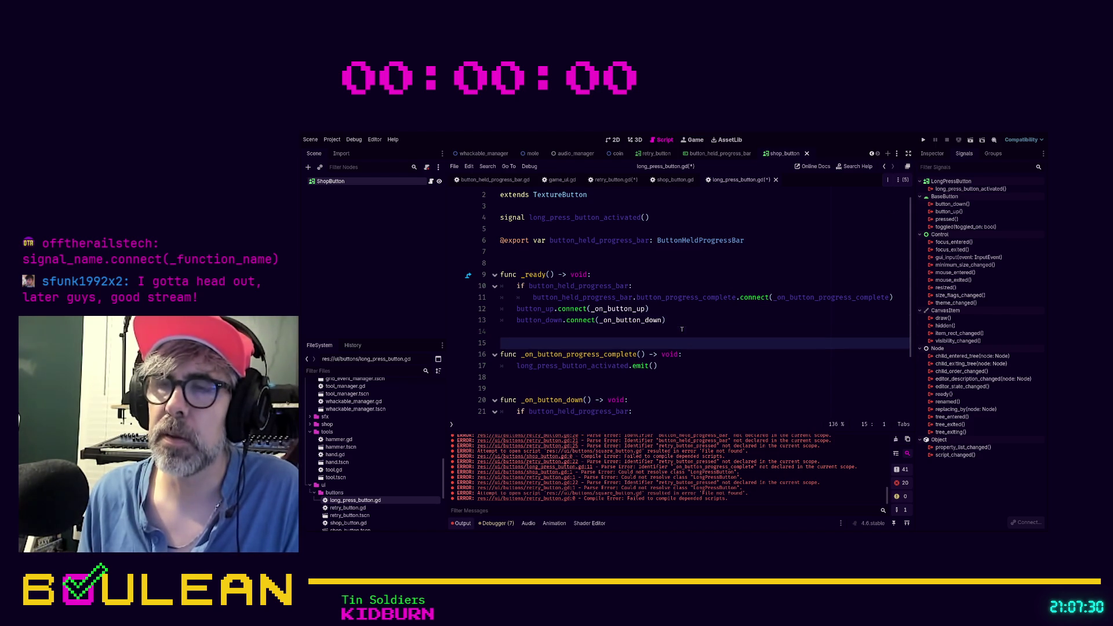
pyautogui.click(570, 387)
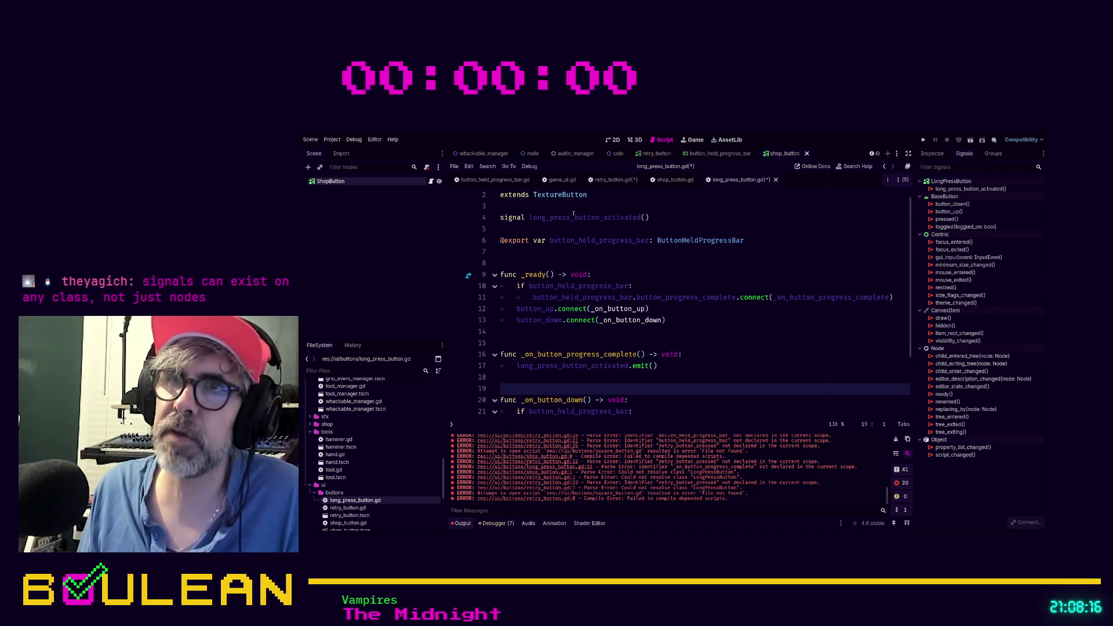
pyautogui.scroll(1, 547, 220)
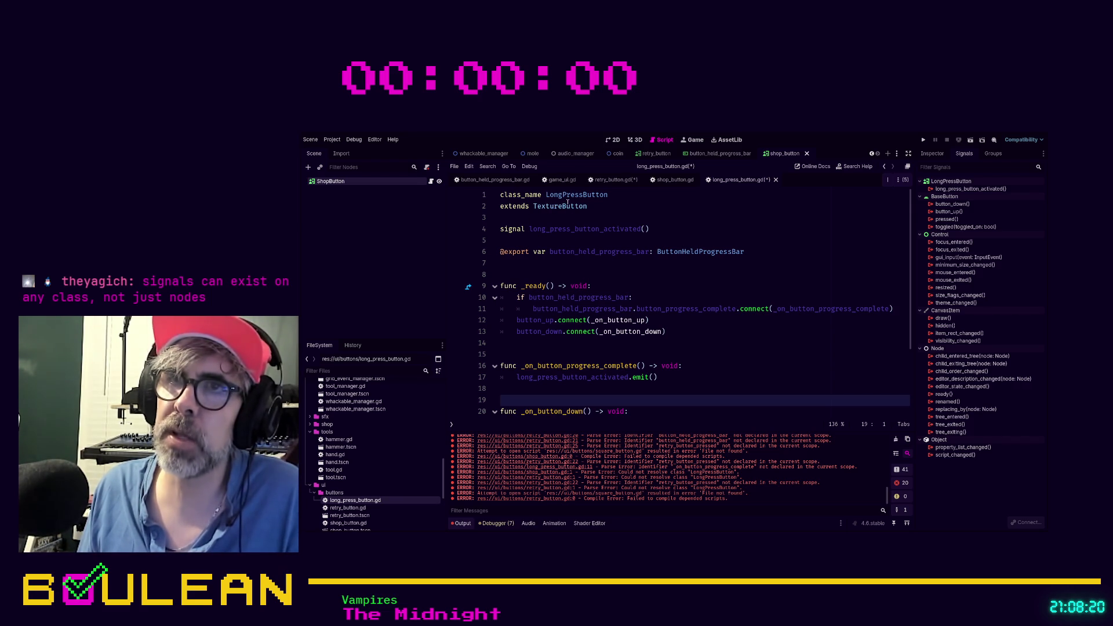
# Under extends TextureButton, type button_down(), button_up(), pressed() and toggled() declarations.
pyautogui.click(565, 218)
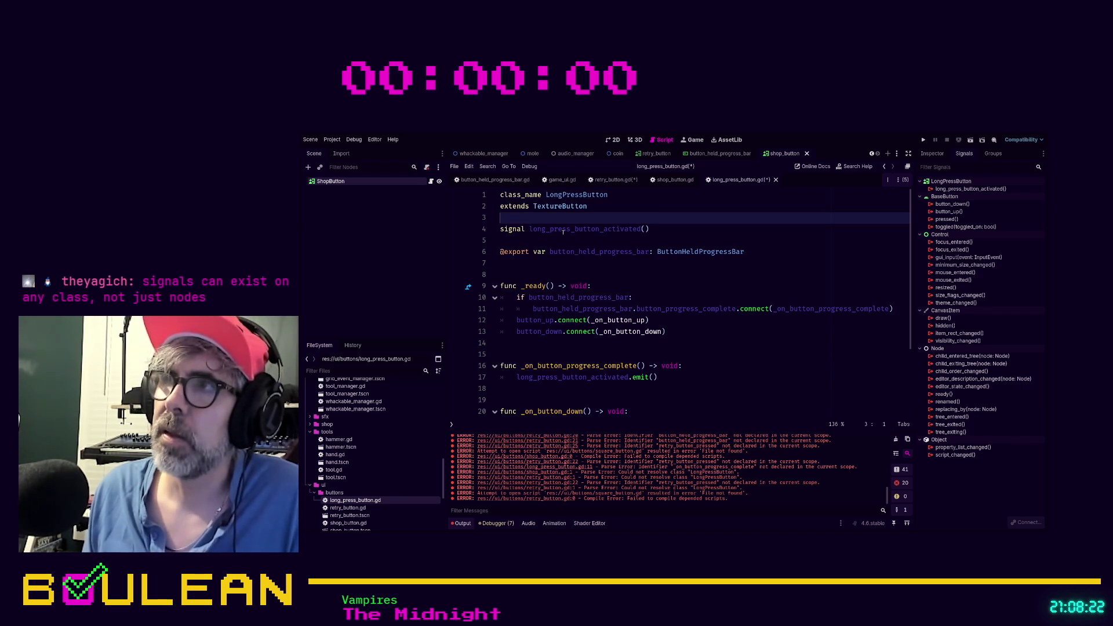
pyautogui.press('Return')
pyautogui.write('signal buu')
pyautogui.write('ton')
pyautogui.write('own()')
pyautogui.press('Return')
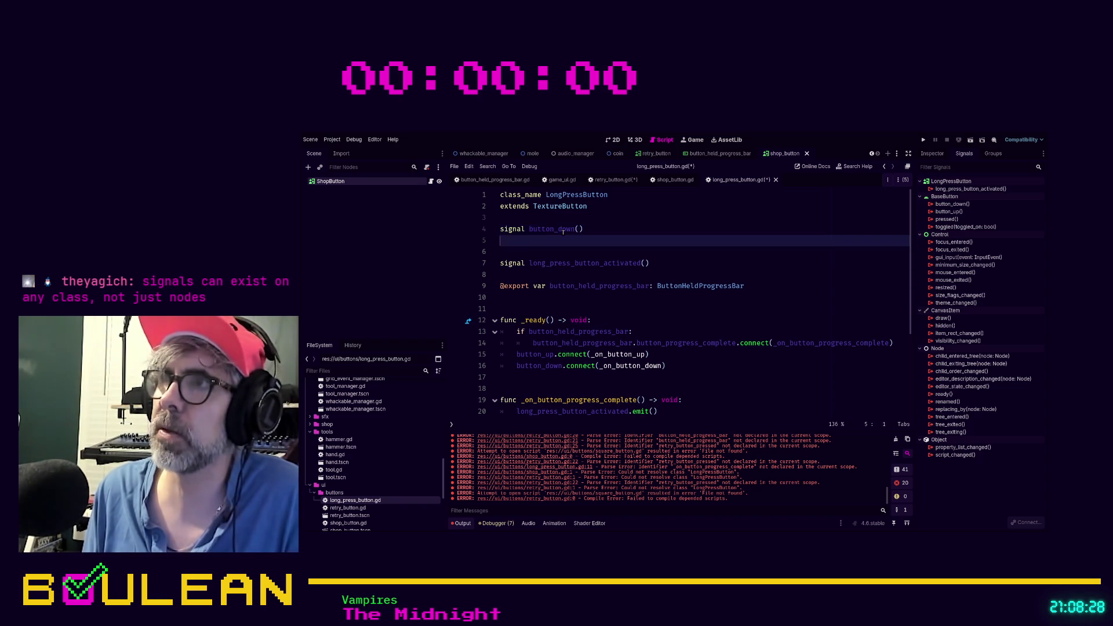
pyautogui.write('tton_up')
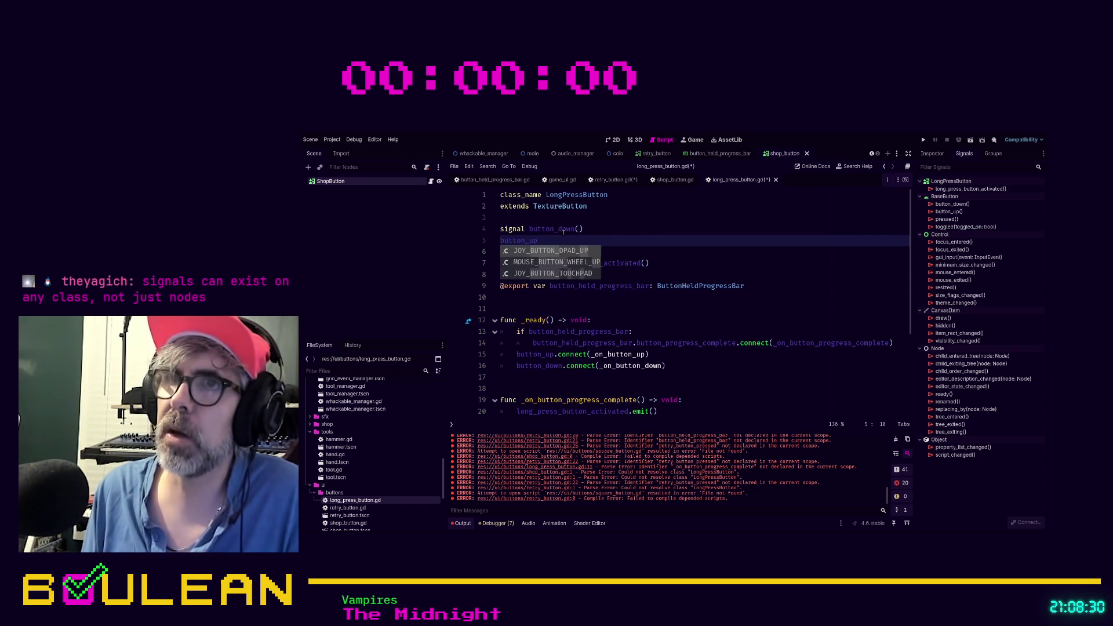
pyautogui.write('()')
pyautogui.press('Return')
pyautogui.write('pressed')
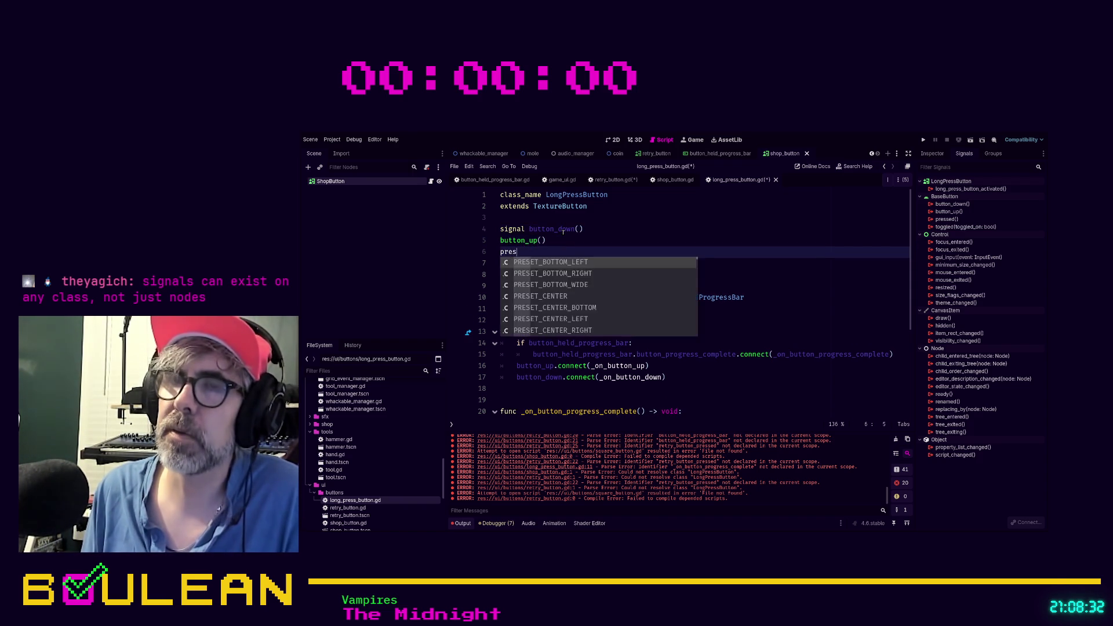
pyautogui.write('()')
pyautogui.write('oggle')
pyautogui.press('Return')
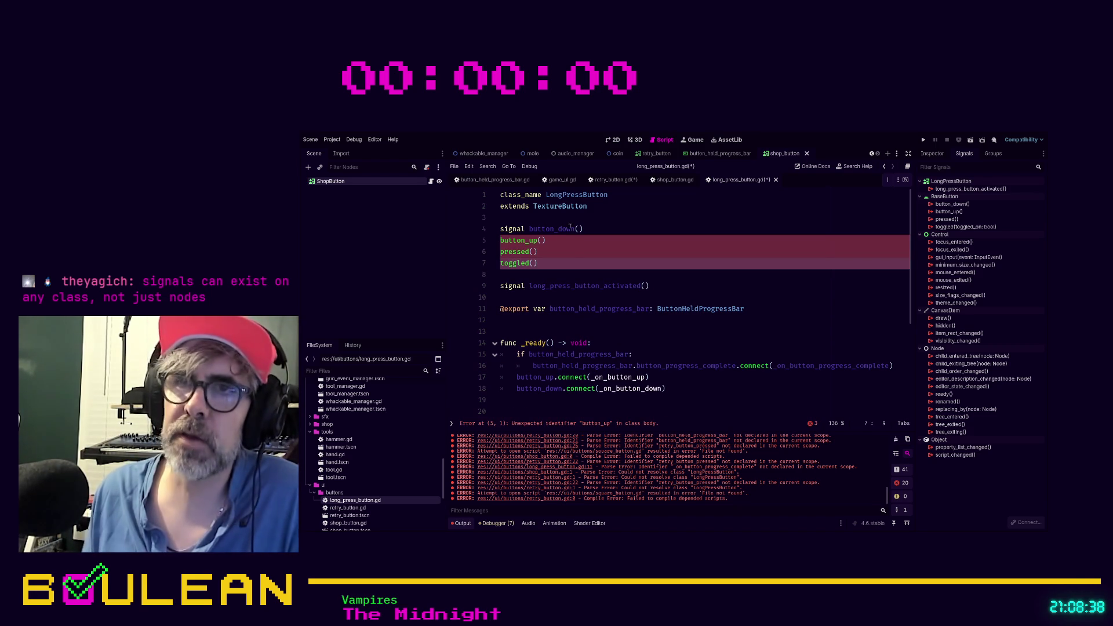
# Prefix the declarations with the signal keyword and shift the four lines down one line.
pyautogui.press('Home')
pyautogui.write('signal')
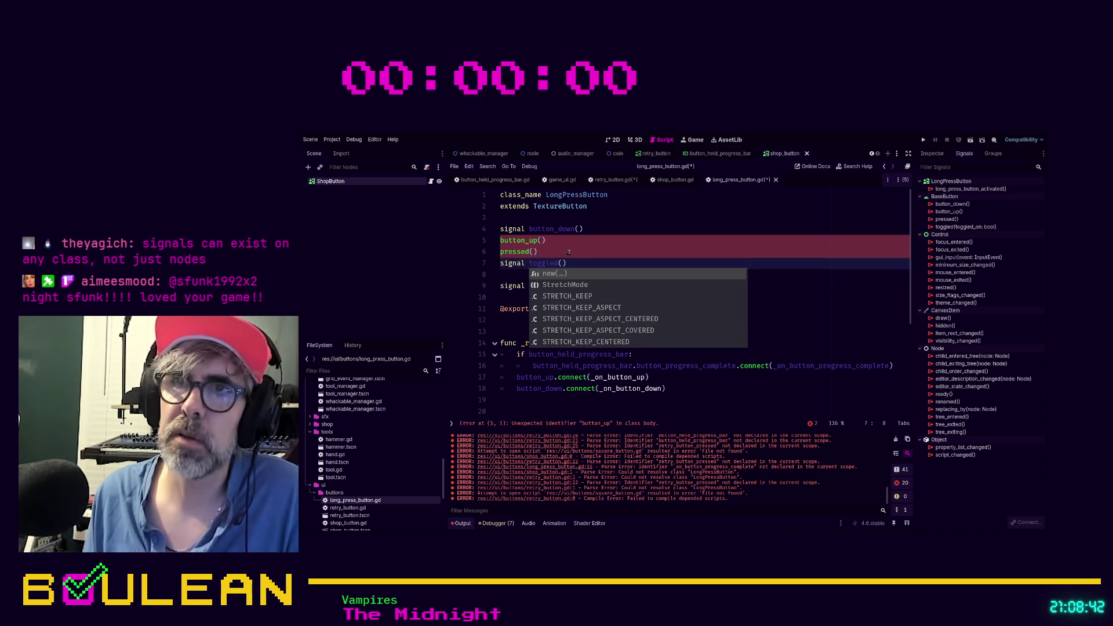
pyautogui.press('Home')
pyautogui.press('Up')
pyautogui.write('signal')
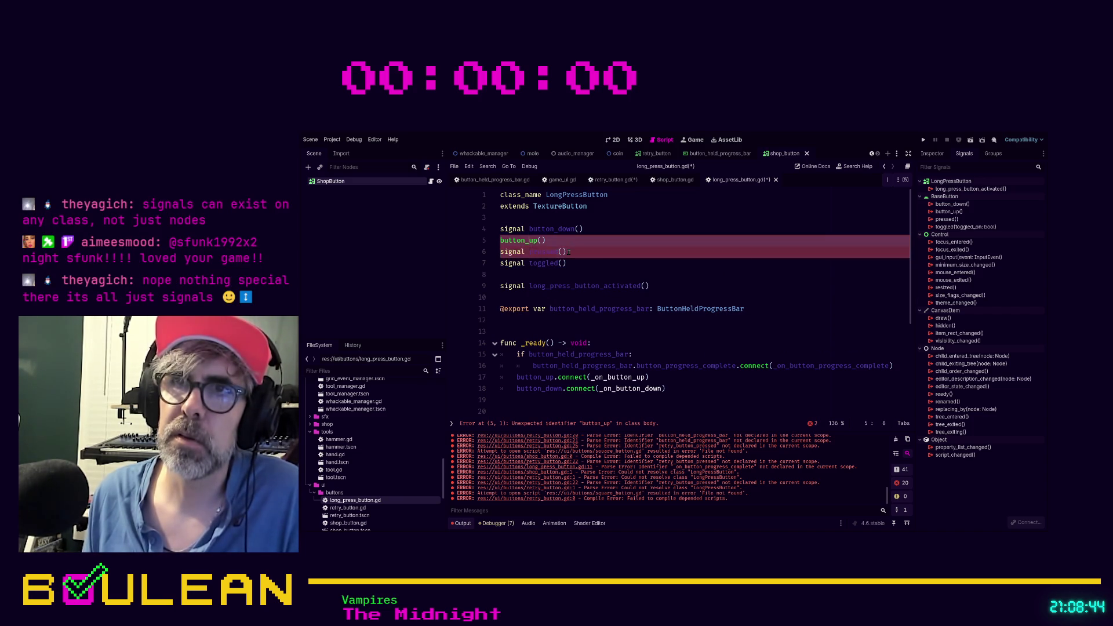
pyautogui.press('Up')
pyautogui.write('signal')
pyautogui.moveTo(500, 228); pyautogui.dragTo(625, 269)
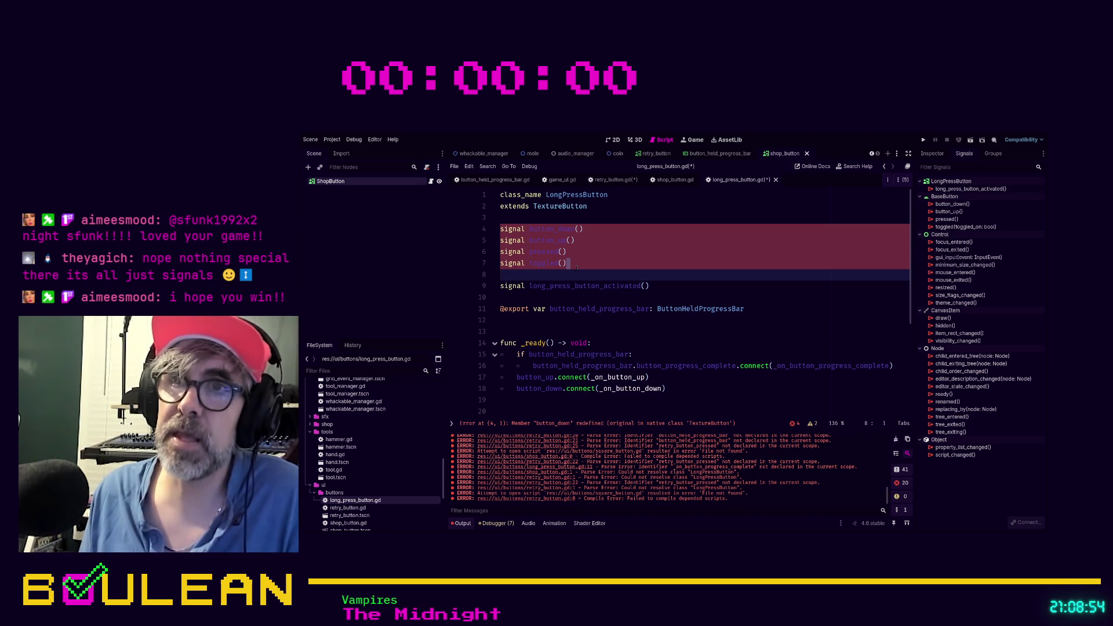
pyautogui.hotkey('alt', 'Down')
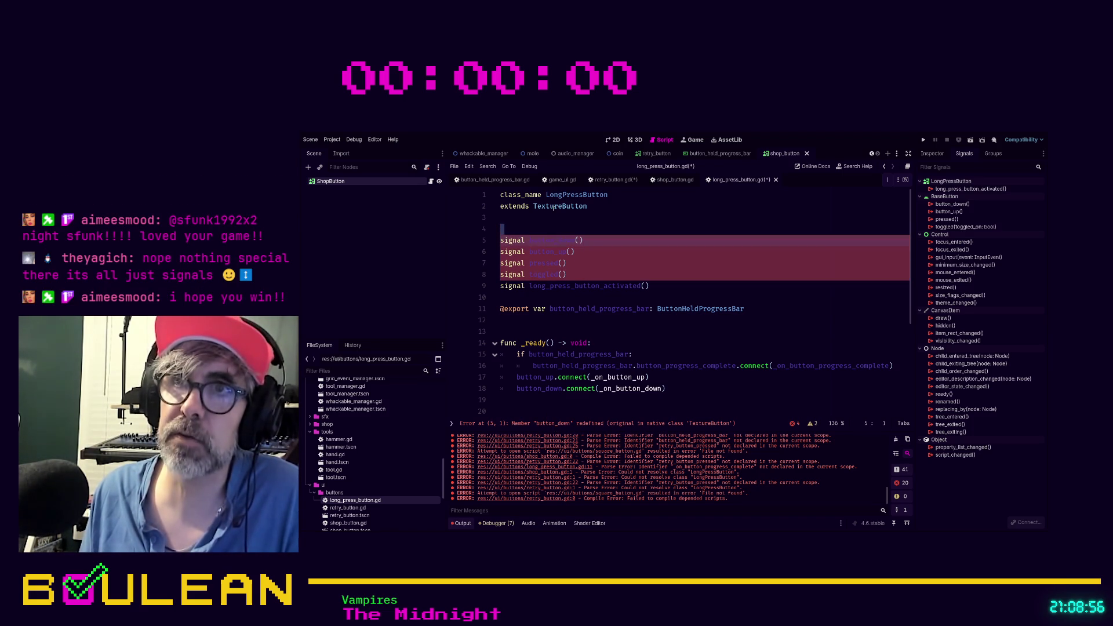
# Look through the TextureButton class reference, then go back to long_press_button.gd.
pyautogui.hotkey('shift', 'Left')
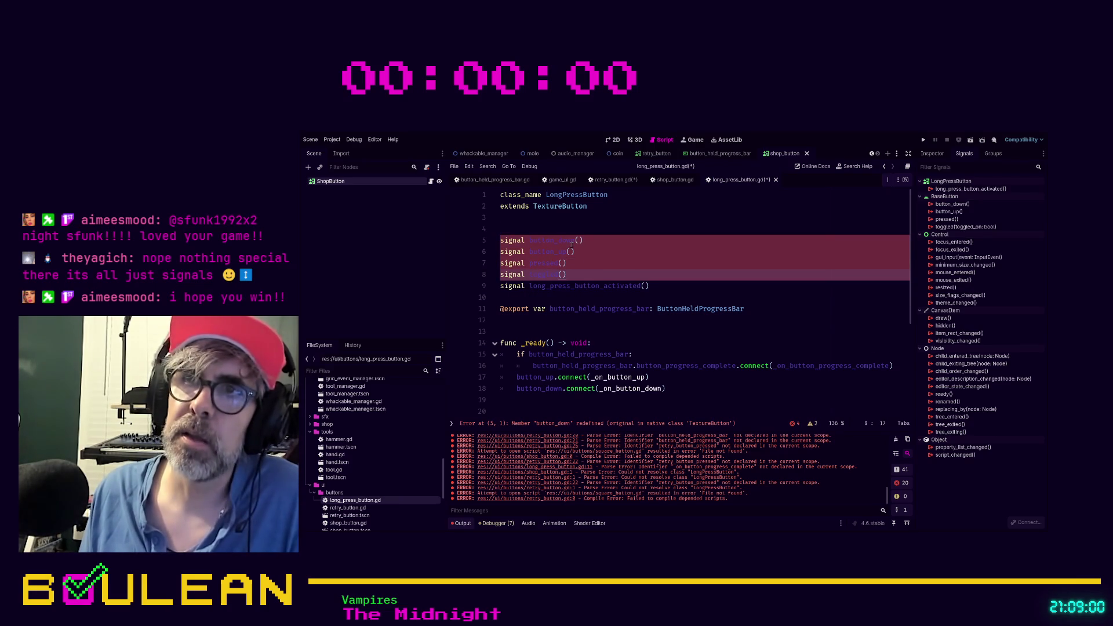
pyautogui.keyDown('ctrl'); pyautogui.click(549, 207); pyautogui.keyUp('ctrl')
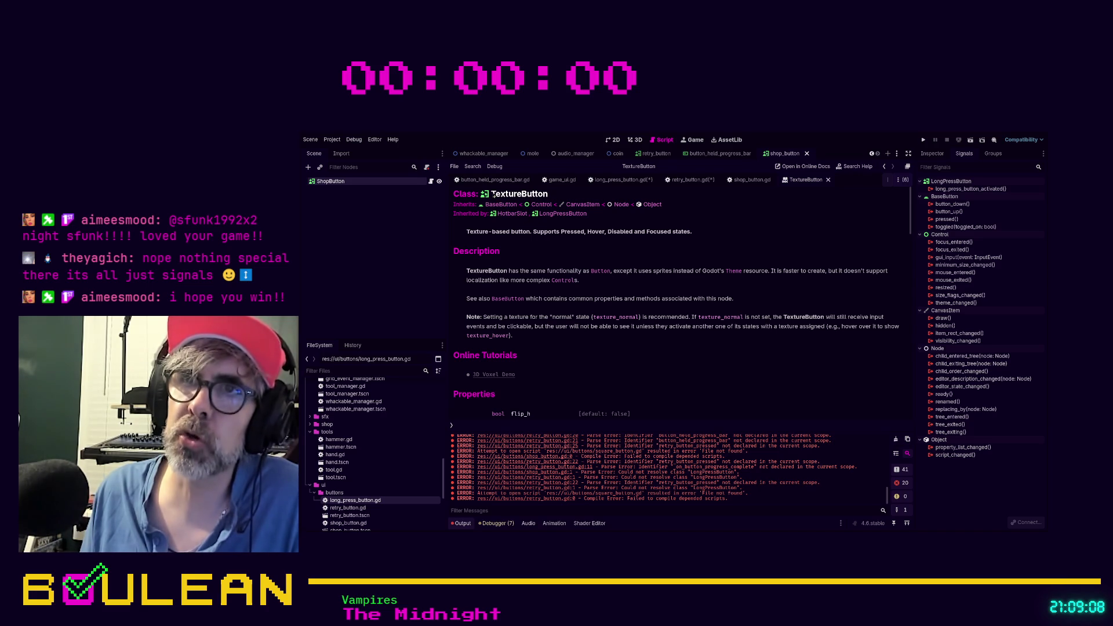
pyautogui.scroll(-5, 571, 270)
pyautogui.scroll(5, 571, 271)
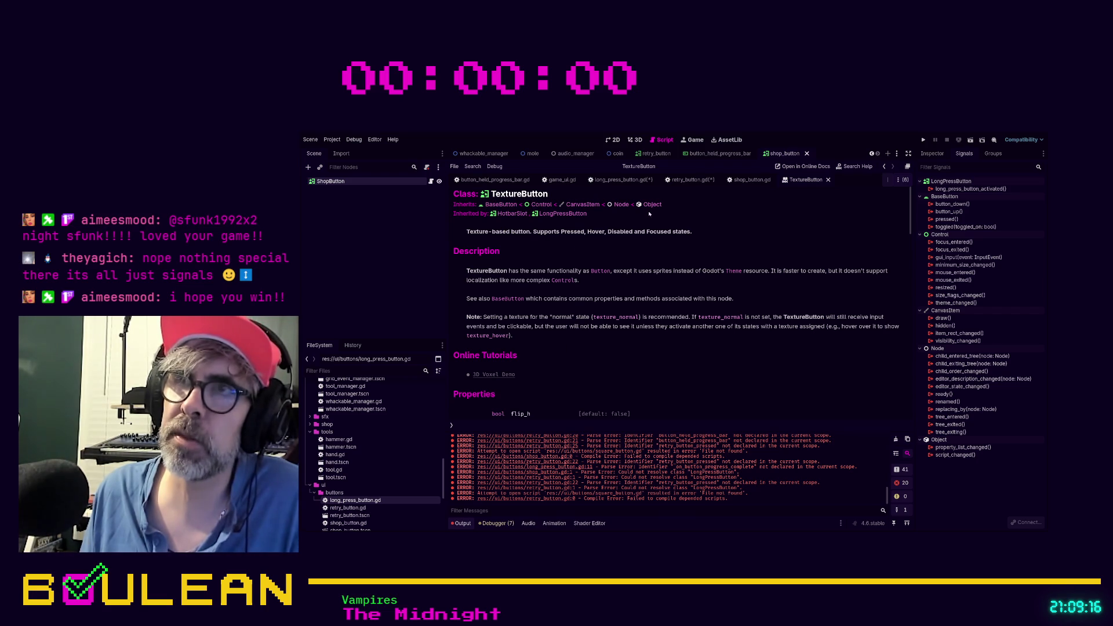
pyautogui.click(623, 180)
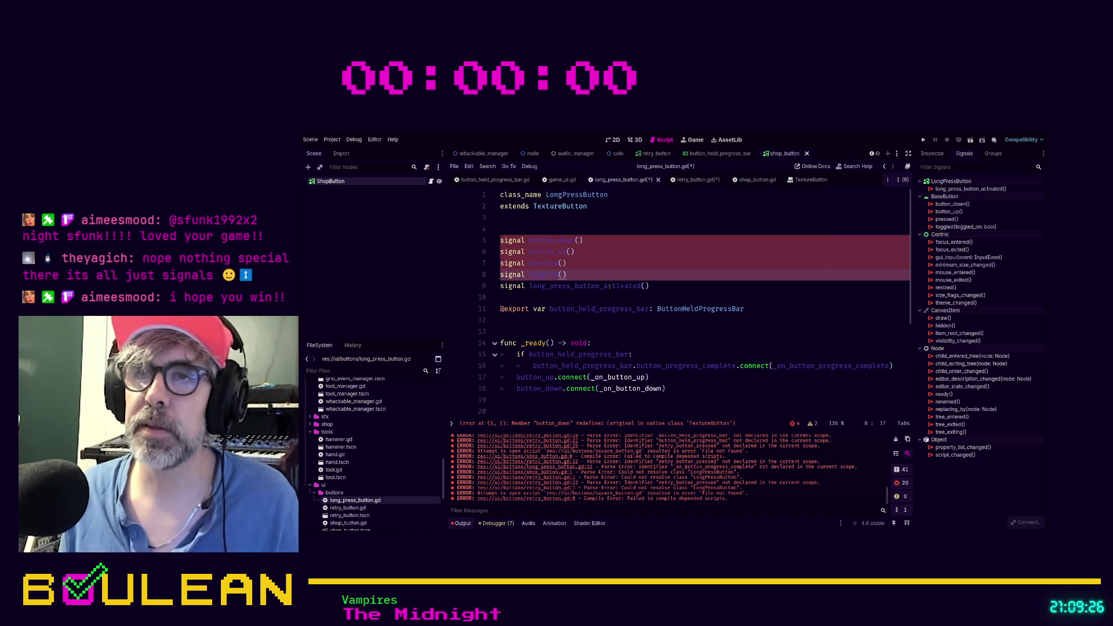
# Delete the four redundant signal declarations from long_press_button.gd and save it.
pyautogui.hotkey('shift', 'Home')
pyautogui.hotkey('shift', 'Up')
pyautogui.hotkey('shift', 'Up')
pyautogui.hotkey('shift', 'Up')
pyautogui.press('BackSpace')
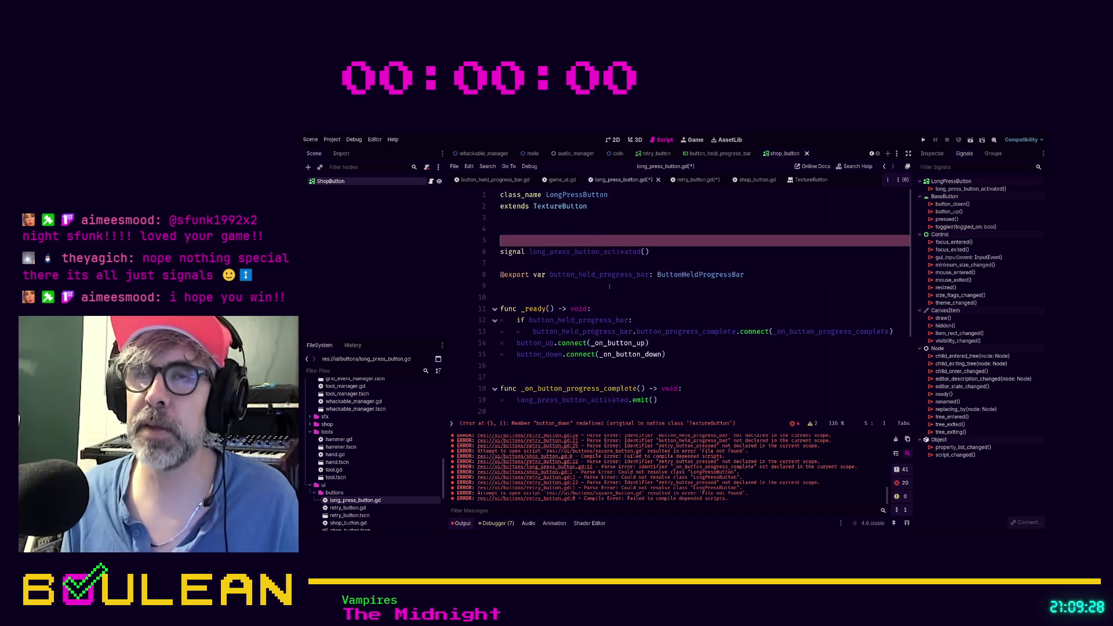
pyautogui.press('BackSpace')
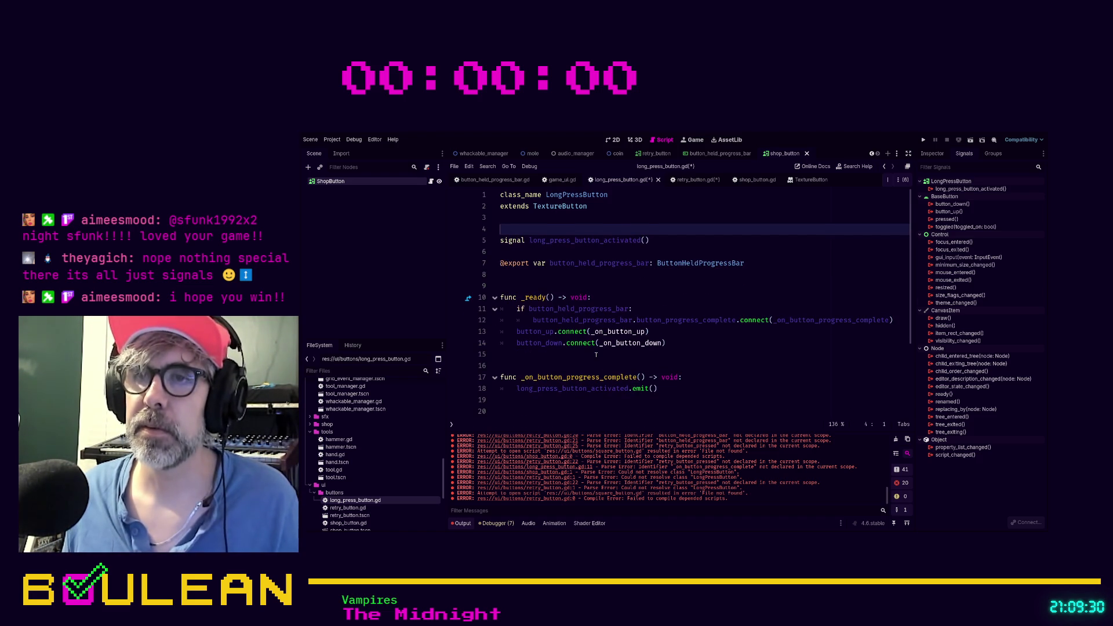
pyautogui.scroll(-1, 596, 355)
pyautogui.click(596, 365)
pyautogui.click(619, 331)
pyautogui.hotkey('ctrl', 's')
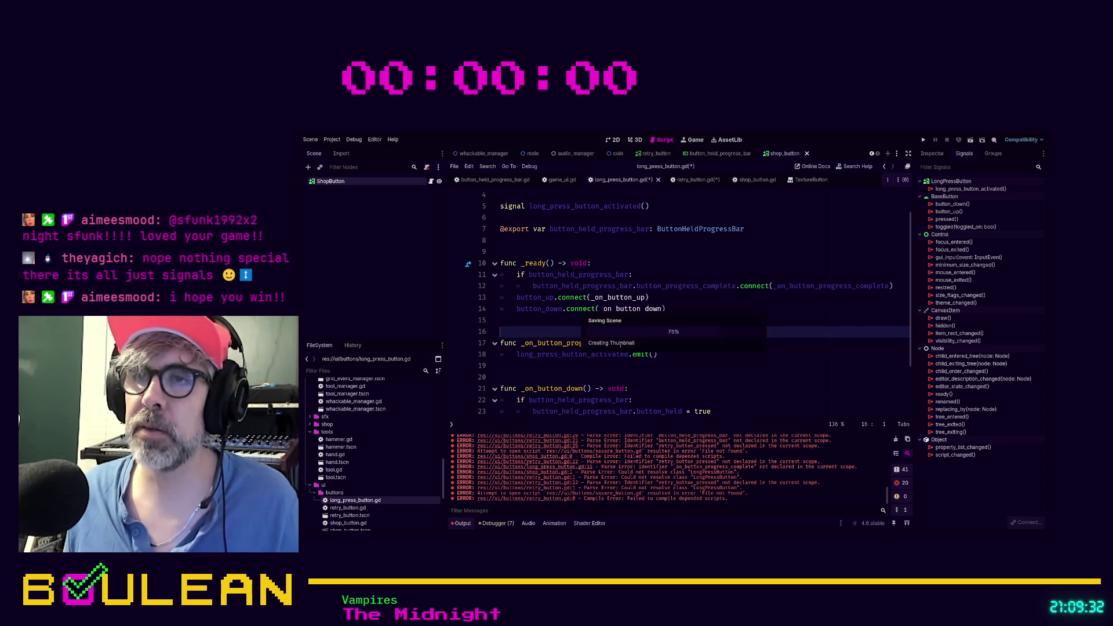
pyautogui.scroll(1, 677, 352)
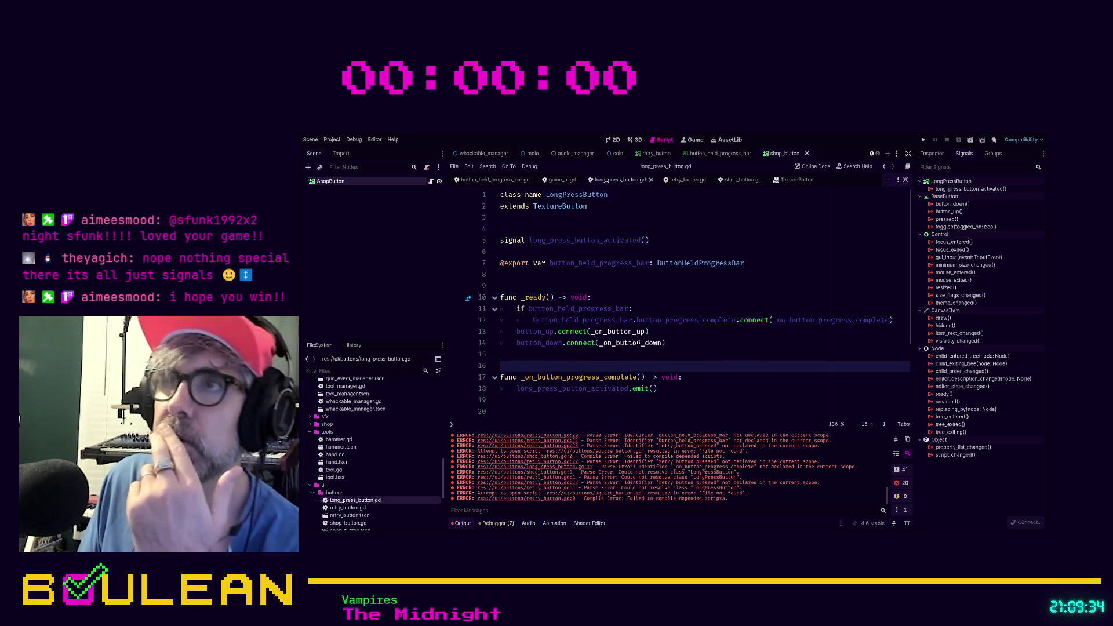
# Delete the commented-out retry signal line from retry_button.gd.
pyautogui.click(679, 181)
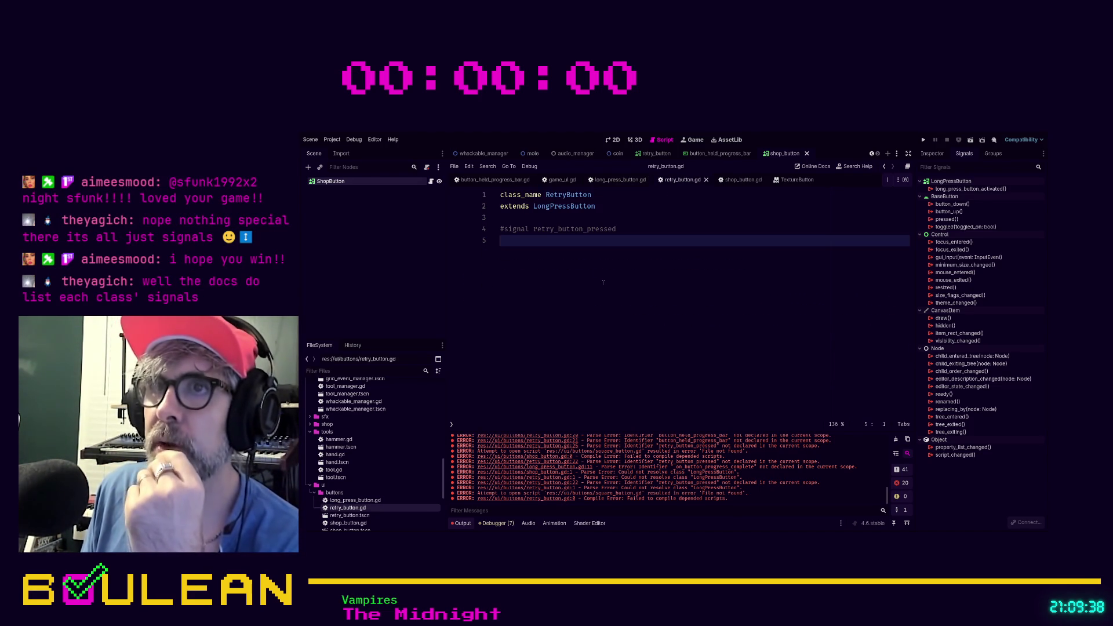
pyautogui.hotkey('shift', 'Up')
pyautogui.hotkey('shift', 'Up')
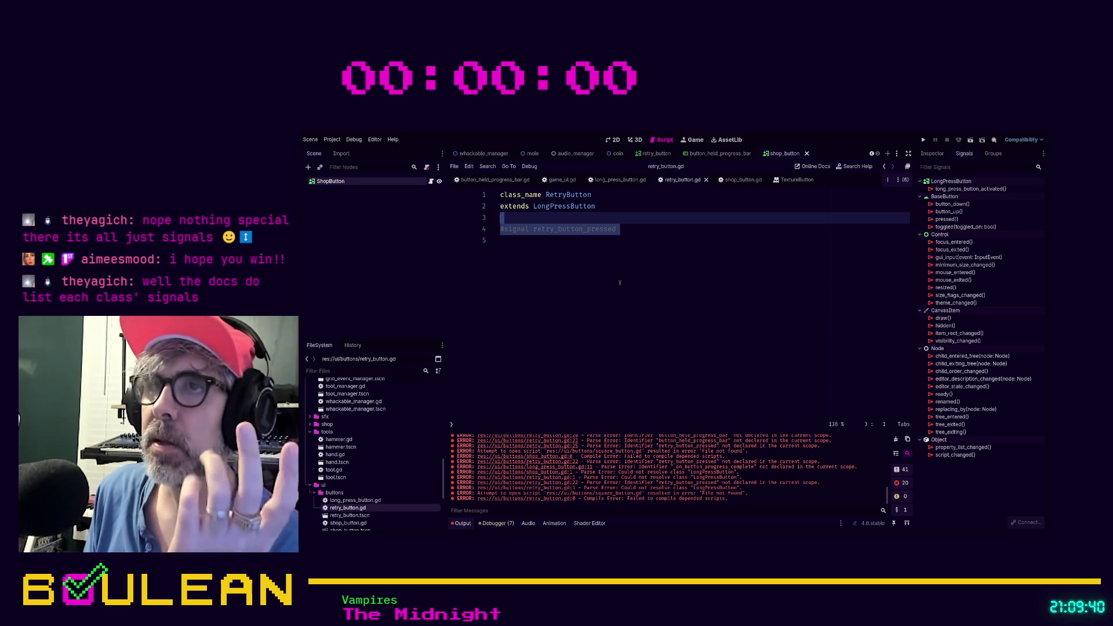
pyautogui.press('BackSpace')
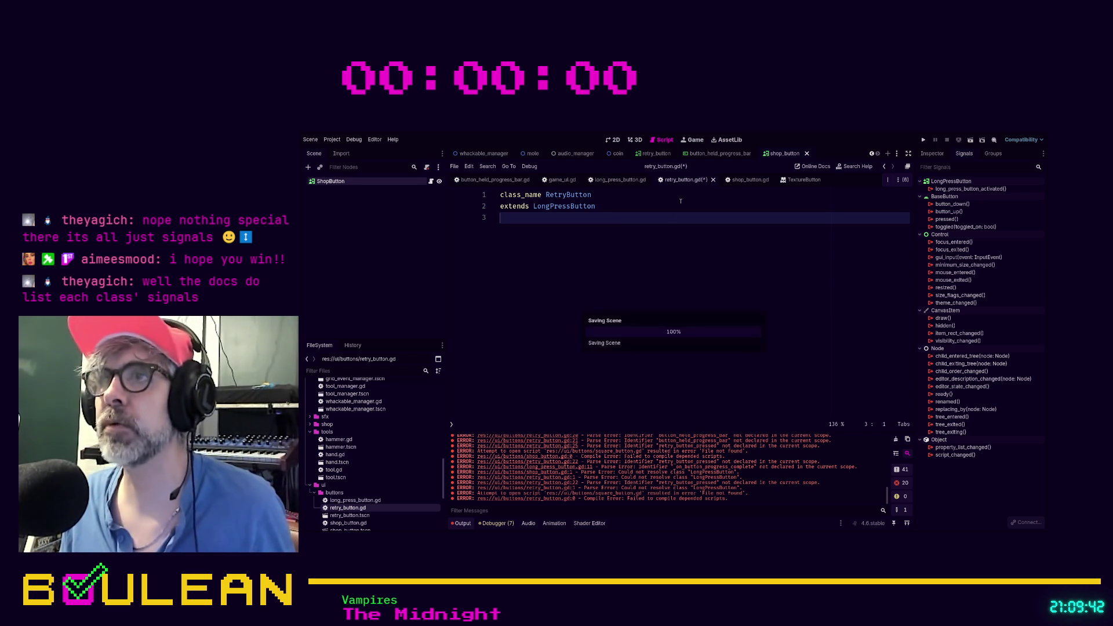
# Go to shop_button.gd and search the whole project for retry_button_activated.
pyautogui.click(741, 180)
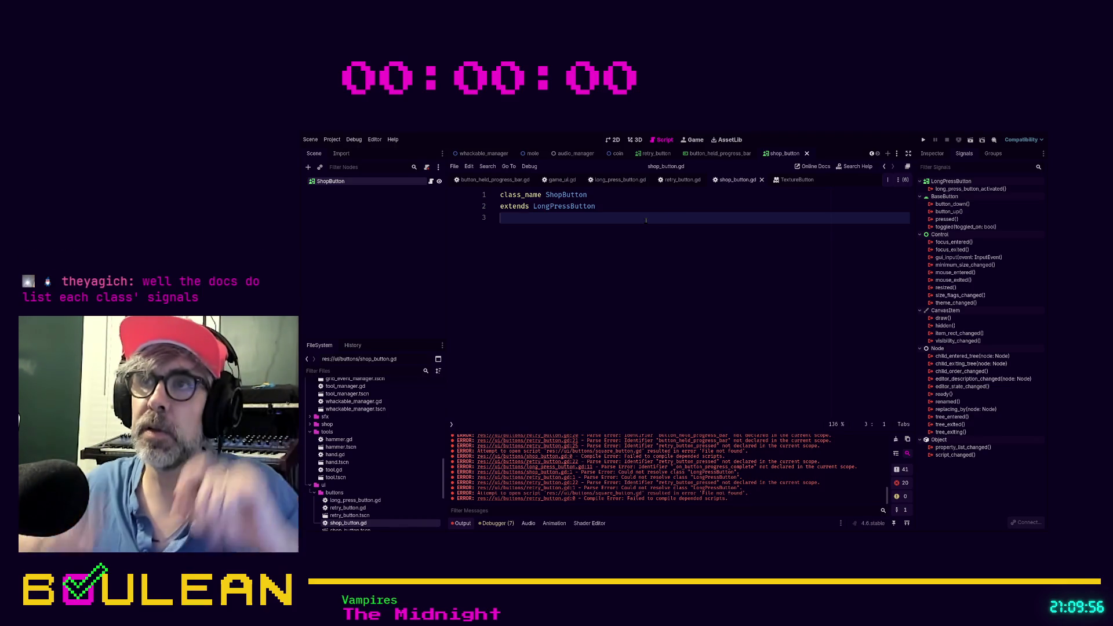
pyautogui.click(608, 182)
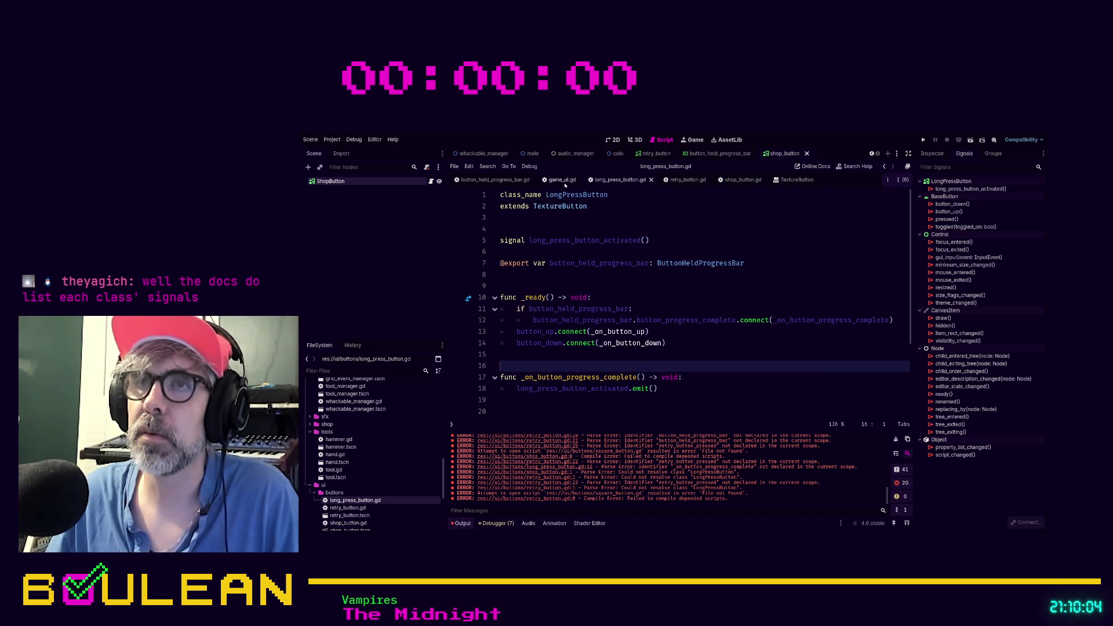
pyautogui.click(742, 179)
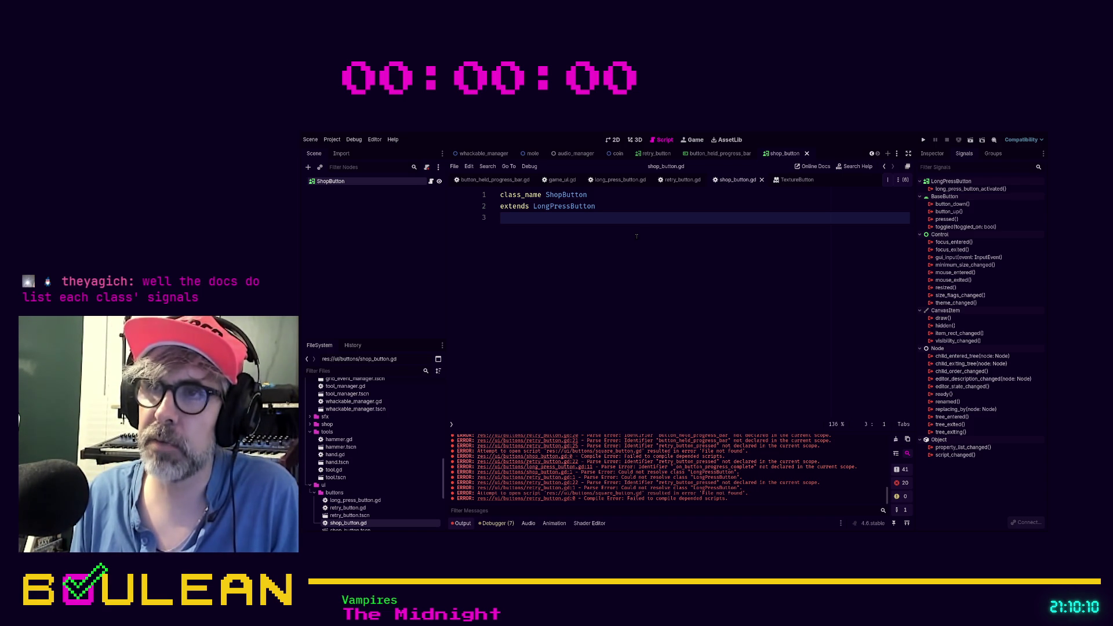
pyautogui.hotkey('ctrl', 'shift', 'f')
pyautogui.press('Return')
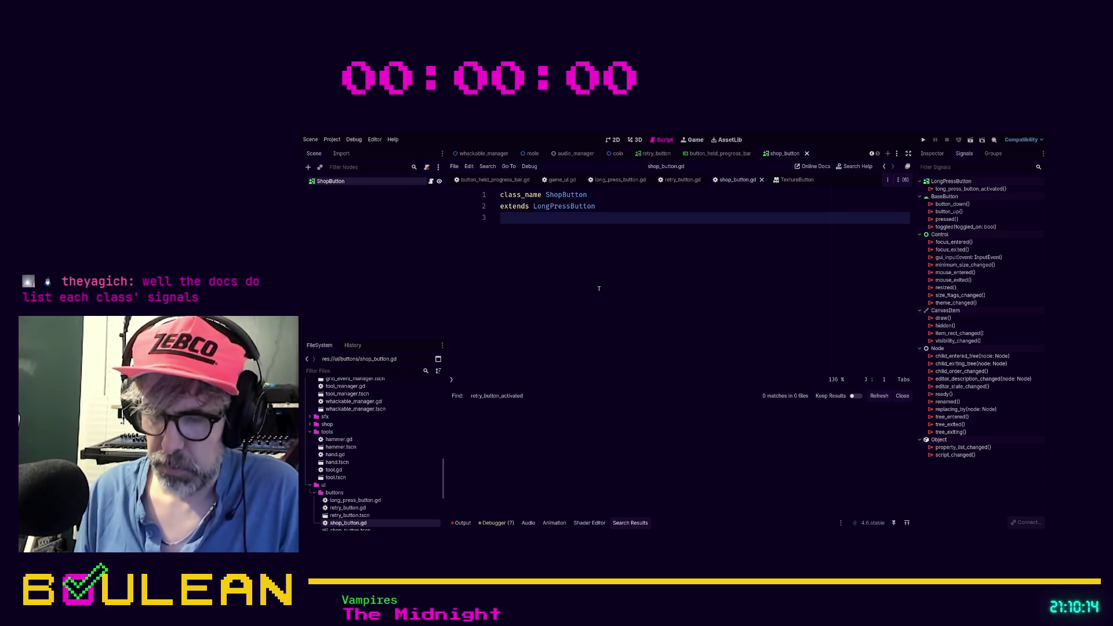
# Rerun the project-wide search with the shorter term retry_button.
pyautogui.hotkey('ctrl', 'shift', 'f')
pyautogui.press('BackSpace')
pyautogui.press('BackSpace')
pyautogui.press('BackSpace')
pyautogui.press('Return')
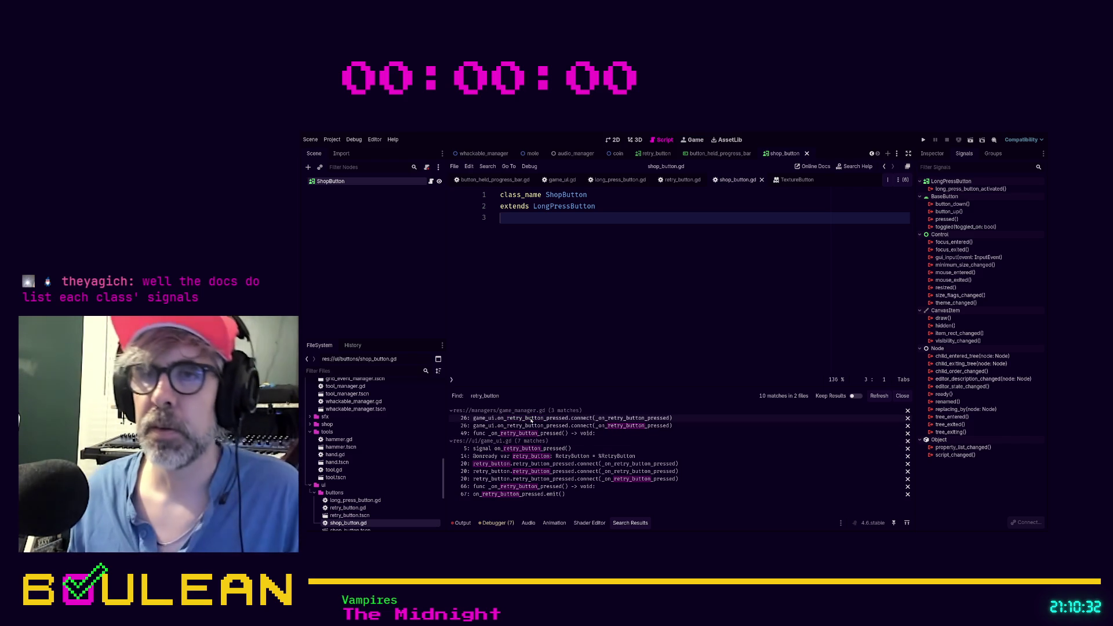
# Open the retry_button matches in game_manager.gd and game_ui.gd lines 5 and 20.
pyautogui.click(531, 418)
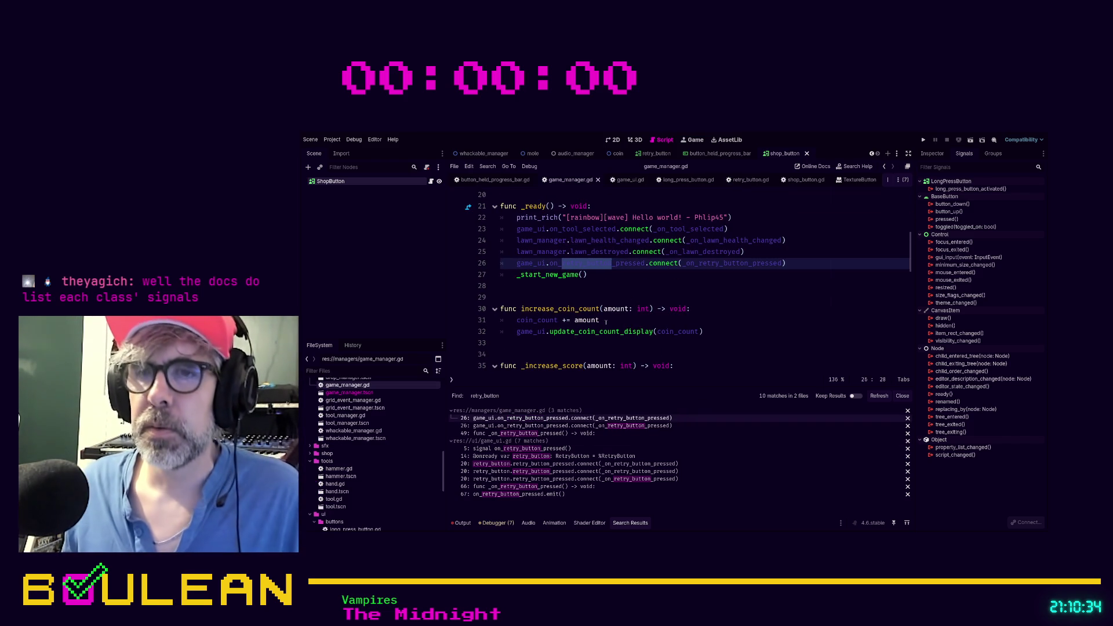
pyautogui.click(539, 448)
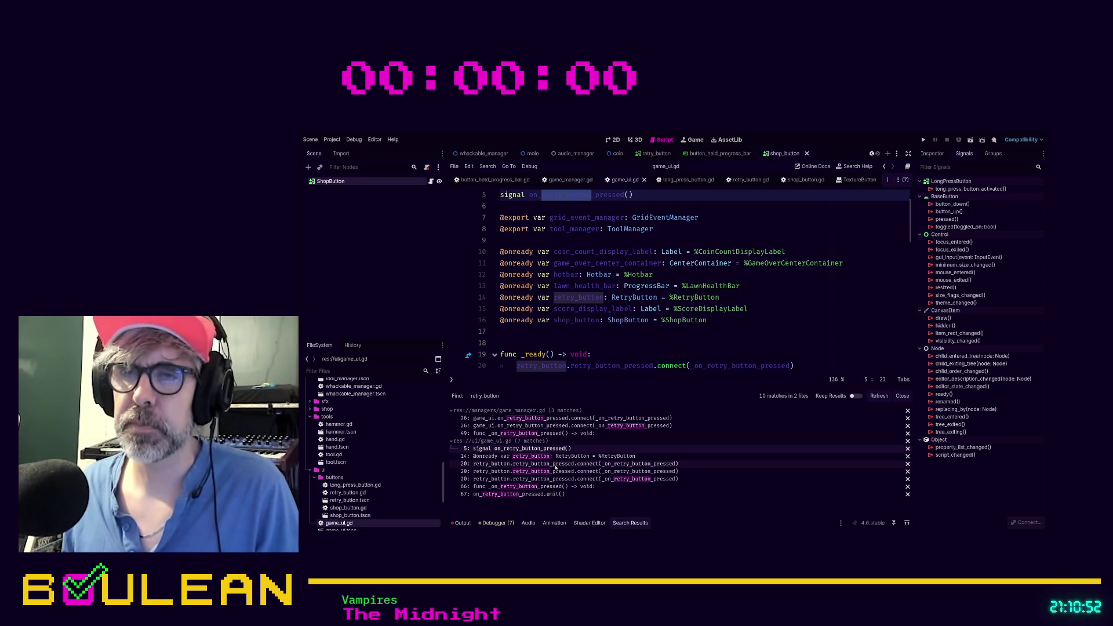
pyautogui.click(555, 464)
pyautogui.scroll(-1, 635, 353)
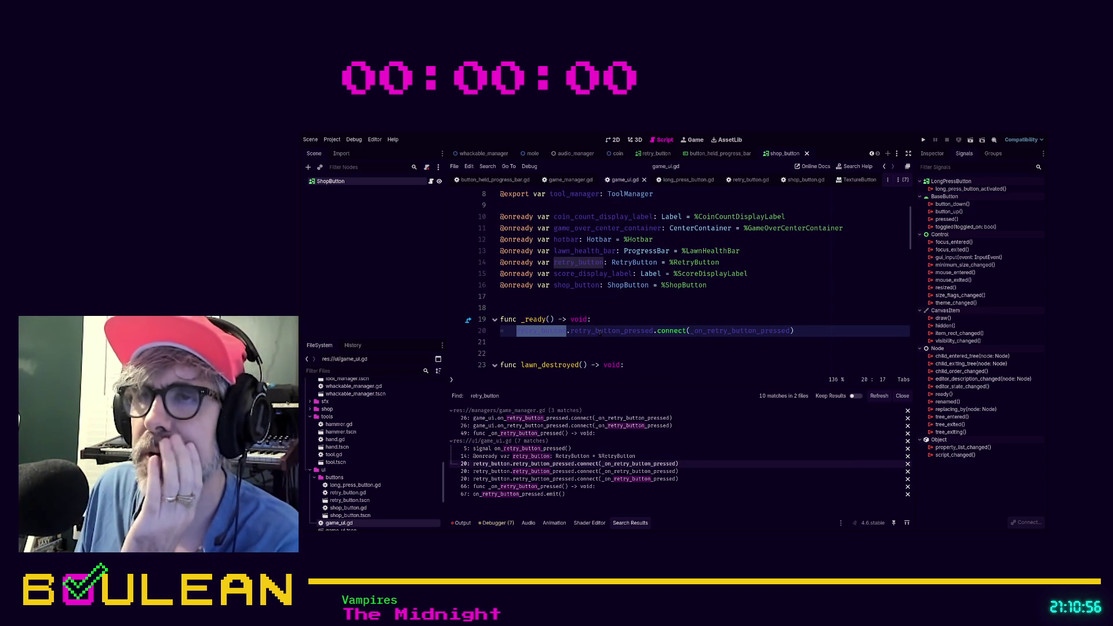
pyautogui.scroll(2, 600, 331)
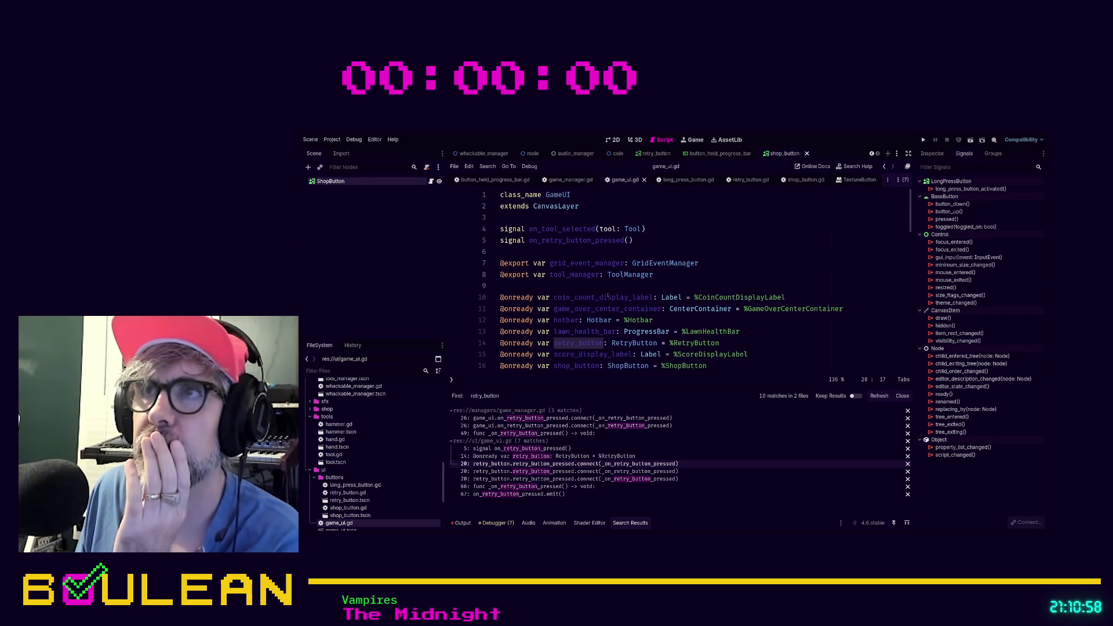
pyautogui.click(371, 370)
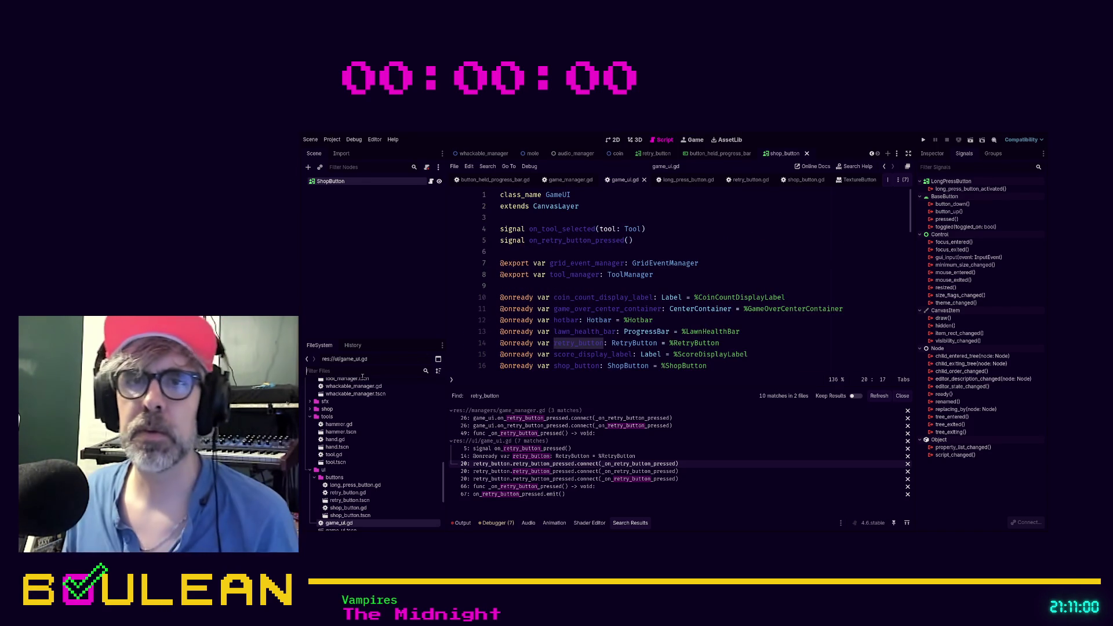
# Open game_ui.tscn via a game_ui file filter, read the CanvasLayer reference, then return to game_ui.gd.
pyautogui.write('game_ui')
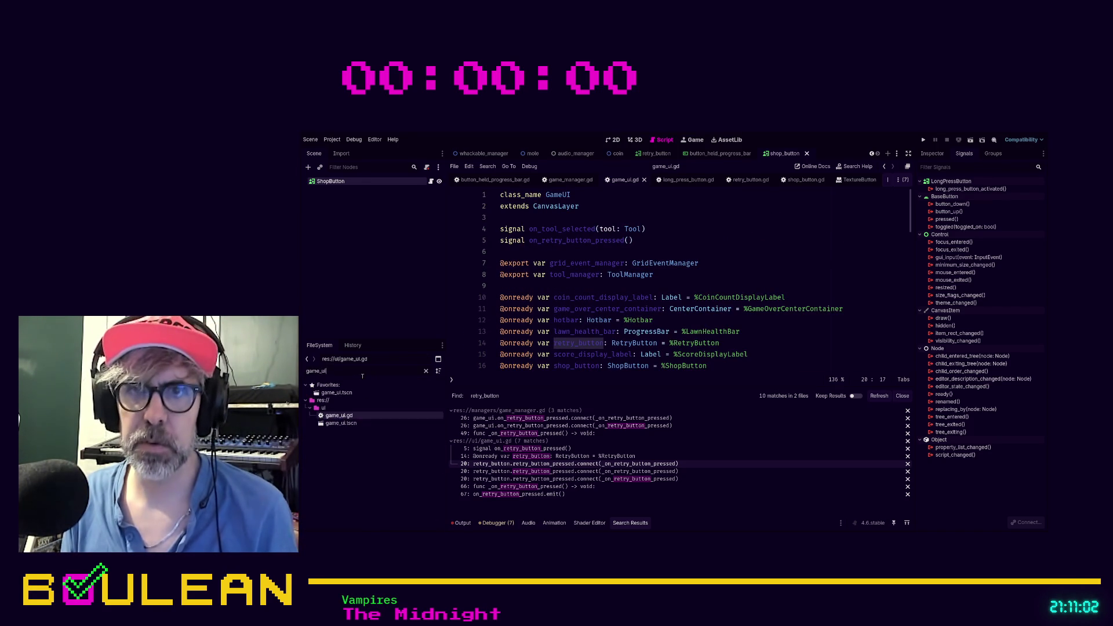
pyautogui.doubleClick(346, 424)
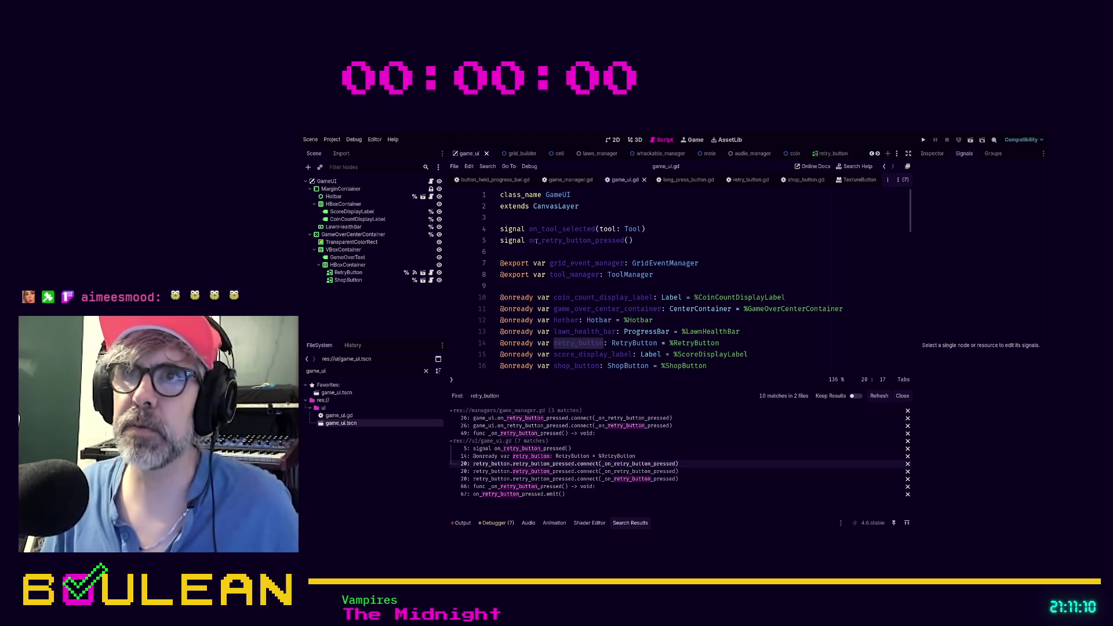
pyautogui.keyDown('ctrl'); pyautogui.click(548, 207); pyautogui.keyUp('ctrl')
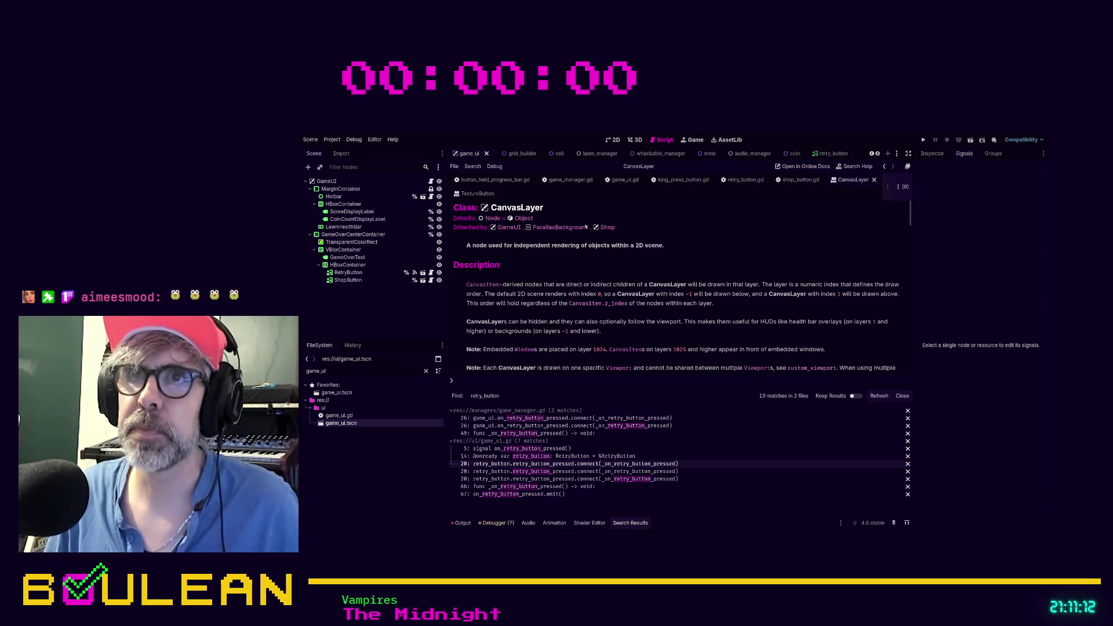
pyautogui.scroll(-5, 542, 235)
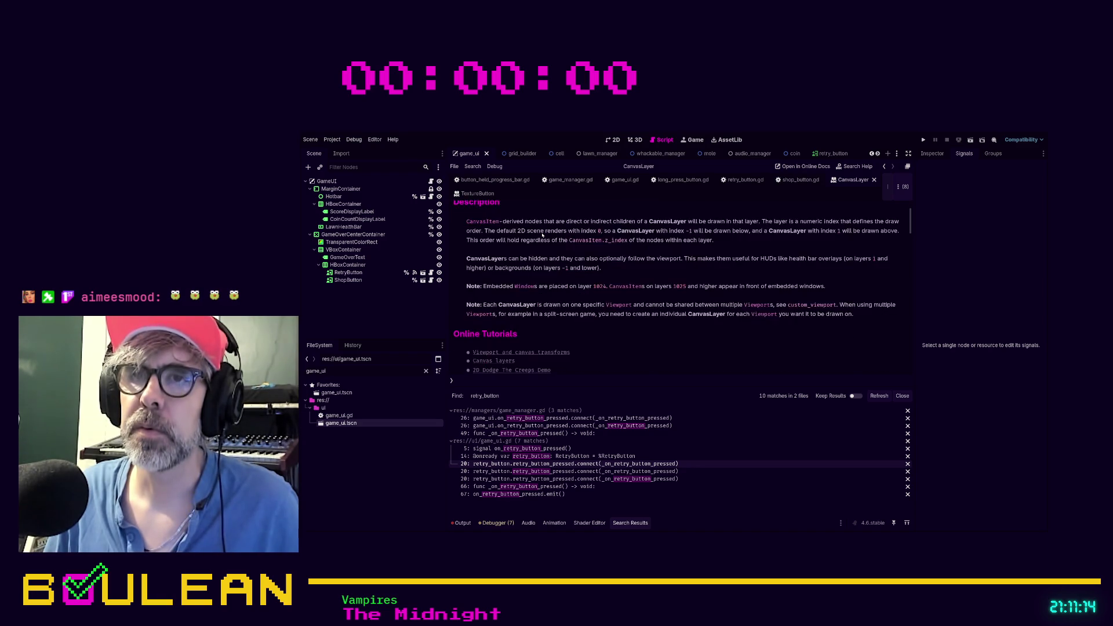
pyautogui.scroll(-4, 541, 235)
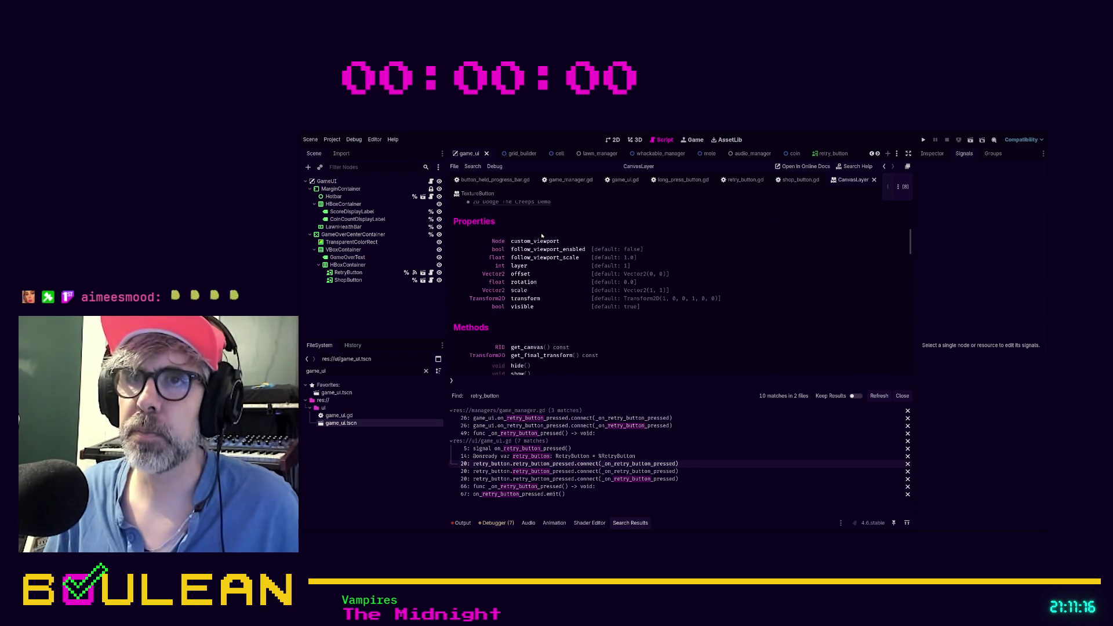
pyautogui.scroll(-4, 536, 255)
pyautogui.scroll(-1, 535, 256)
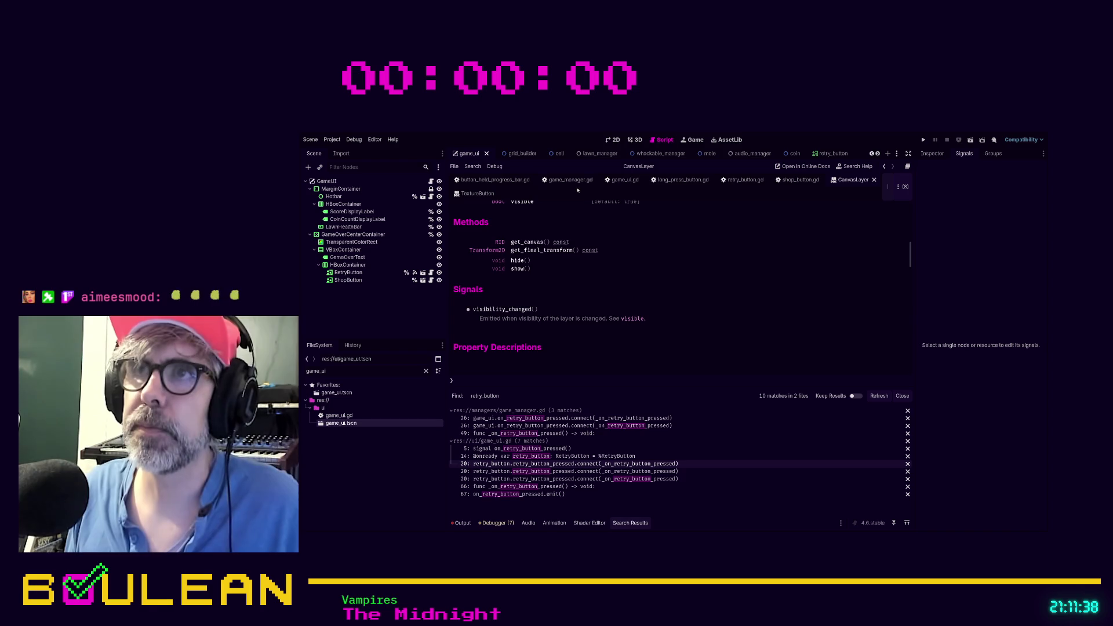
pyautogui.click(616, 181)
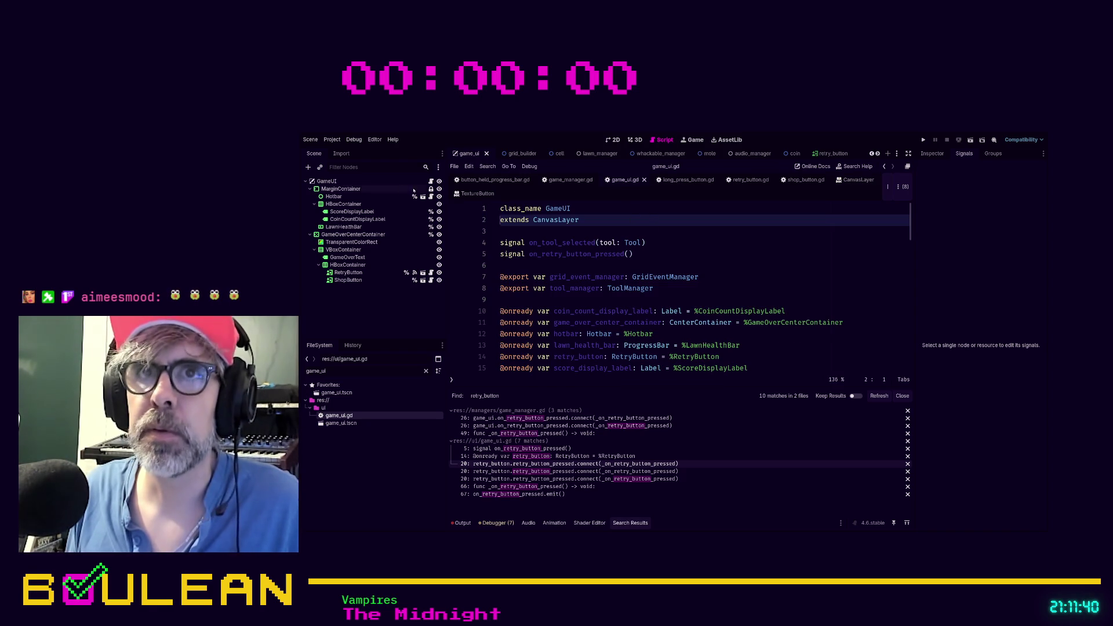
# Change the retry_button connection to use long_press_button_activated.
pyautogui.click(326, 181)
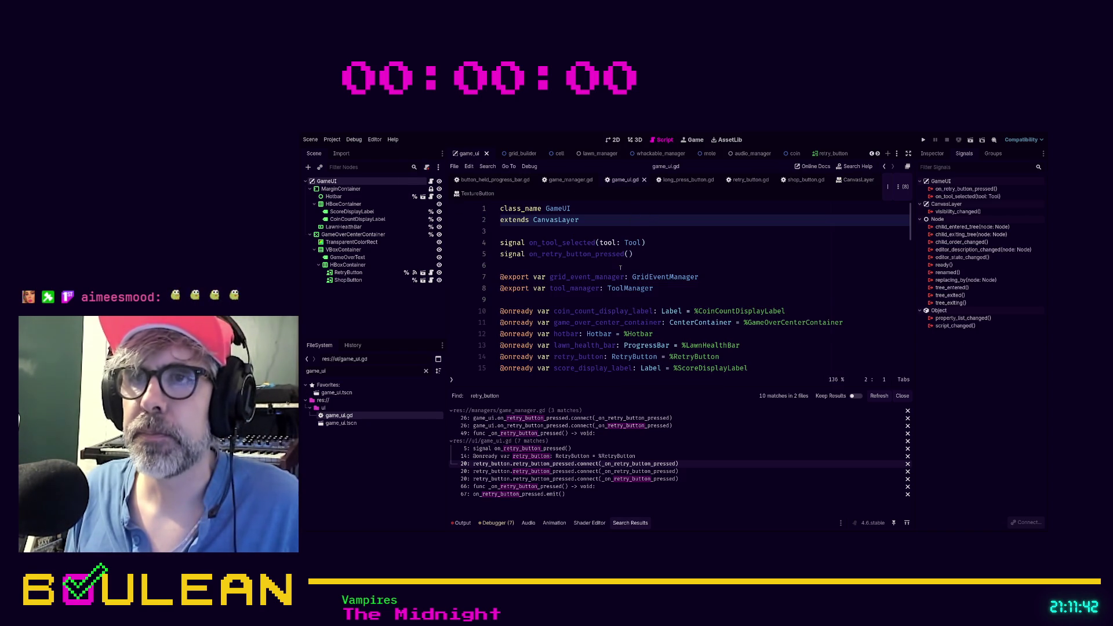
pyautogui.scroll(-1, 620, 267)
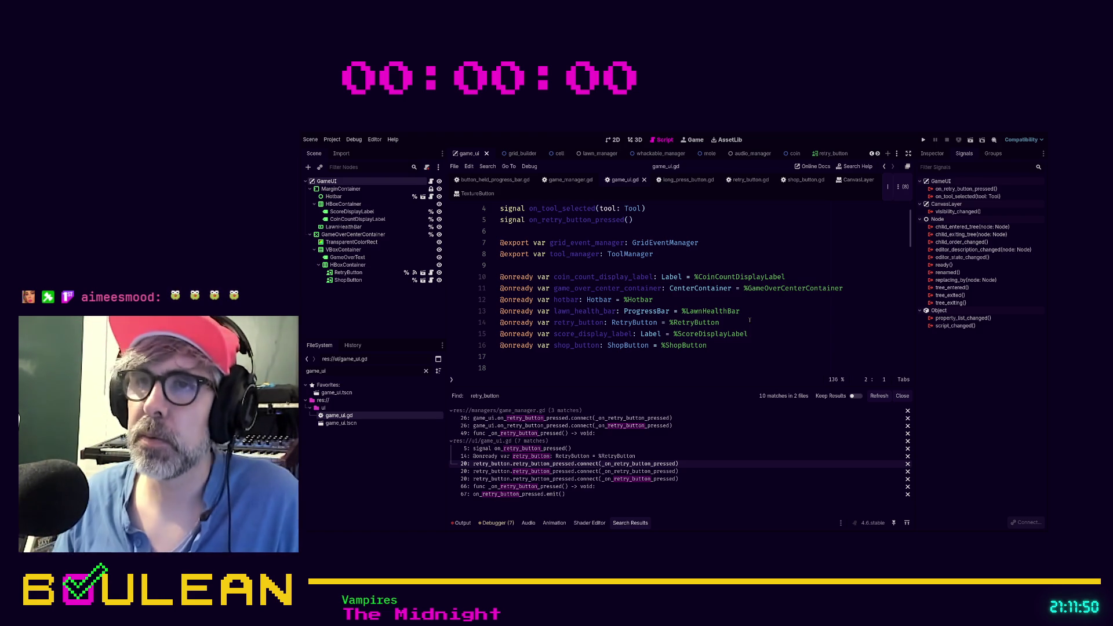
pyautogui.hotkey('ctrl', 'f')
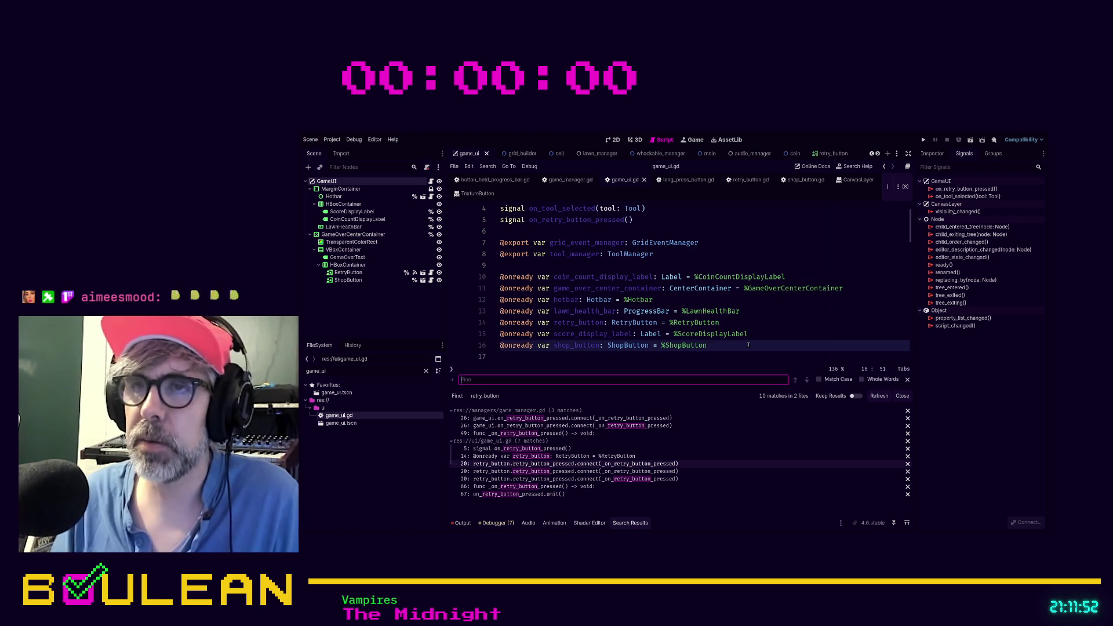
pyautogui.write('retr')
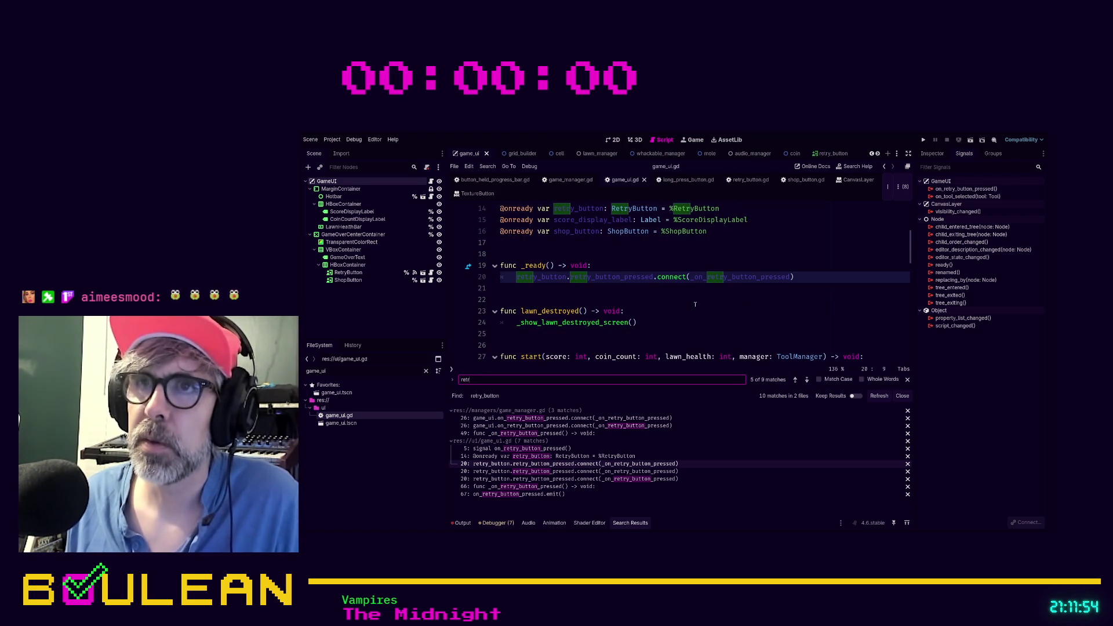
pyautogui.doubleClick(612, 277)
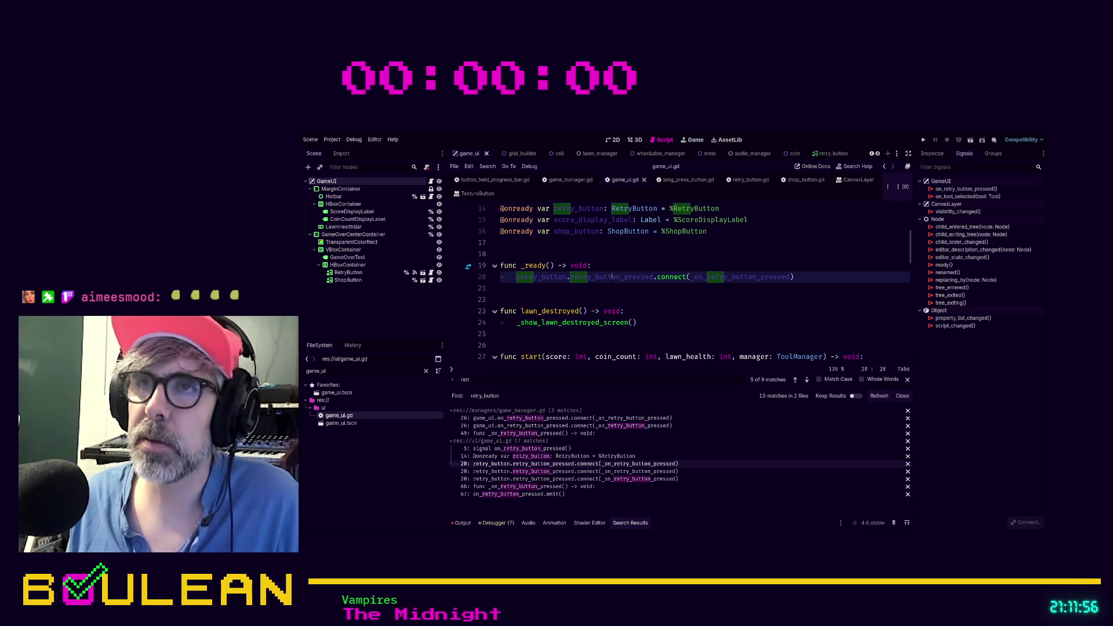
pyautogui.write('long')
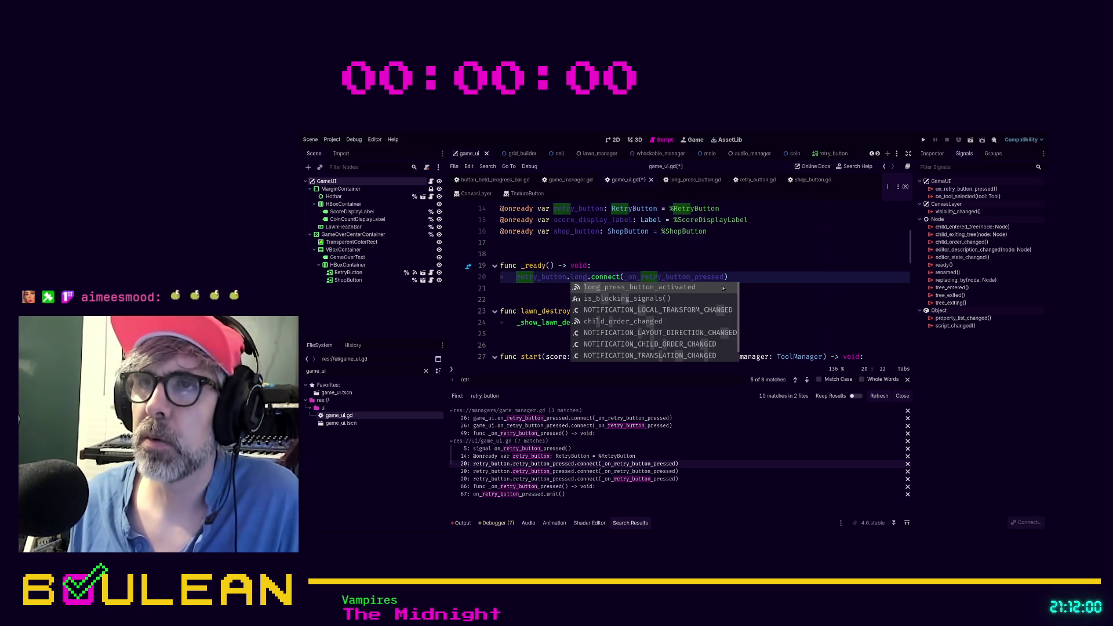
pyautogui.press('Return')
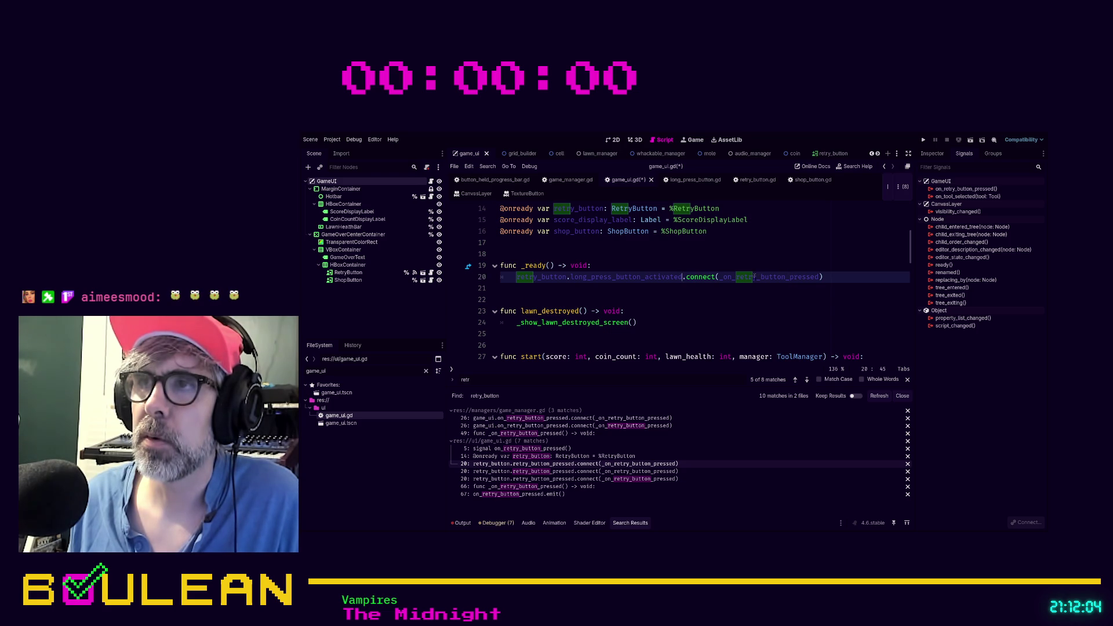
# Add a line connecting shop_button.long_press_button_activated to _on_shop_button_pressed.
pyautogui.click(576, 287)
pyautogui.write('retr')
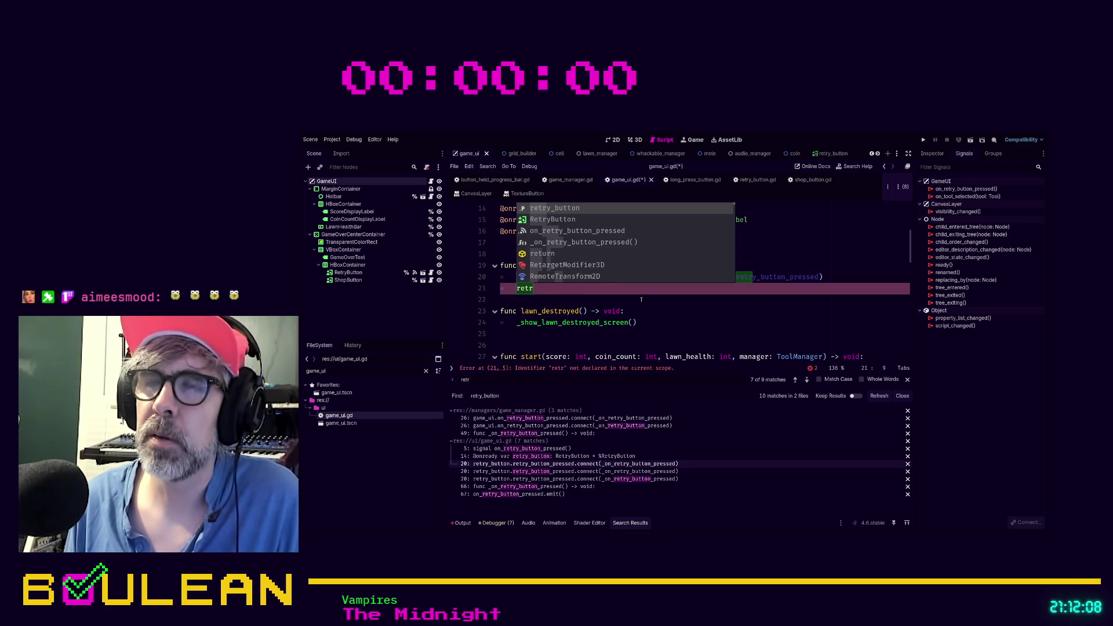
pyautogui.press('BackSpace')
pyautogui.press('BackSpace')
pyautogui.press('BackSpace')
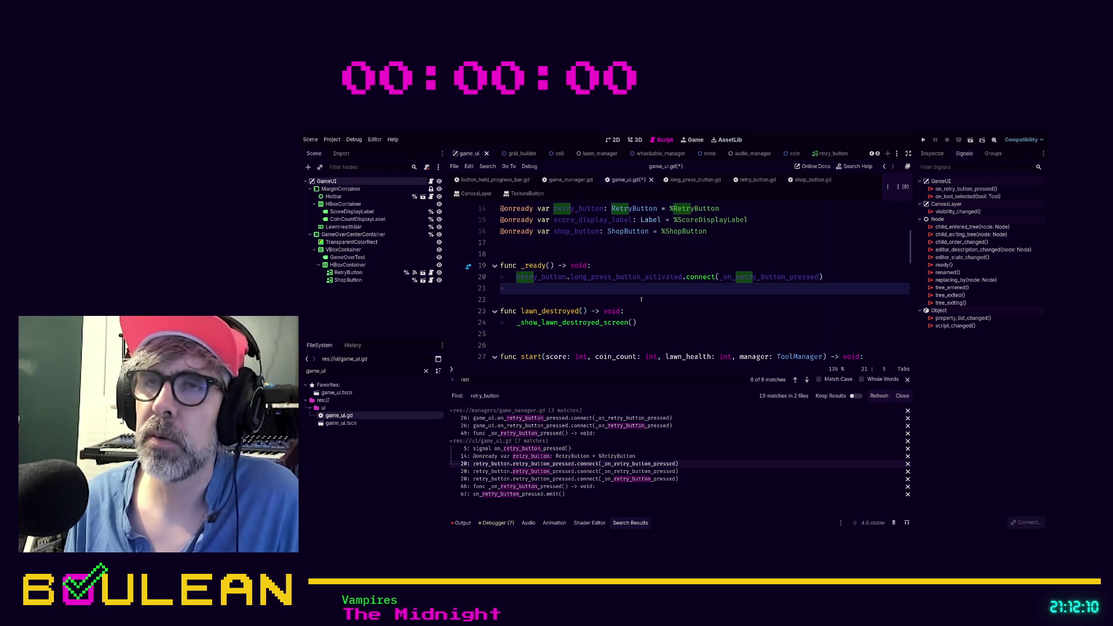
pyautogui.write('hop')
pyautogui.press('Return')
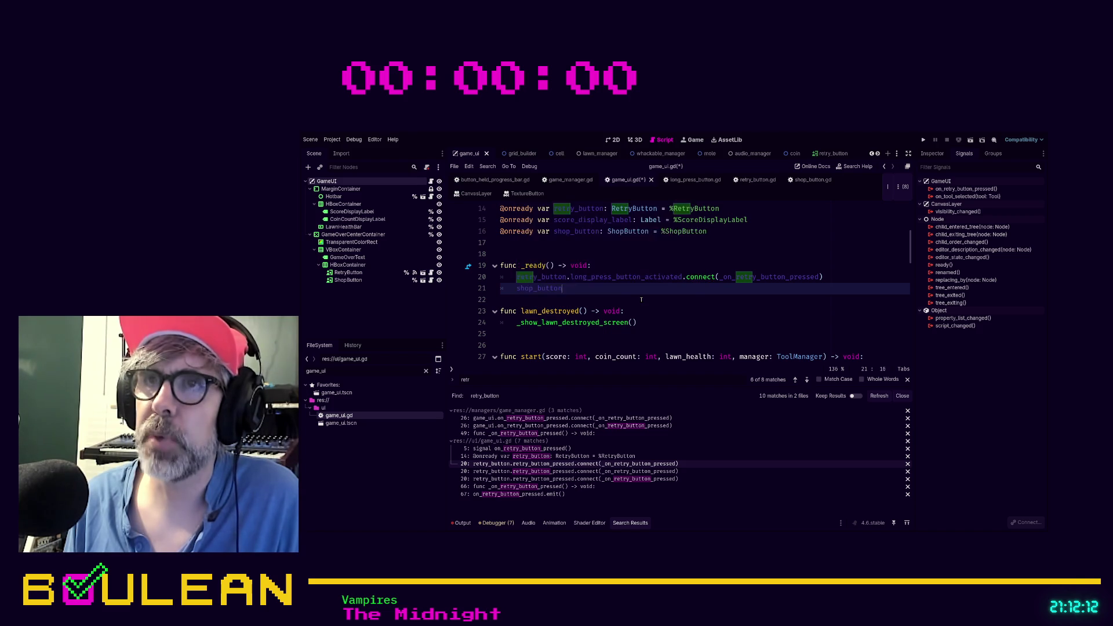
pyautogui.write('long')
pyautogui.press('Return')
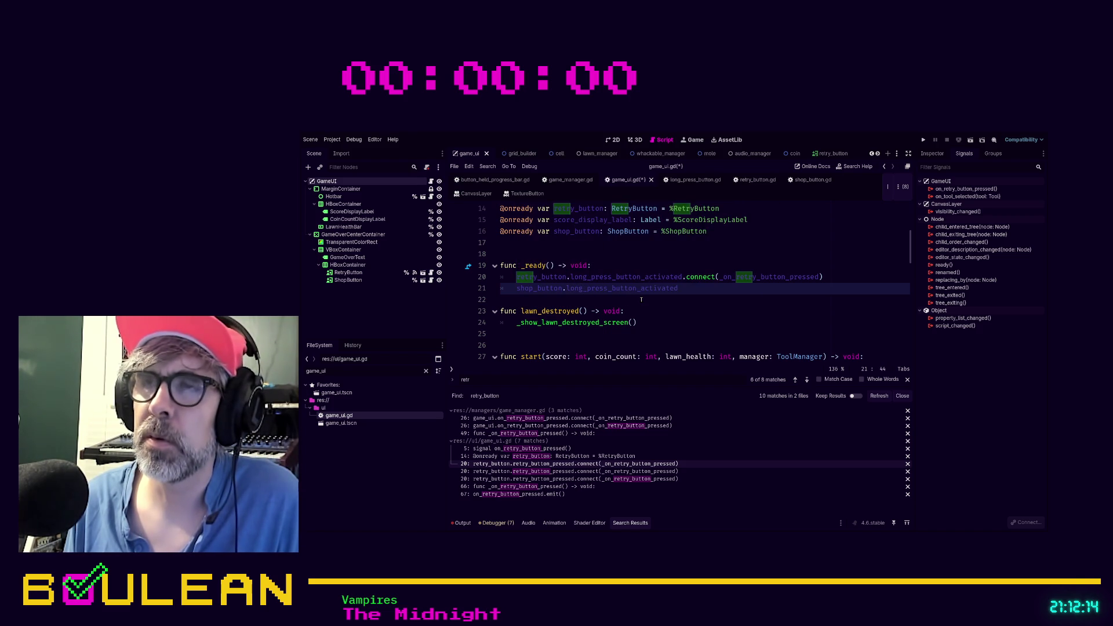
pyautogui.write('(_o')
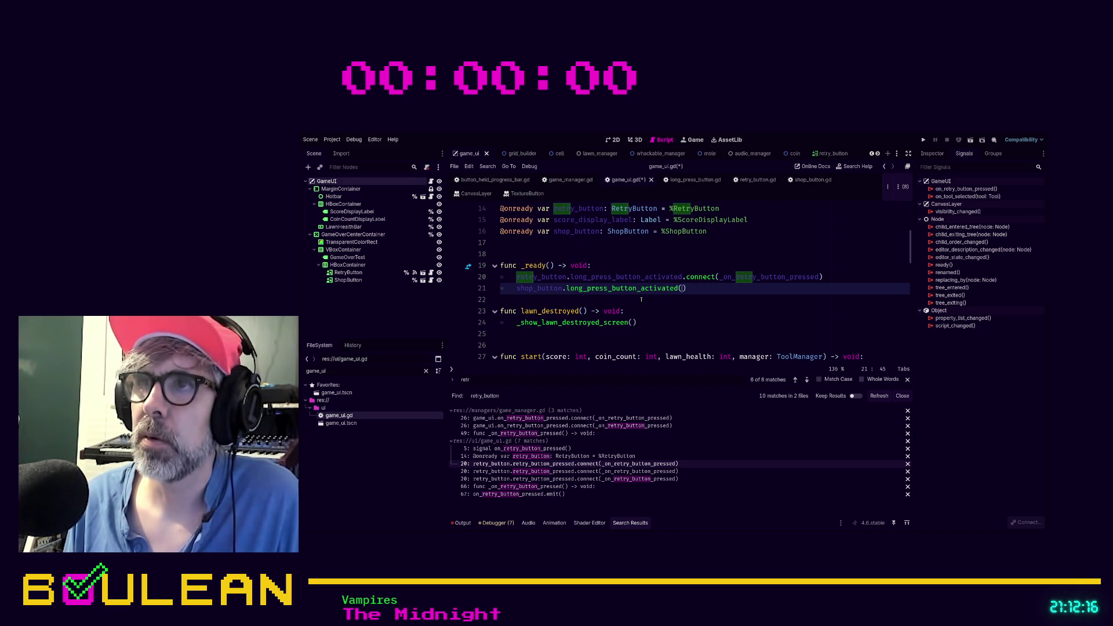
pyautogui.write('n_shop_bu')
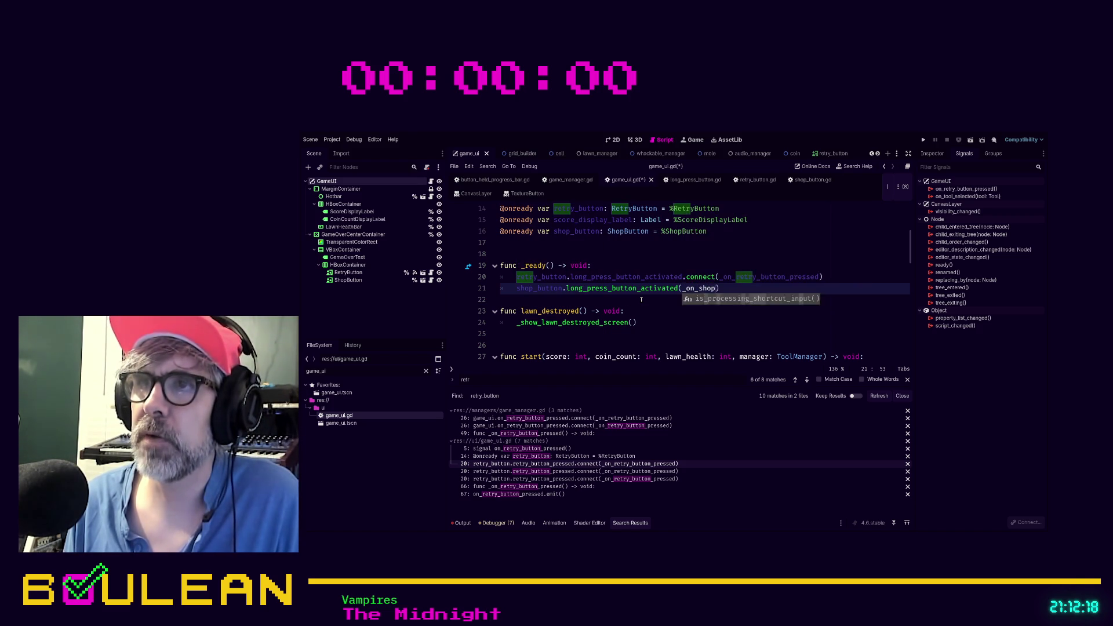
pyautogui.write('tton_pressed')
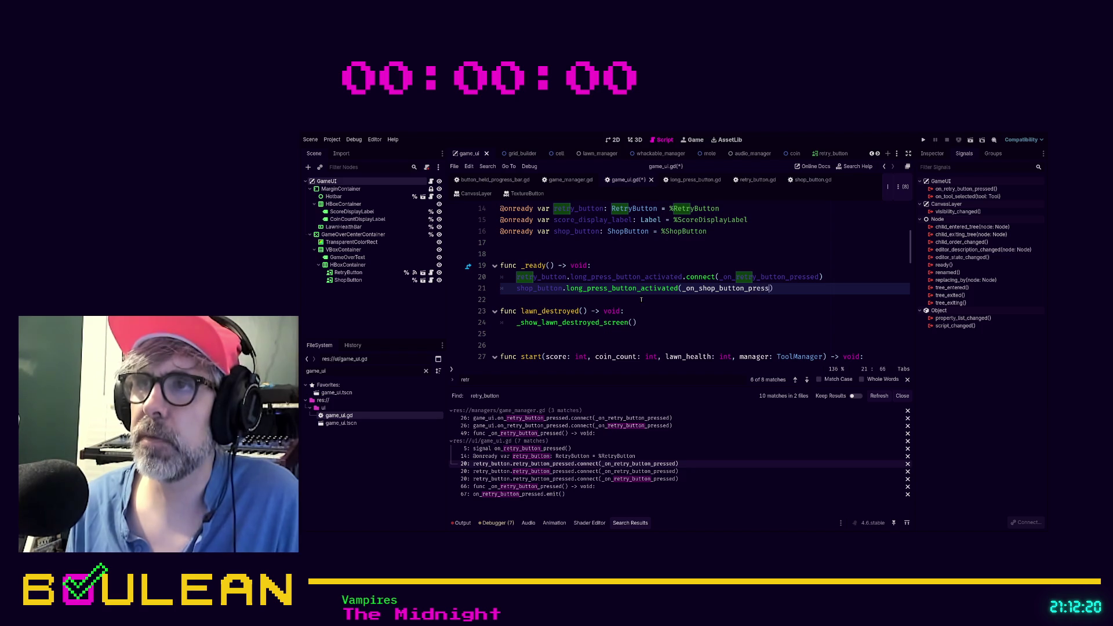
# Below the retry handler, begin func _on_shop_button_pressed() -> void.
pyautogui.doubleClick(722, 288)
pyautogui.hotkey('ctrl', 'c')
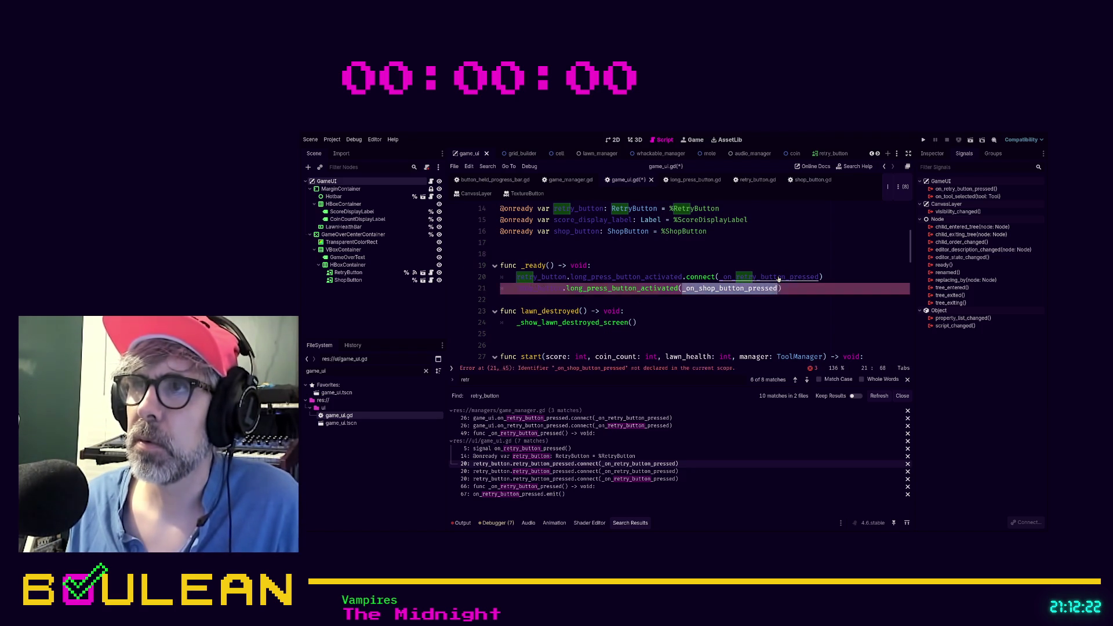
pyautogui.keyDown('ctrl'); pyautogui.click(777, 276); pyautogui.keyUp('ctrl')
pyautogui.click(581, 313)
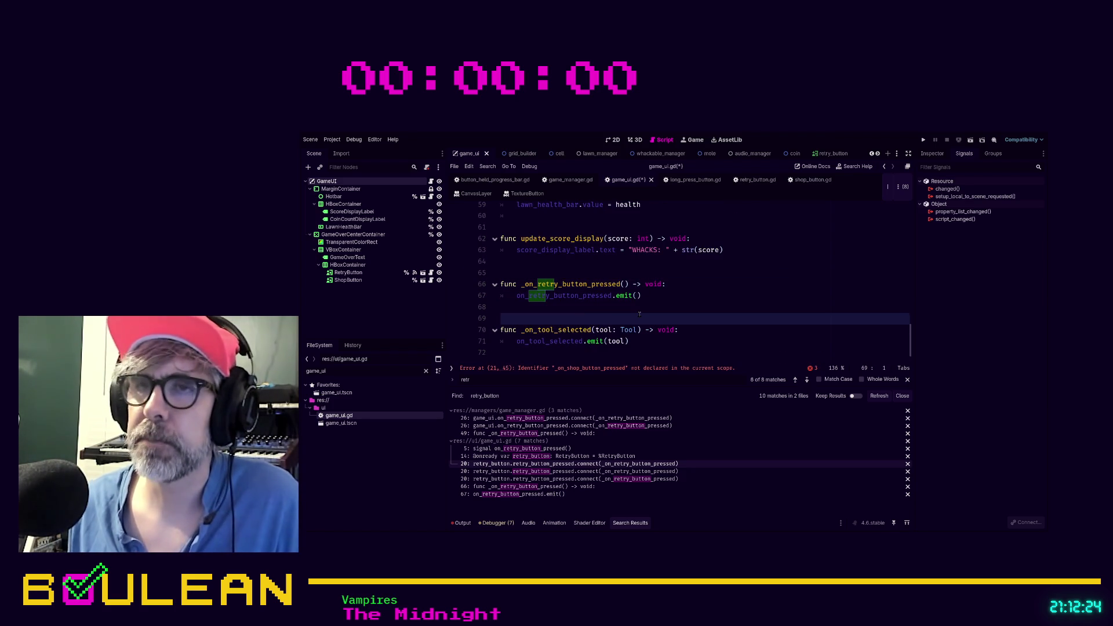
pyautogui.press('Down')
pyautogui.hotkey('ctrl', 'shift', 'k')
pyautogui.hotkey('ctrl', 'shift', 'k')
pyautogui.write('fun')
pyautogui.hotkey('ctrl', 'v')
pyautogui.write('() -> voi')
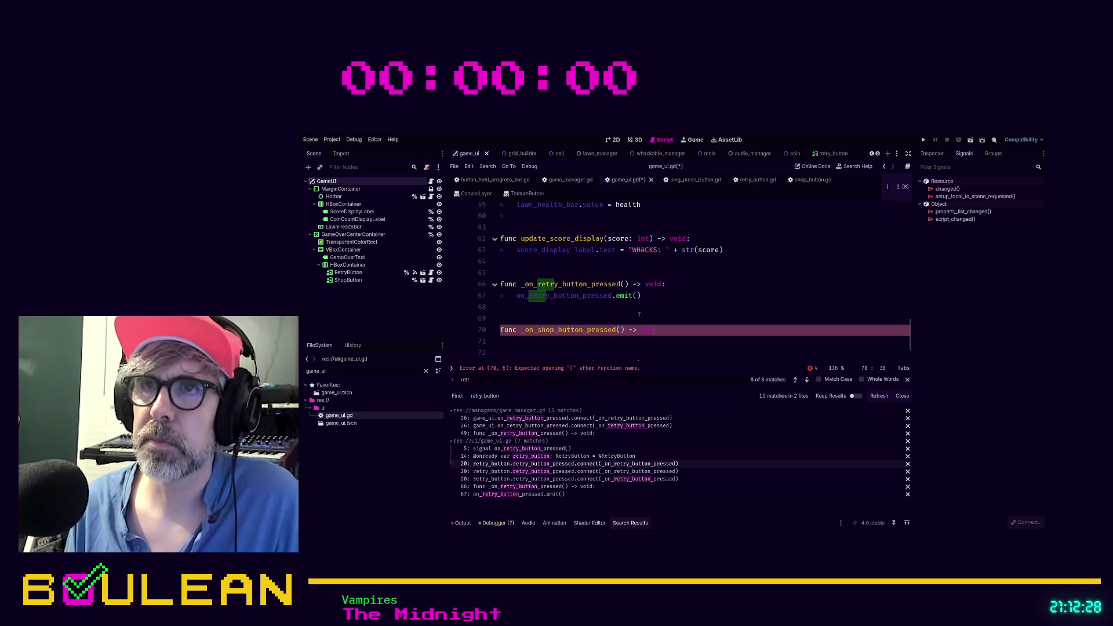
pyautogui.press('Return')
pyautogui.write('on')
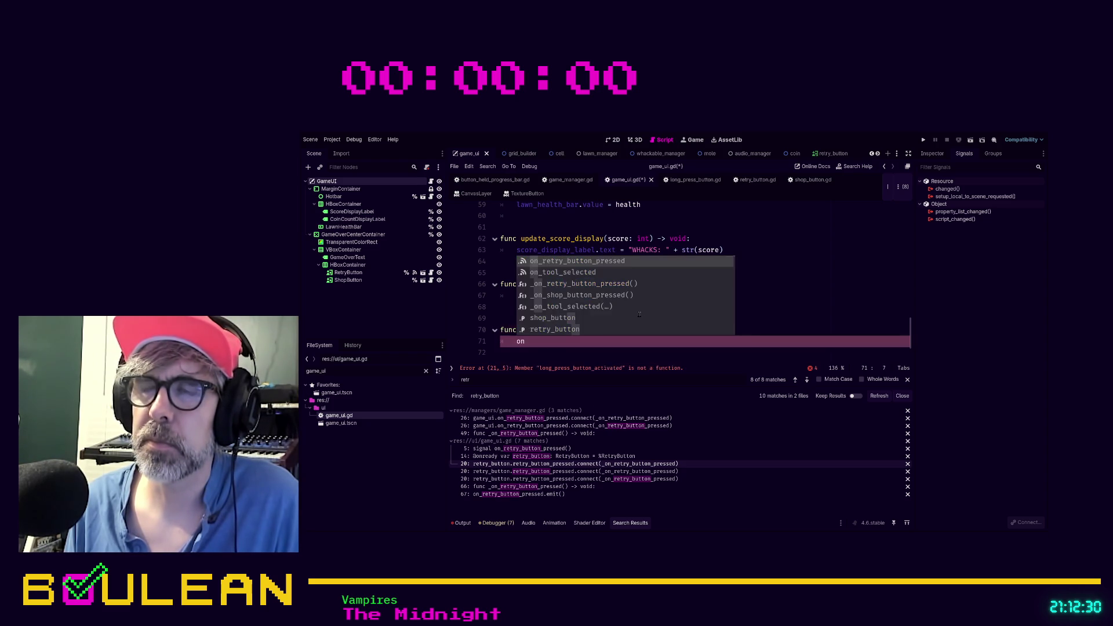
pyautogui.write('_shop_b')
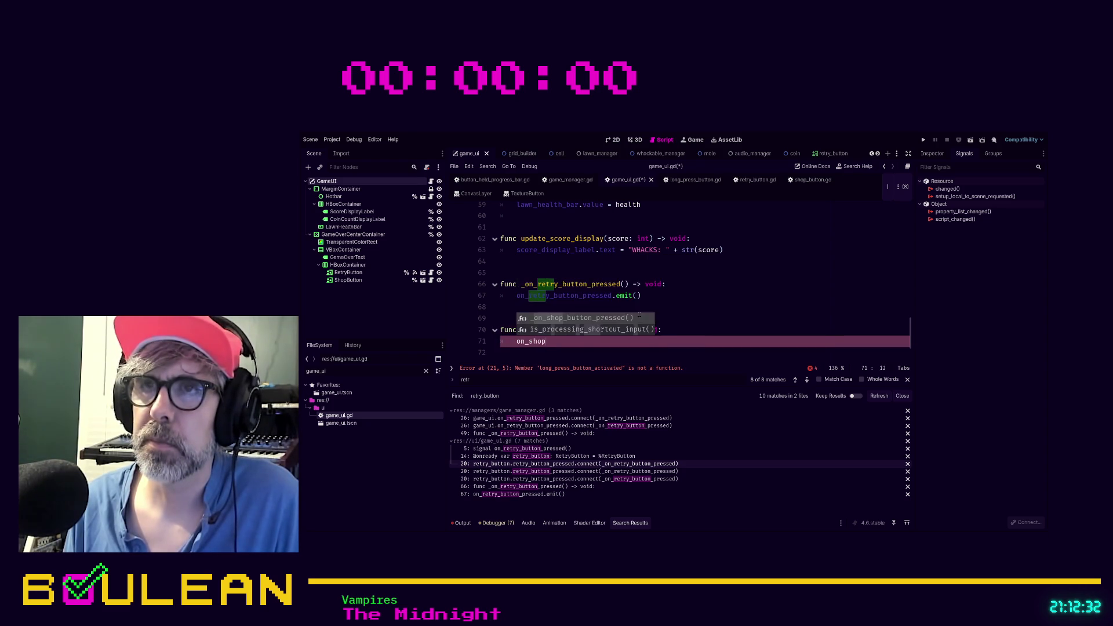
# Make _on_shop_button_pressed emit on_shop_button_pressed.emit().
pyautogui.press('Return')
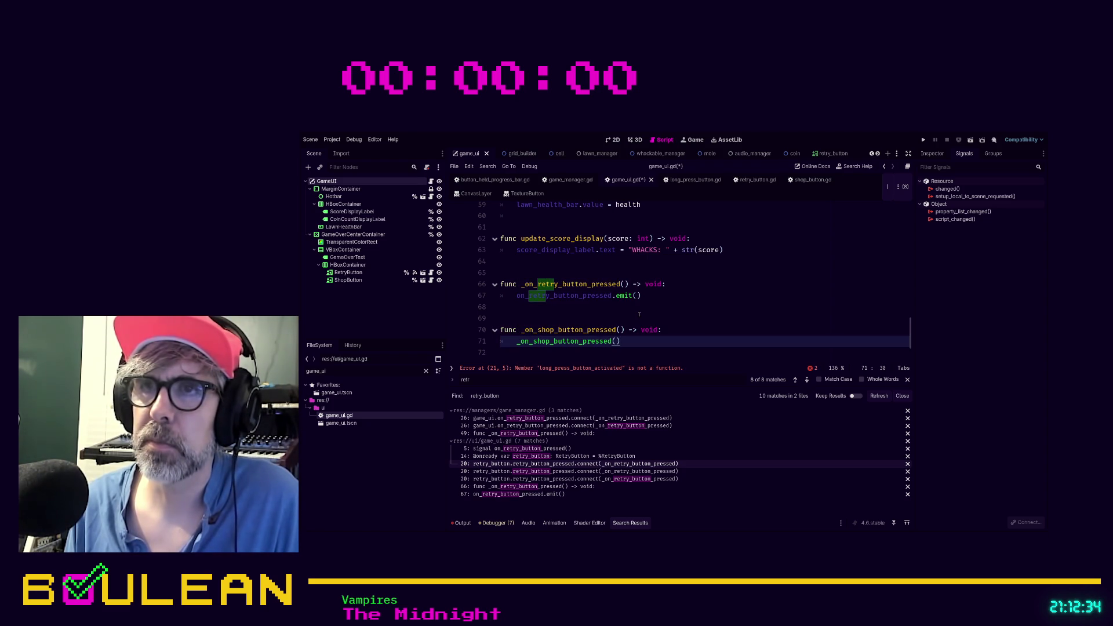
pyautogui.press('BackSpace')
pyautogui.press('BackSpace')
pyautogui.press('BackSpace')
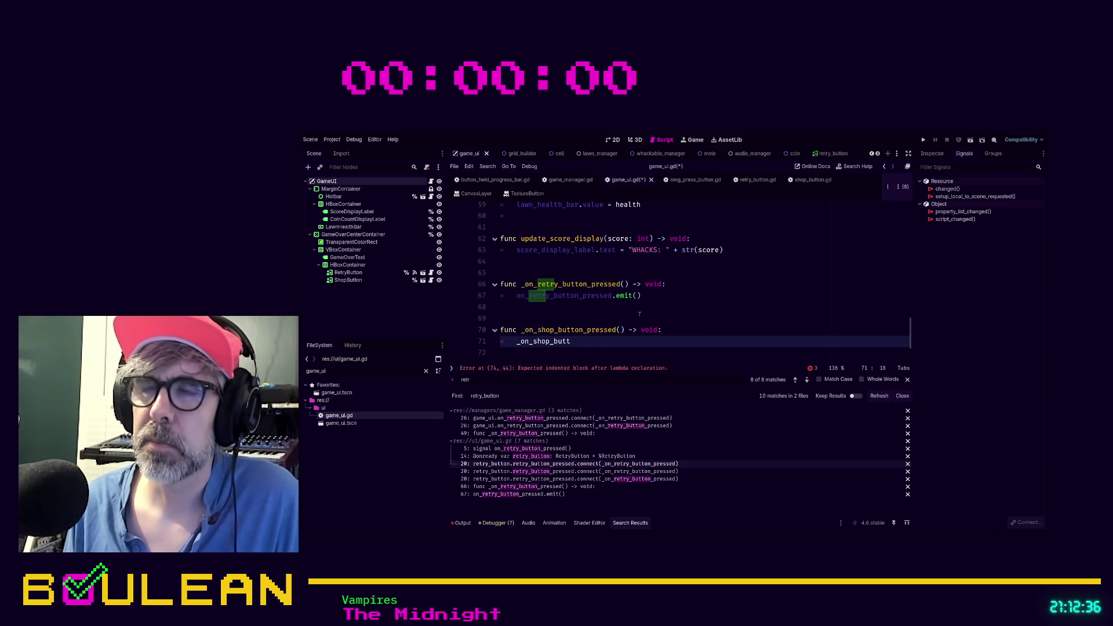
pyautogui.press('BackSpace')
pyautogui.press('BackSpace')
pyautogui.write('utton')
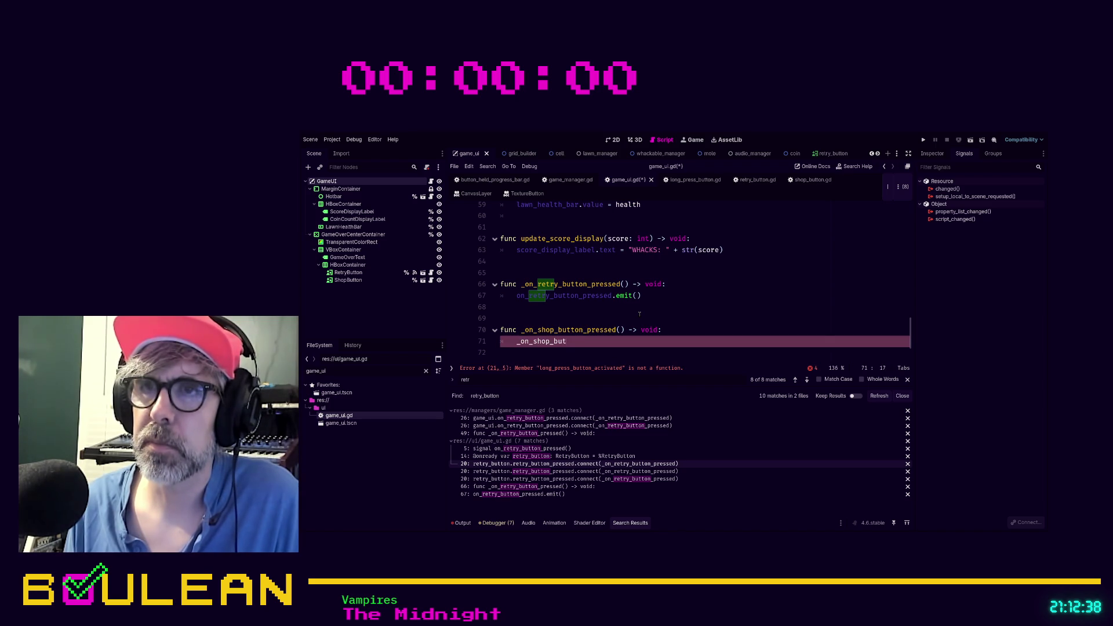
pyautogui.write('_pressed.emit()')
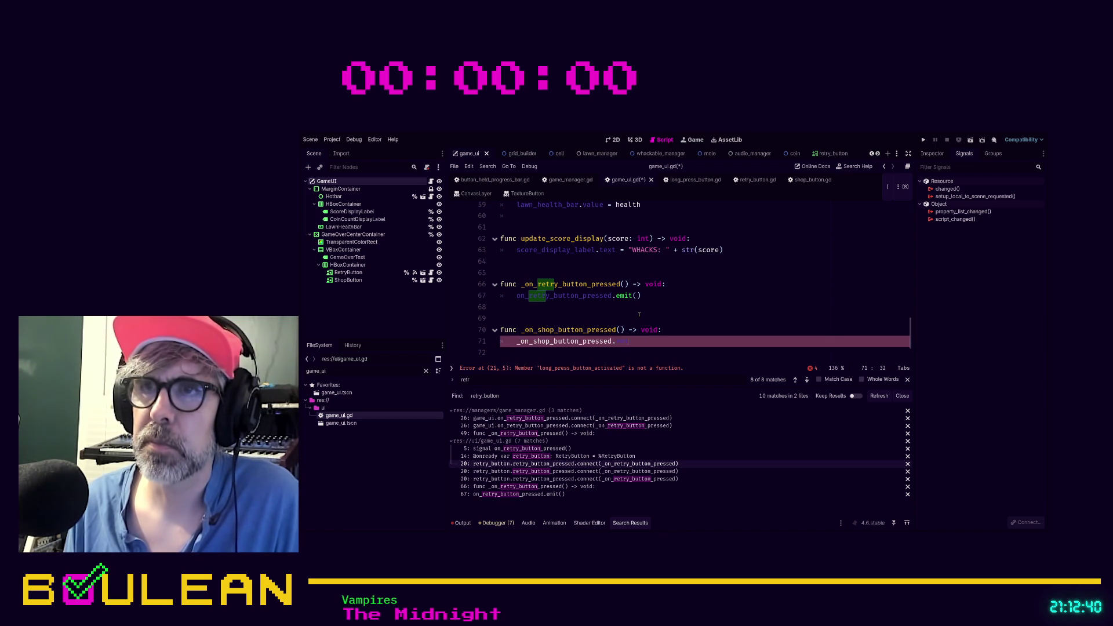
# Declare 'signal on_shop_button_pressed' below the retry signal at the top of game_ui.gd.
pyautogui.press('F3')
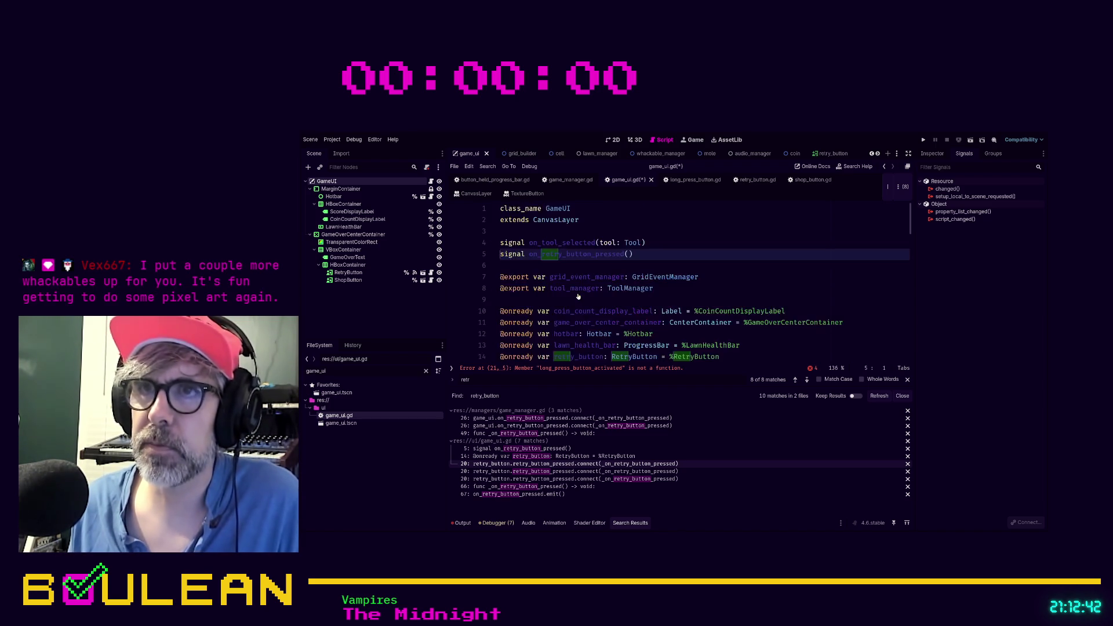
pyautogui.press('Down')
pyautogui.press('Down')
pyautogui.press('Return')
pyautogui.press('Up')
pyautogui.press('Up')
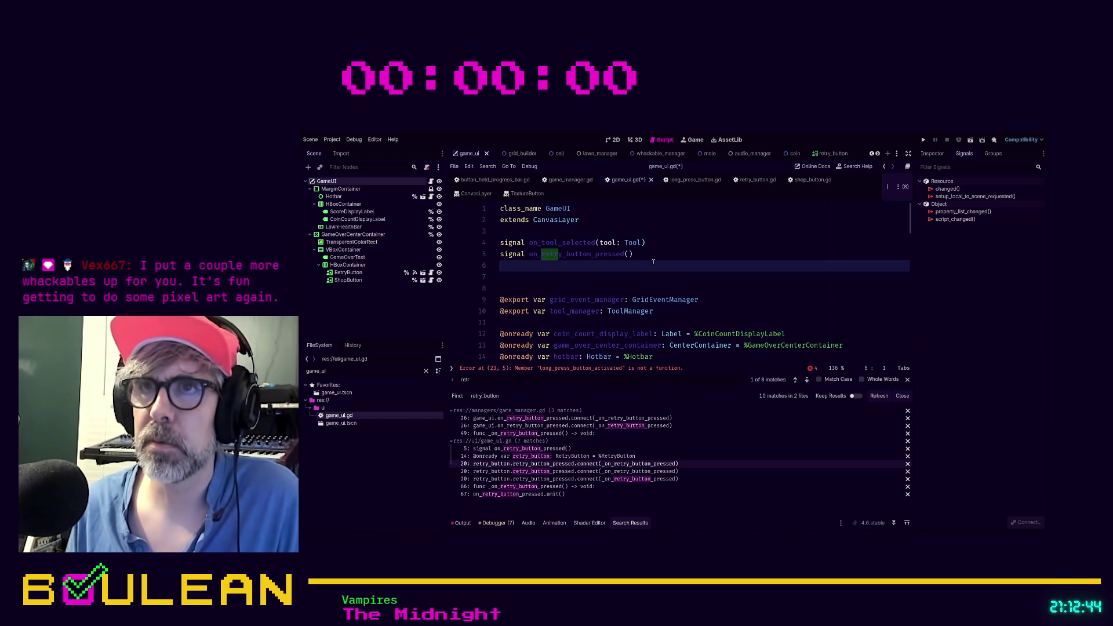
pyautogui.write('signal on_shop_button_')
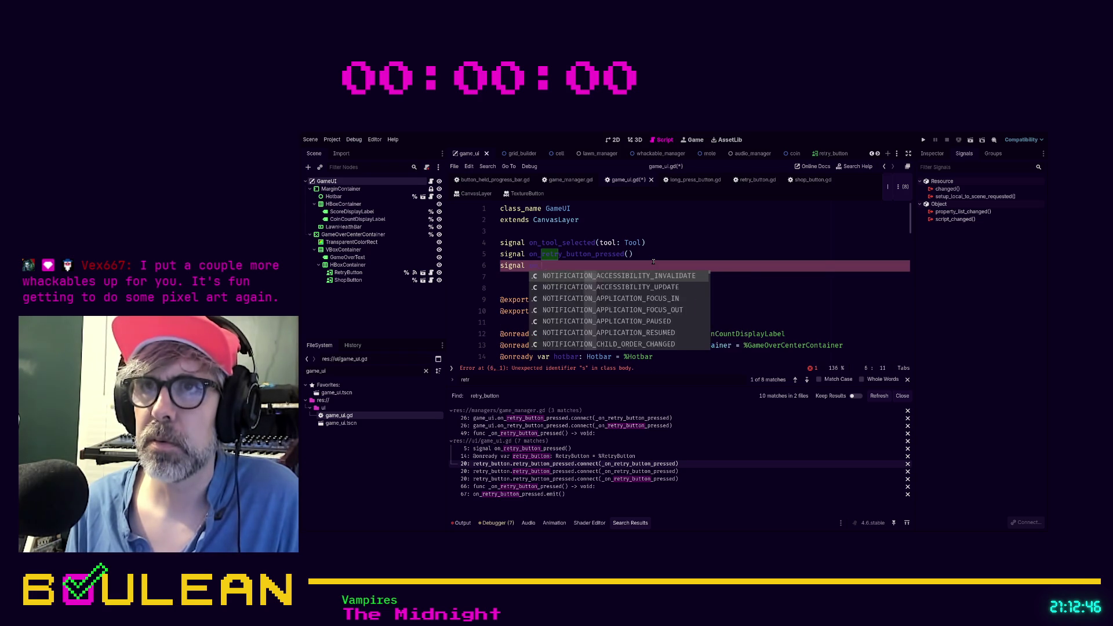
pyautogui.write('pressed(')
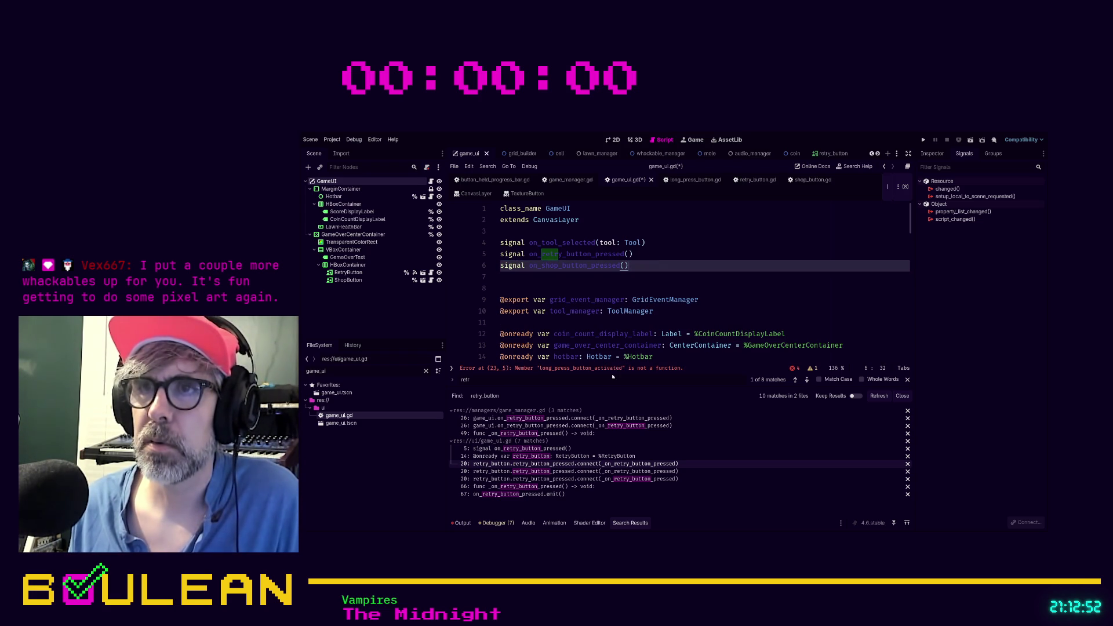
# Add .connect to shop_button's long_press_button_activated on line 23 and save game_ui.gd.
pyautogui.click(613, 368)
pyautogui.click(586, 284)
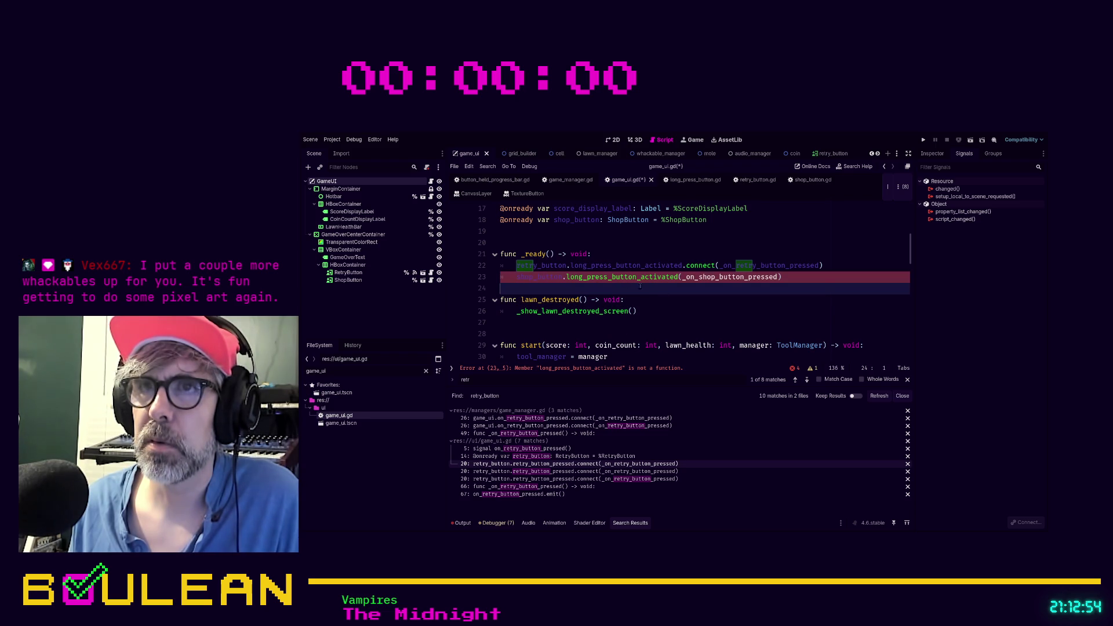
pyautogui.click(679, 277)
pyautogui.write('.connec')
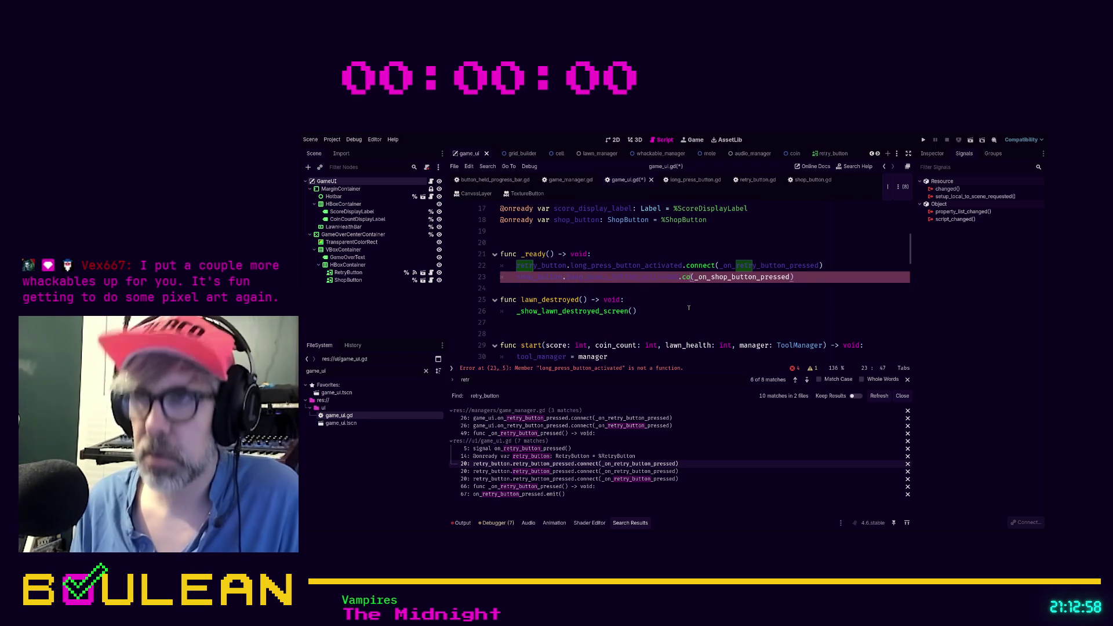
pyautogui.write('t')
pyautogui.click(655, 290)
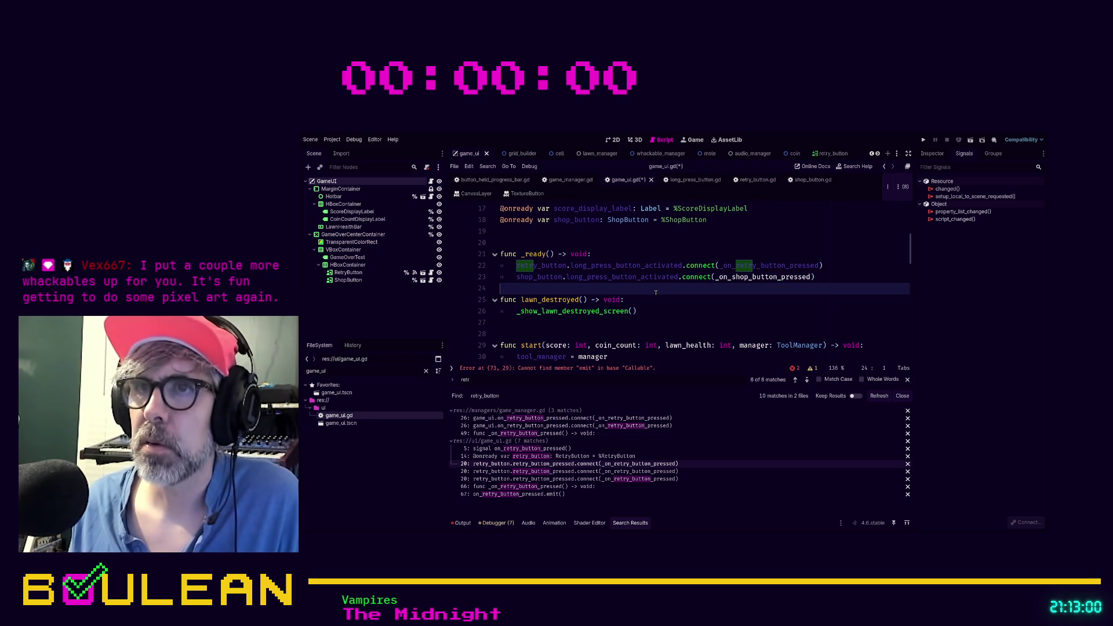
pyautogui.hotkey('ctrl', 's')
pyautogui.click(878, 396)
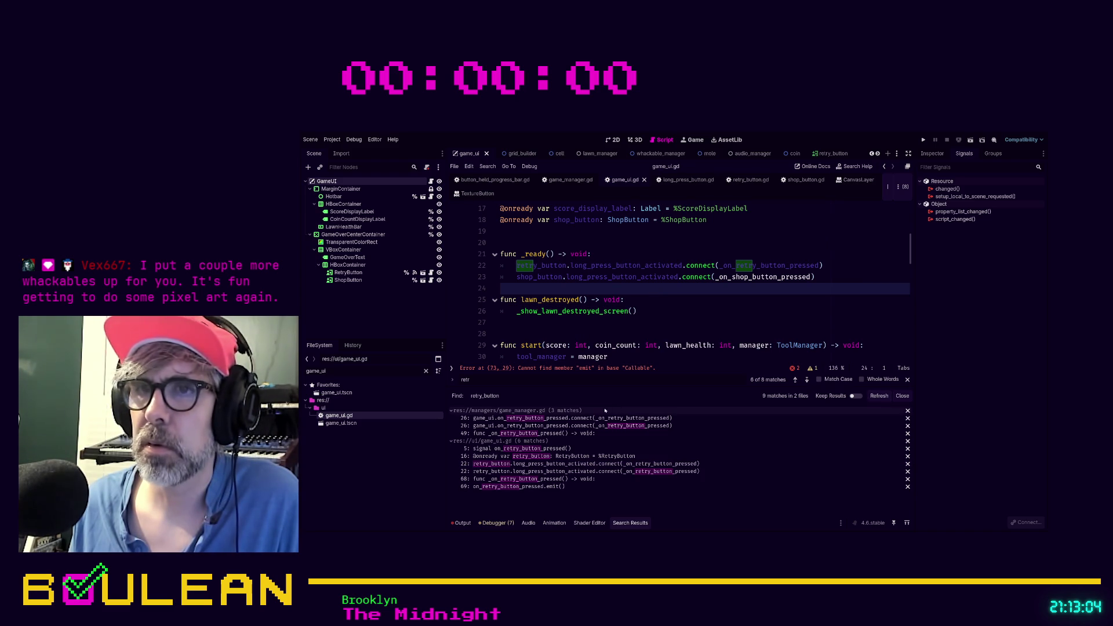
pyautogui.click(557, 418)
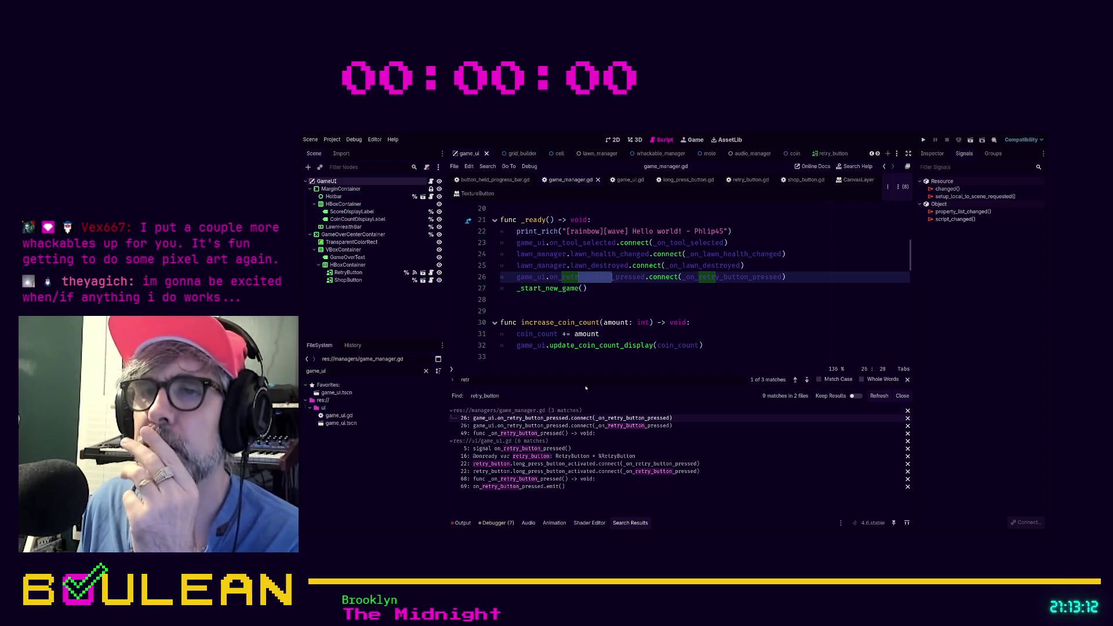
pyautogui.click(537, 426)
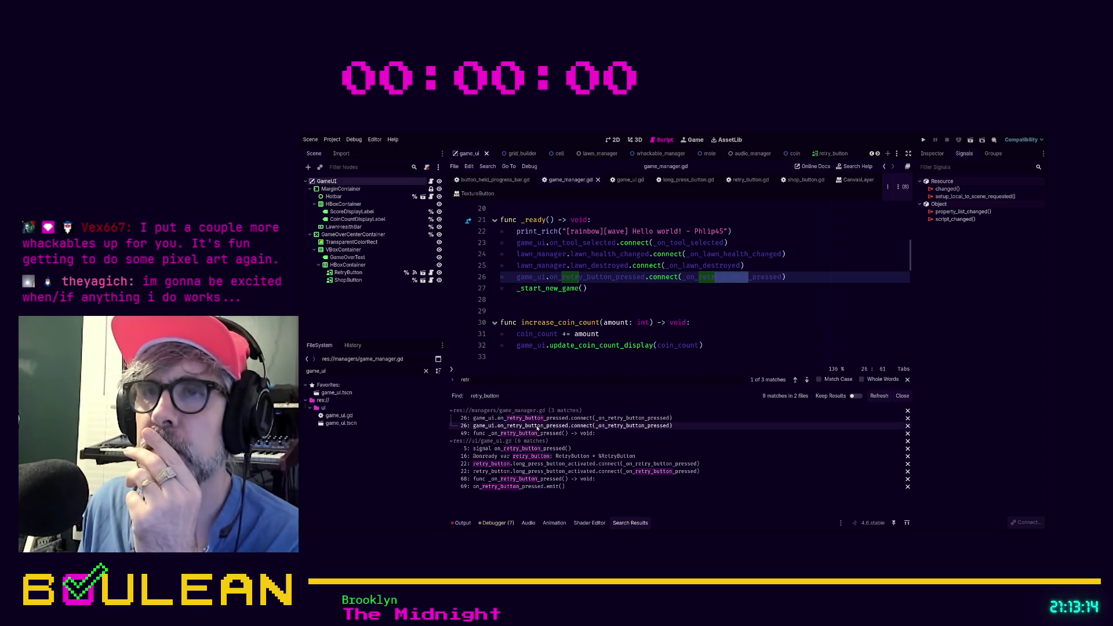
pyautogui.click(526, 449)
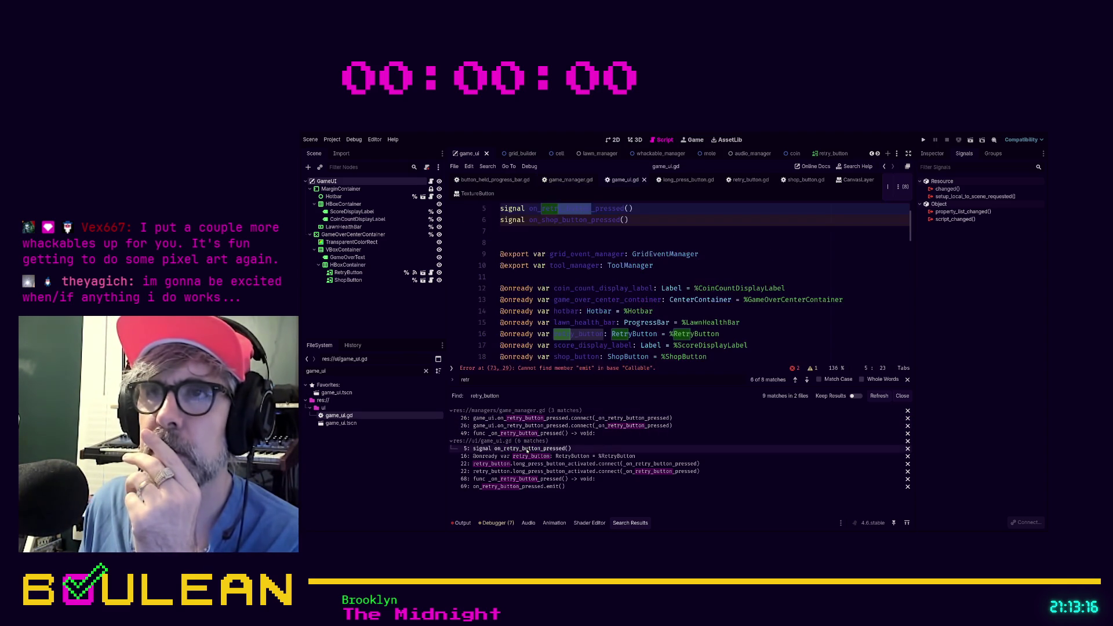
pyautogui.click(521, 457)
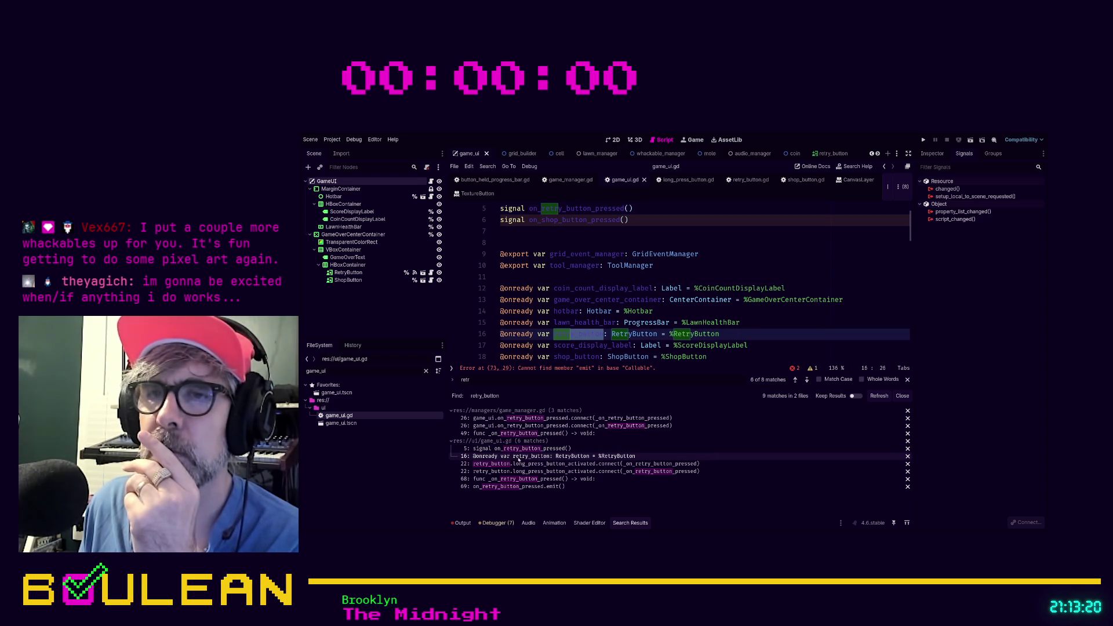
pyautogui.click(509, 465)
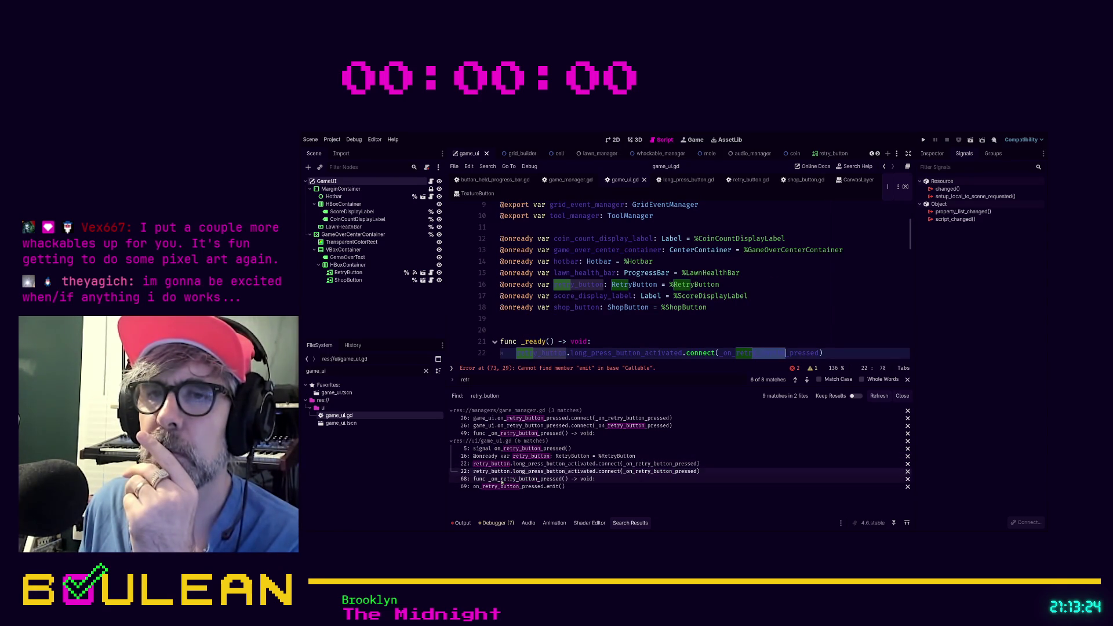
pyautogui.click(502, 480)
pyautogui.scroll(-1, 522, 314)
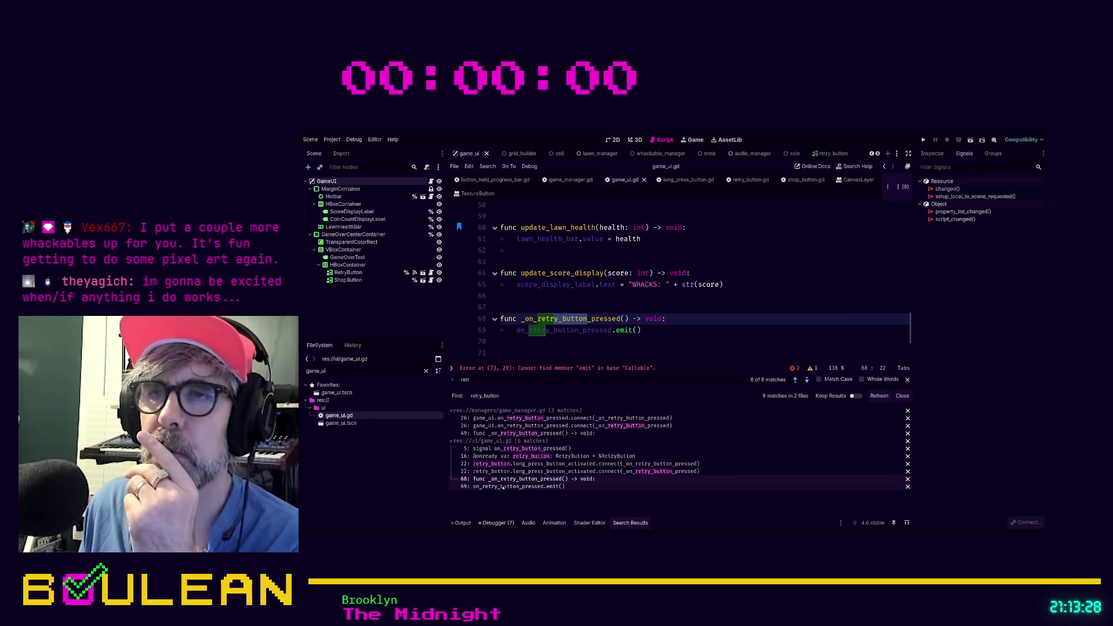
pyautogui.click(551, 486)
pyautogui.press('End')
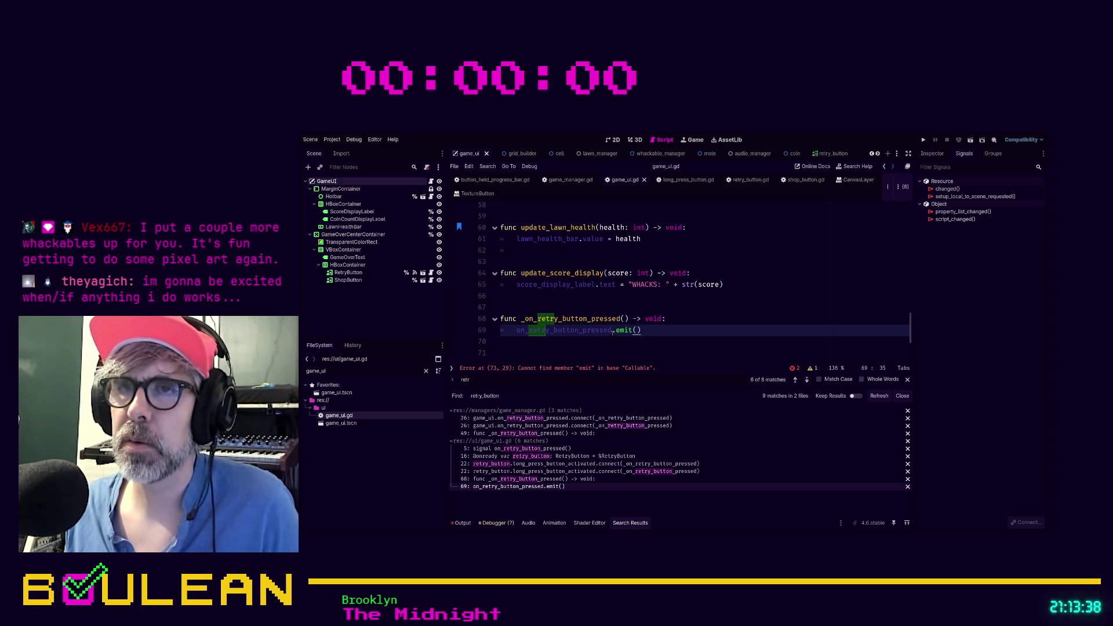
pyautogui.click(612, 330)
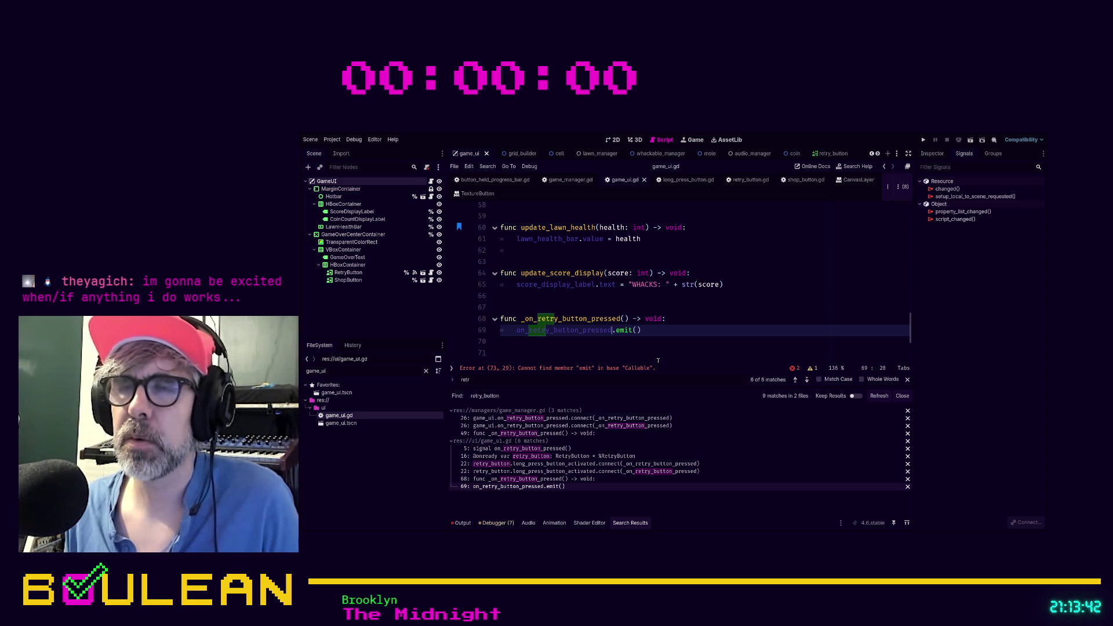
# Strip the on_ prefix from the retry and shop signal names, starting with line 69's emit.
pyautogui.hotkey('ctrl', 'BackSpace')
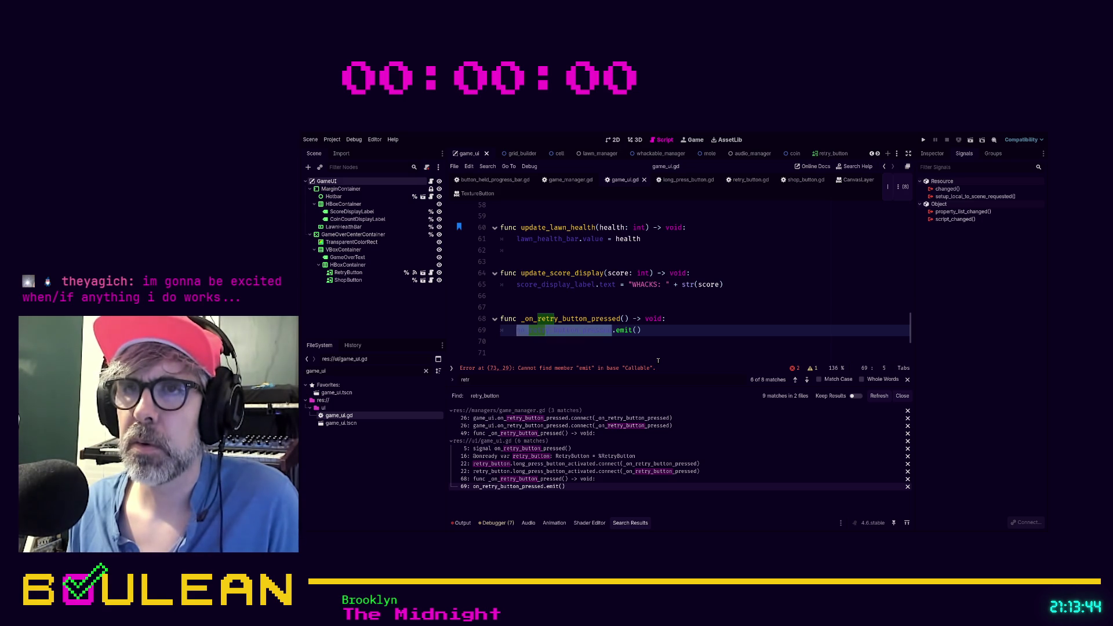
pyautogui.write('retry')
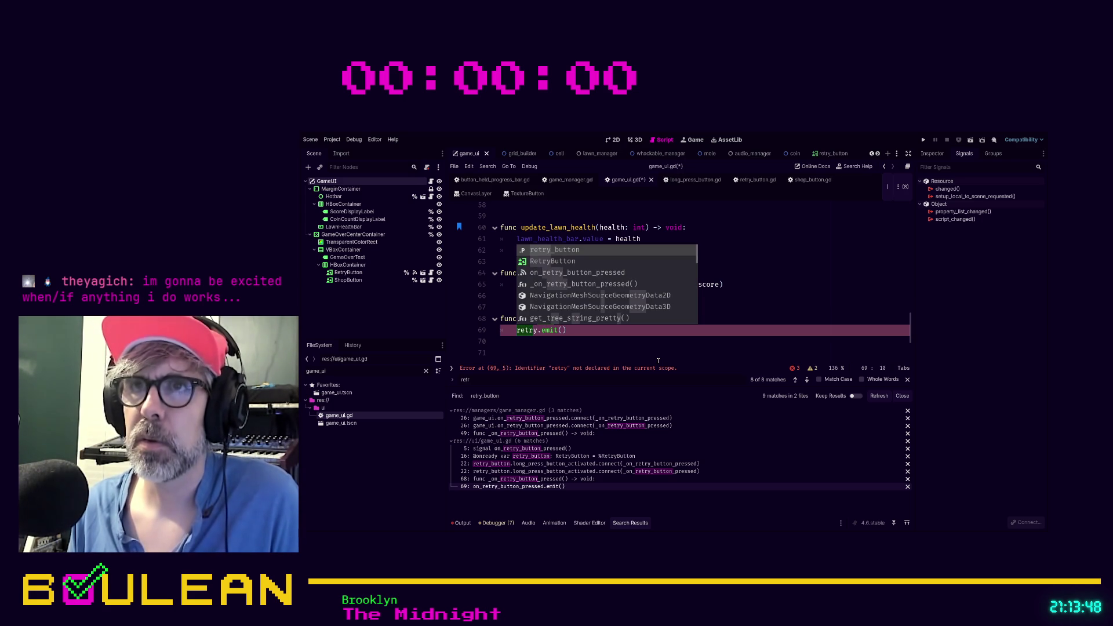
pyautogui.write('_bu')
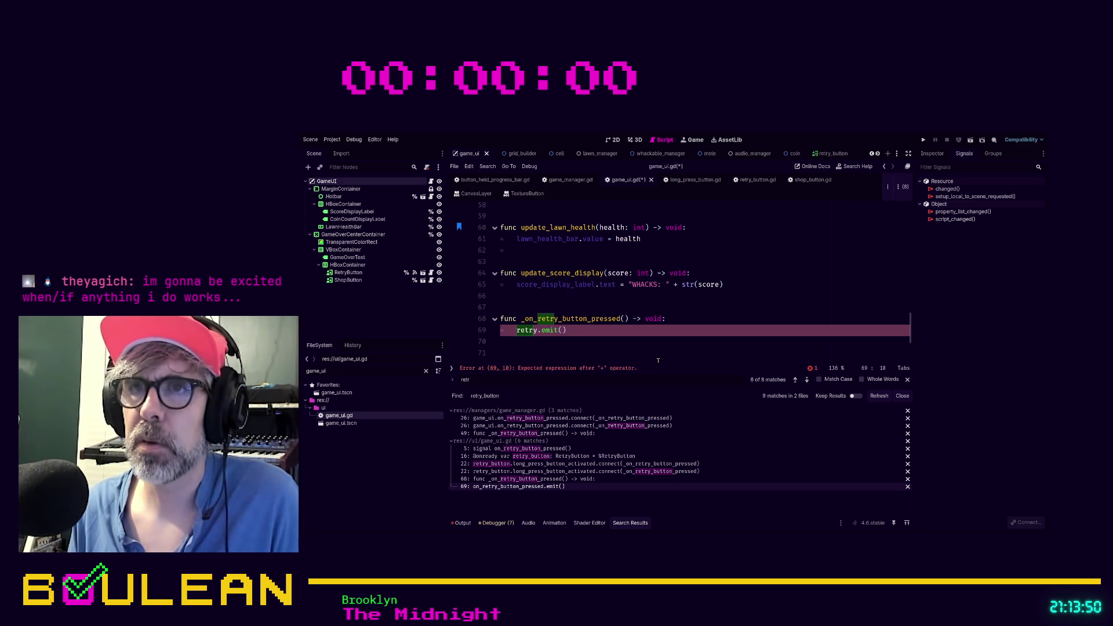
pyautogui.write('tt')
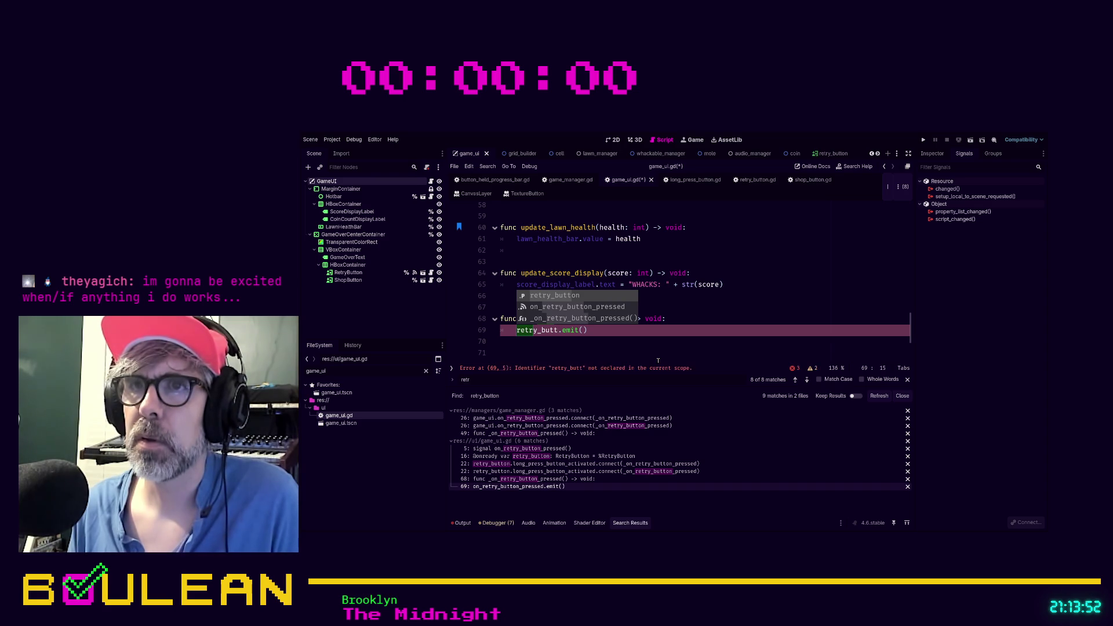
pyautogui.click(660, 342)
pyautogui.scroll(15, 696, 278)
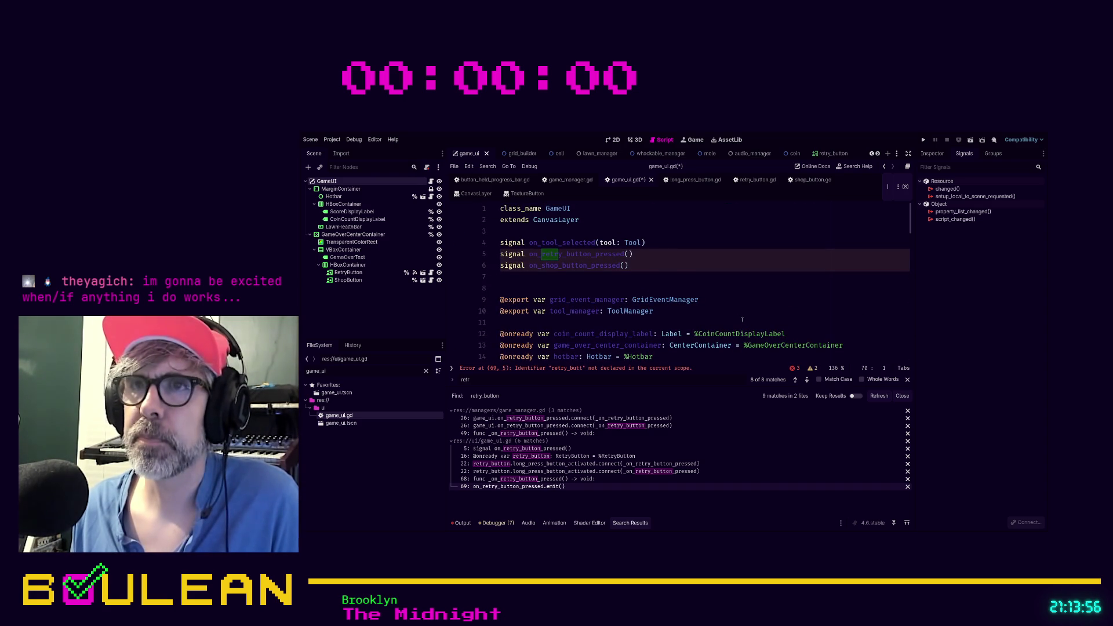
pyautogui.press('Return')
pyautogui.press('BackSpace')
pyautogui.press('BackSpace')
pyautogui.press('BackSpace')
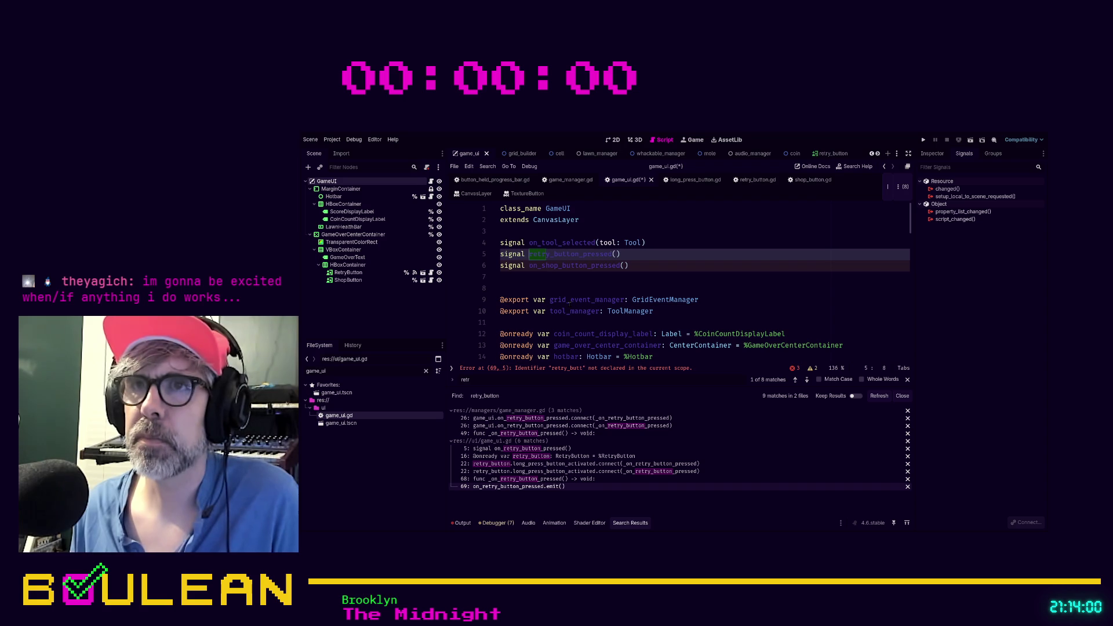
pyautogui.press('Down')
pyautogui.press('Delete')
pyautogui.press('Delete')
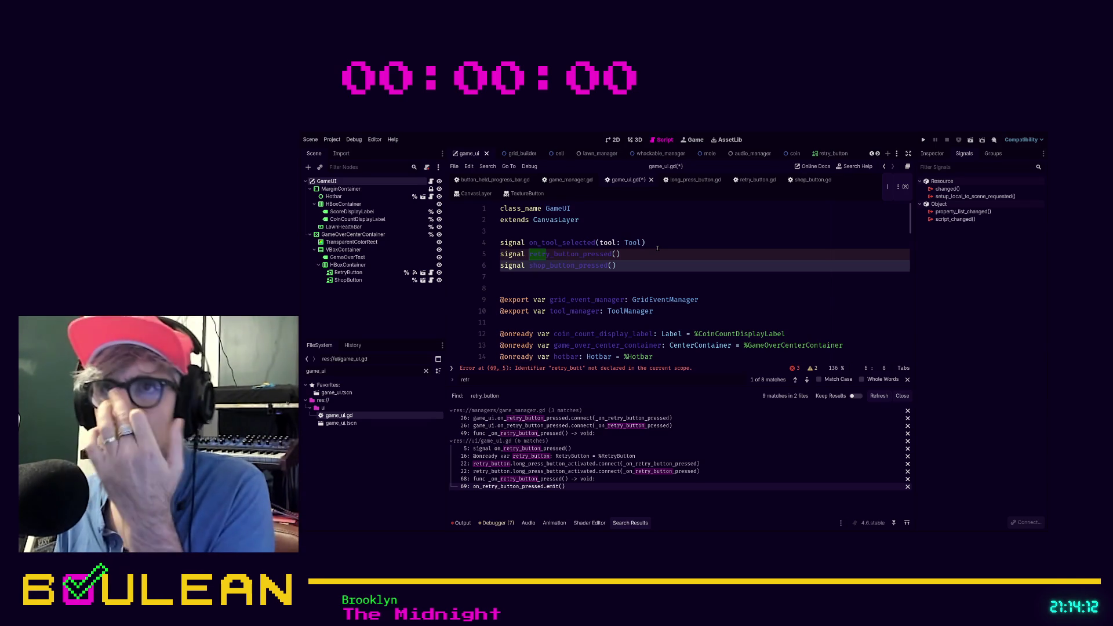
# Correct line 69 to emit retry_button_pressed.
pyautogui.scroll(-15, 661, 252)
pyautogui.scroll(-3, 671, 255)
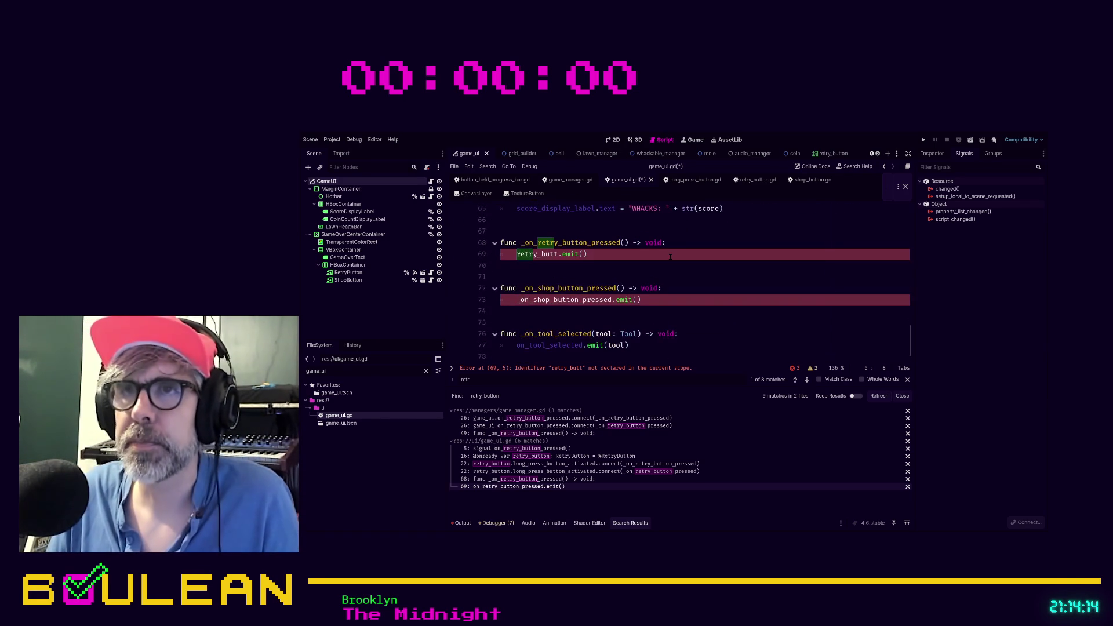
pyautogui.click(558, 254)
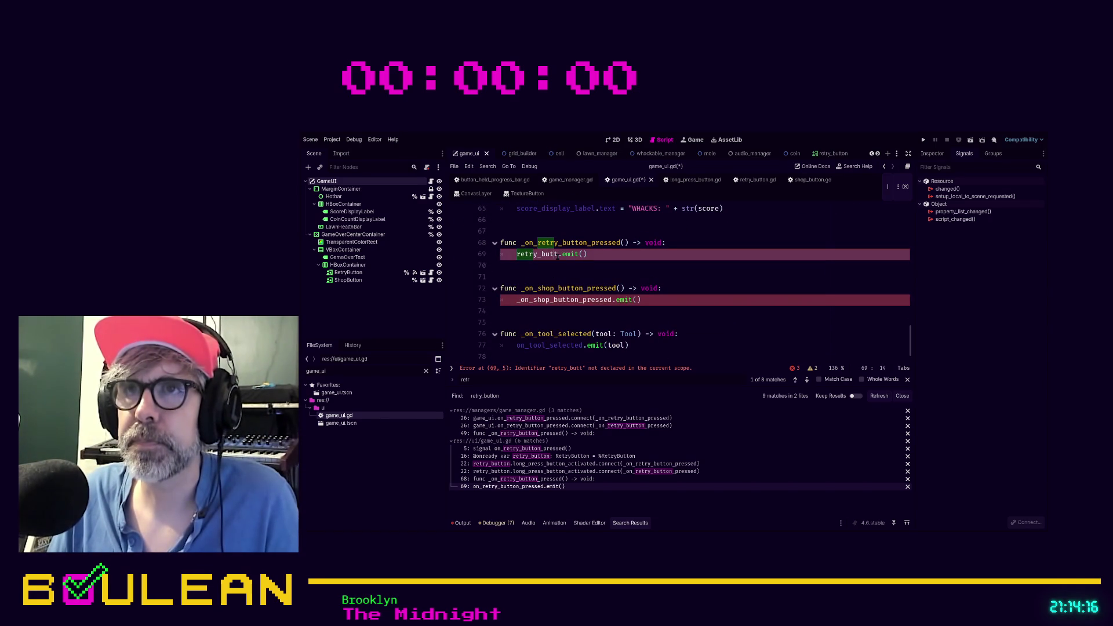
pyautogui.write('on_pres')
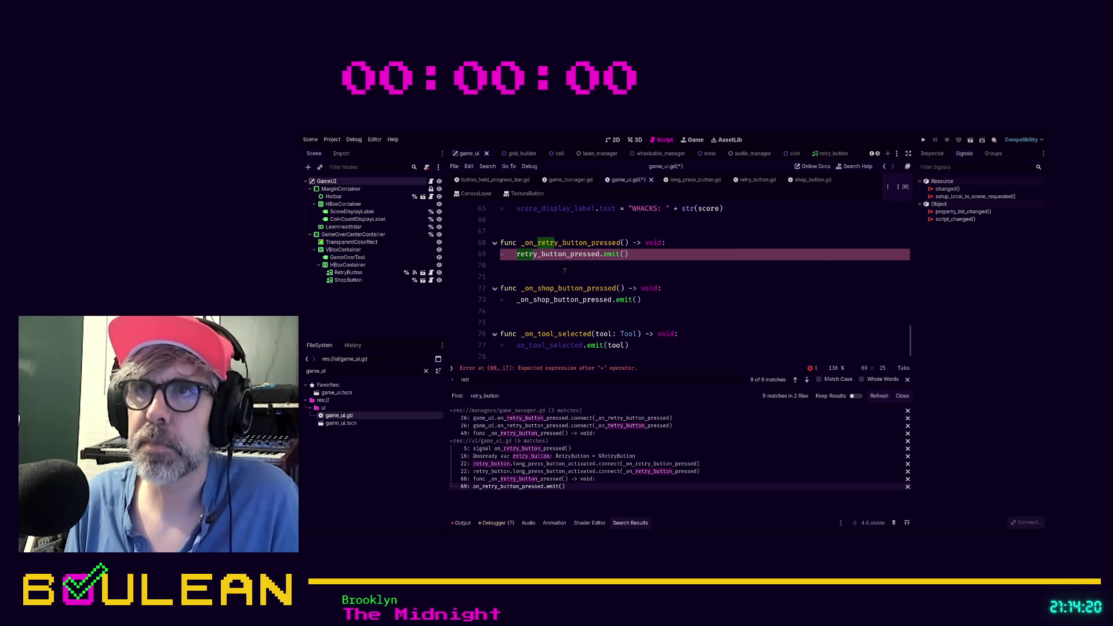
pyautogui.write('sed')
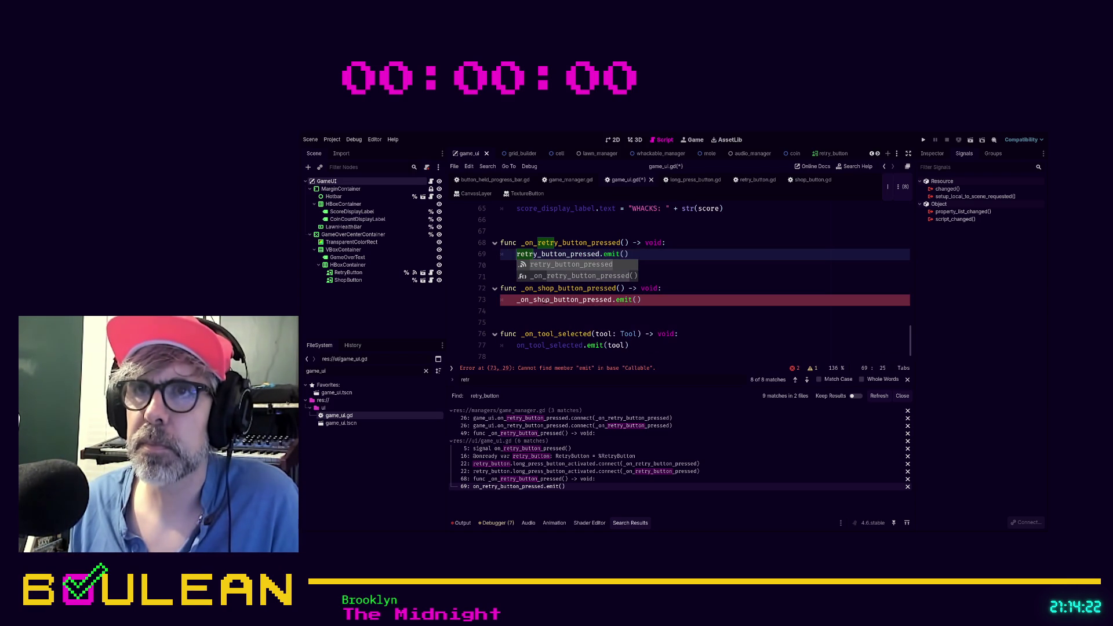
# Change line 73 to shop_button_pressed.emit() and save game_ui.gd.
pyautogui.click(536, 300)
pyautogui.press('BackSpace')
pyautogui.press('BackSpace')
pyautogui.press('BackSpace')
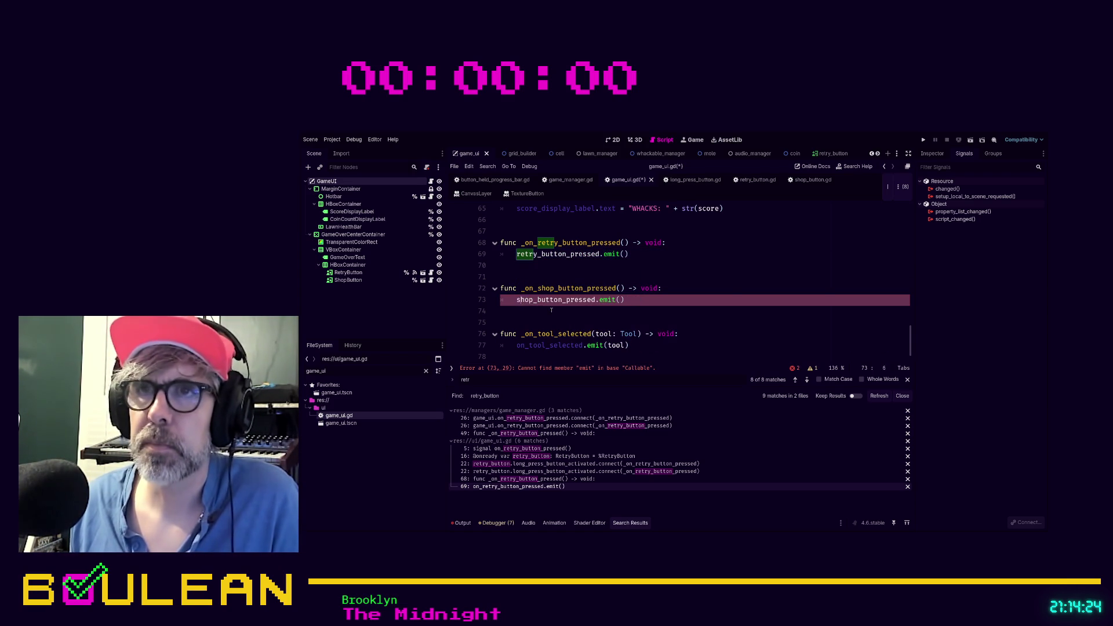
pyautogui.write('s')
pyautogui.click(760, 295)
pyautogui.hotkey('ctrl', 's')
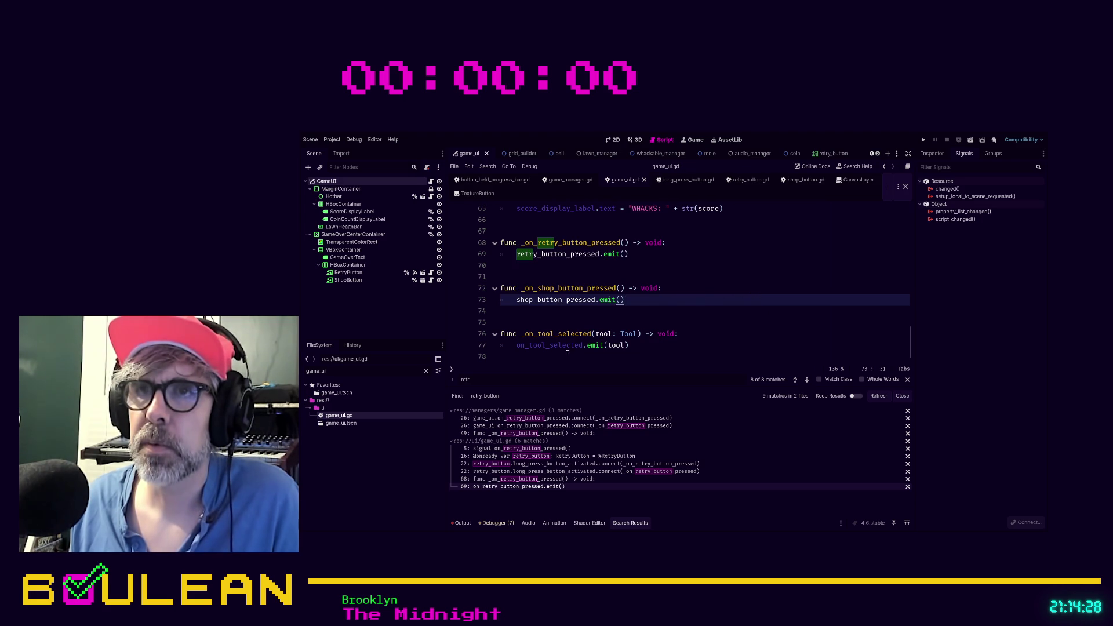
pyautogui.click(531, 346)
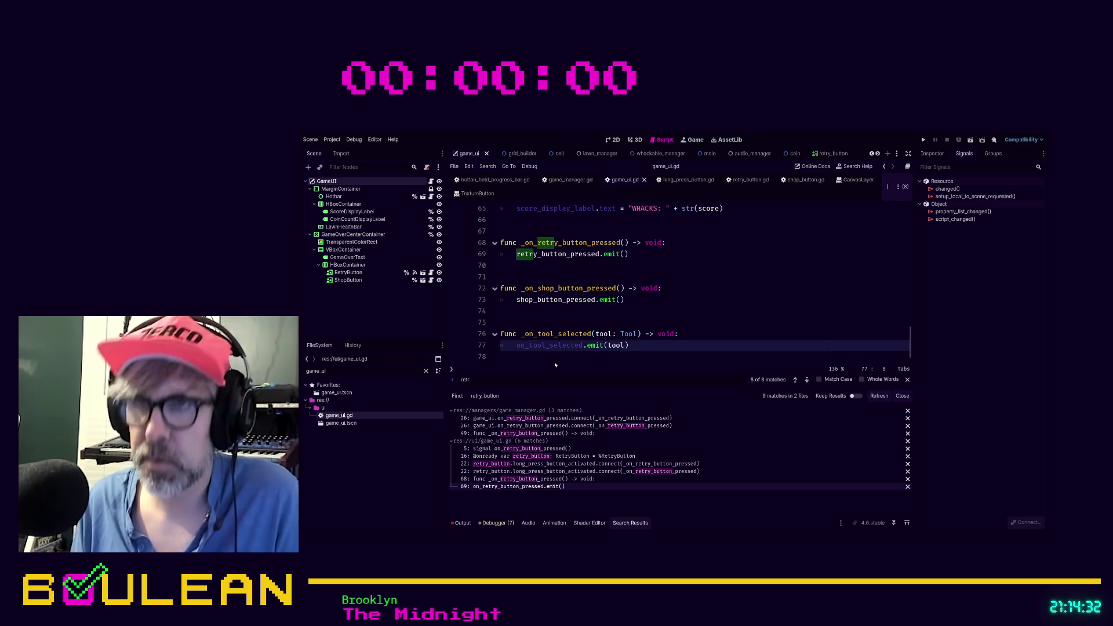
# Search the project for on_tool_selected, then run the game with F5.
pyautogui.hotkey('ctrl', 'shift', 'f')
pyautogui.press('Return')
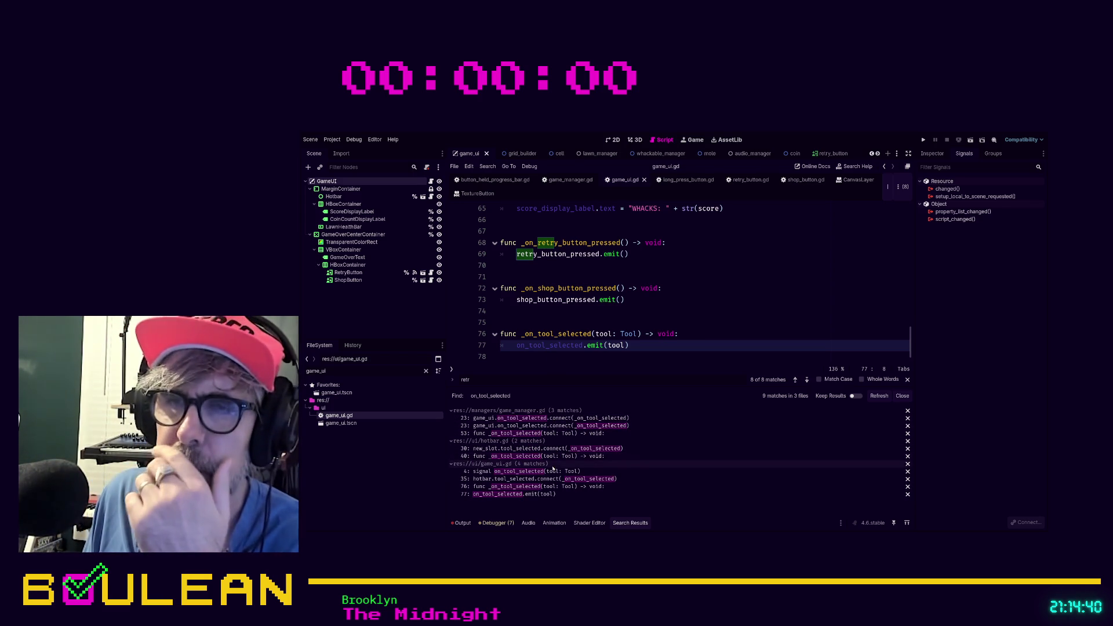
pyautogui.click(700, 334)
pyautogui.press('F5')
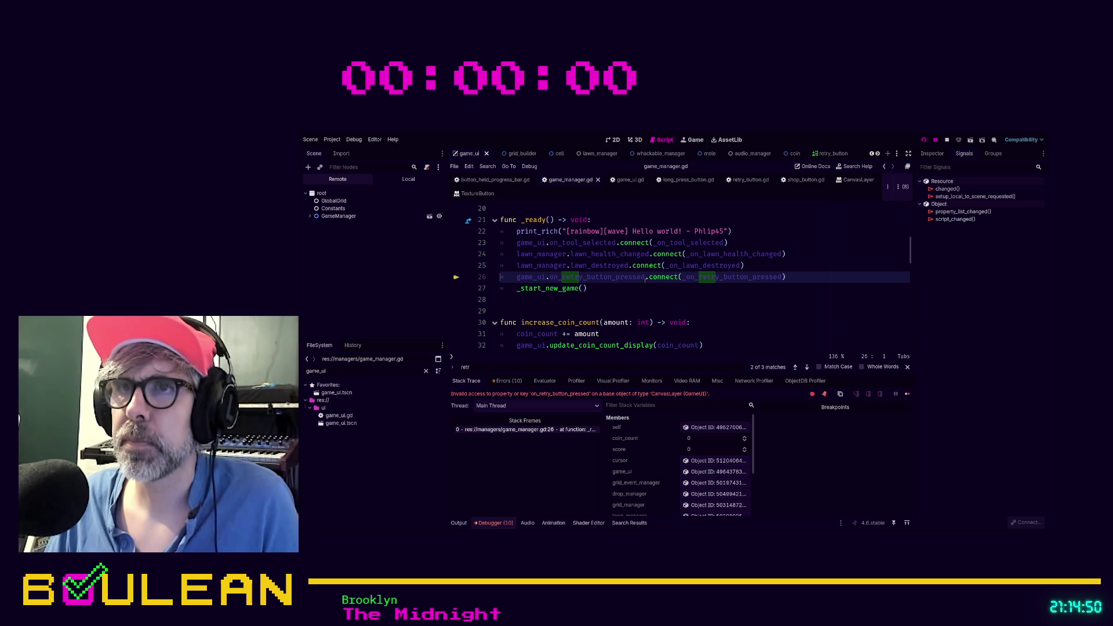
# Fix line 26 to game_ui.retry_button_pressed and add game_ui.shop_button_pressed.connect(_on_shop_button_pressed).
pyautogui.press('BackSpace')
pyautogui.press('BackSpace')
pyautogui.press('BackSpace')
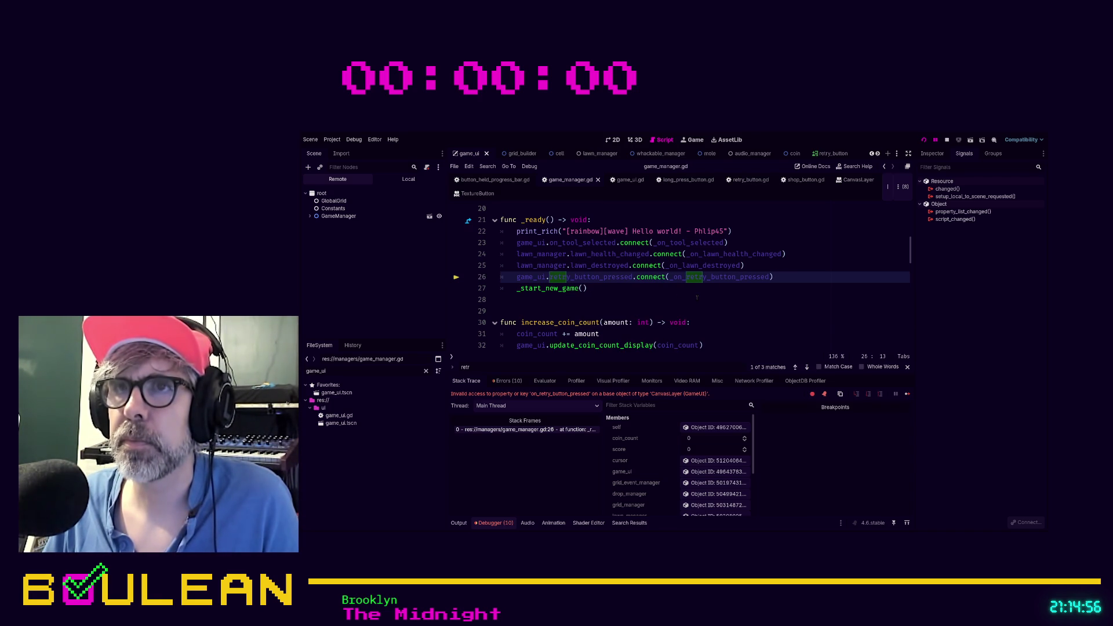
pyautogui.click(795, 275)
pyautogui.press('Return')
pyautogui.write('game_ui.')
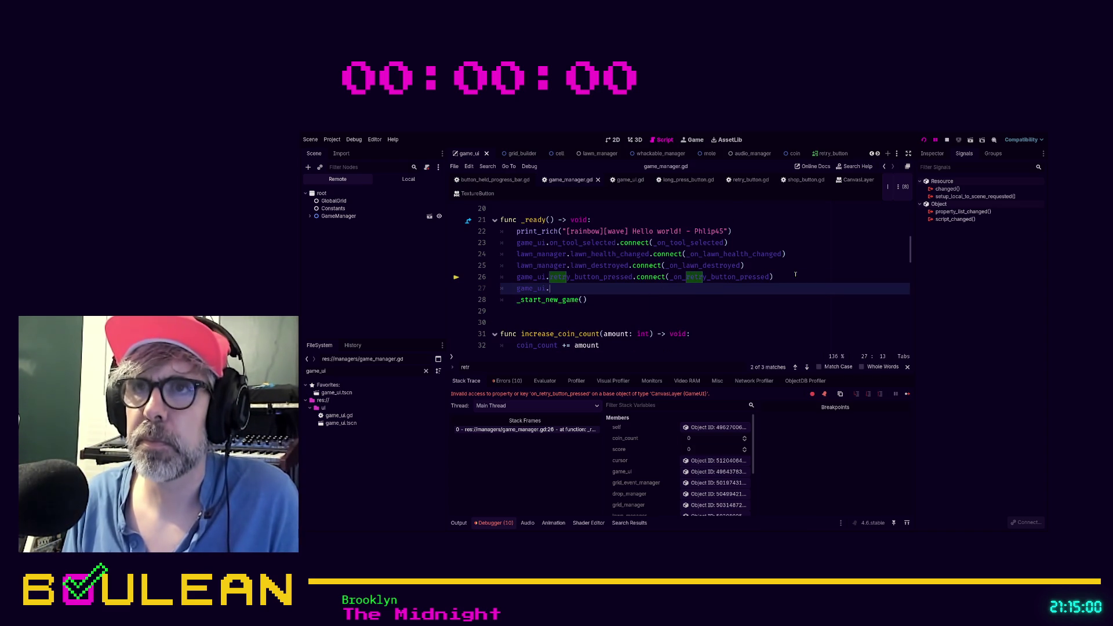
pyautogui.write('shop_bu')
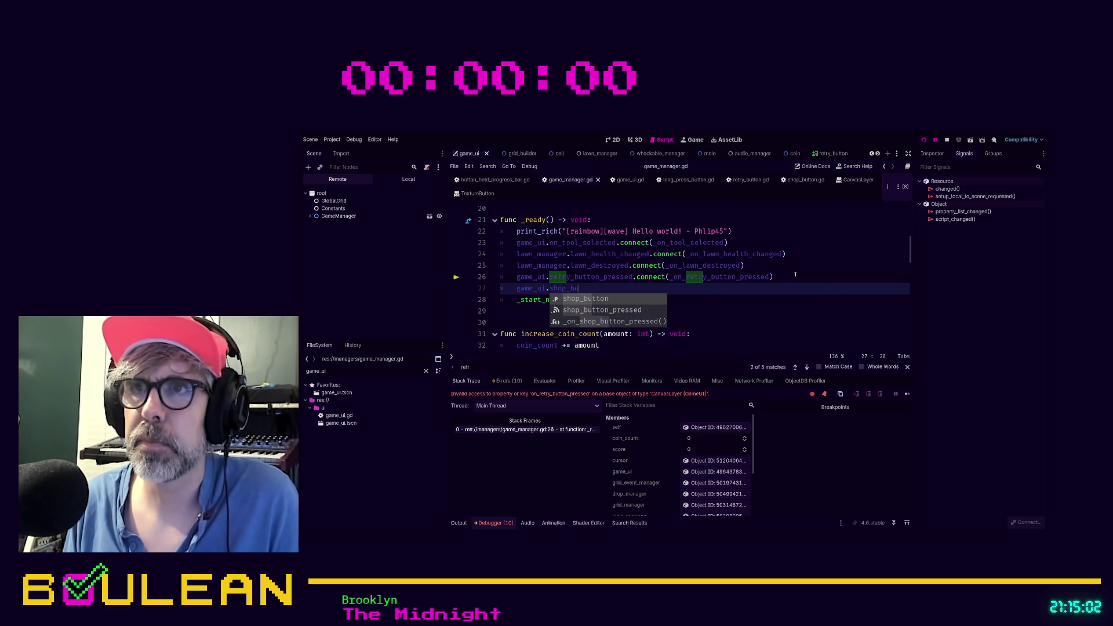
pyautogui.press('Return')
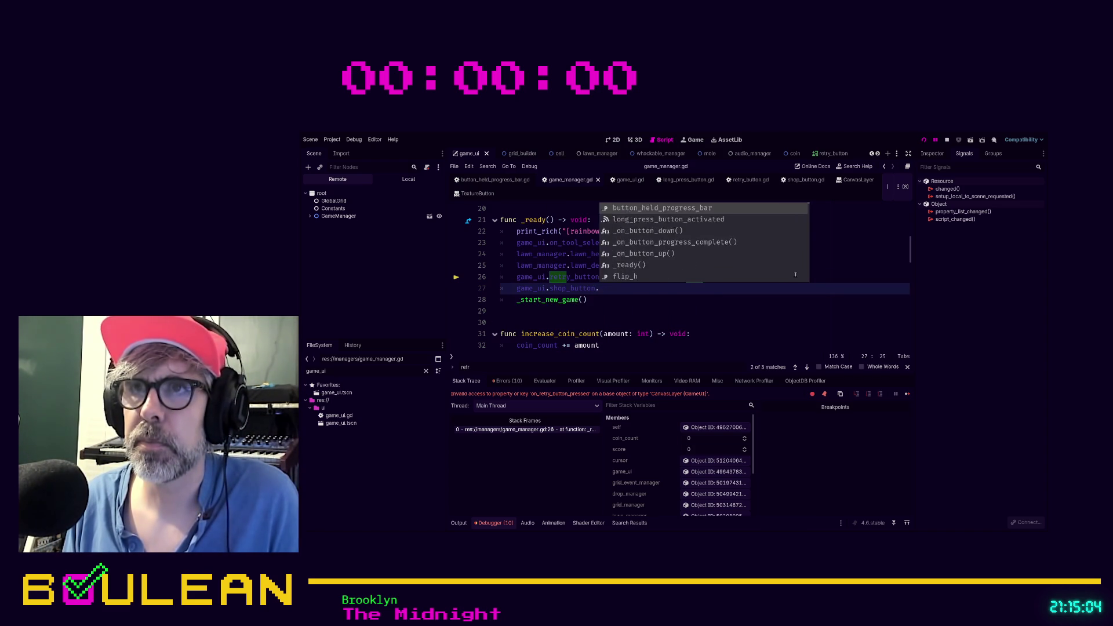
pyautogui.write('_')
pyautogui.press('Return')
pyautogui.write('.connect(_')
pyautogui.write('on_shop_button_')
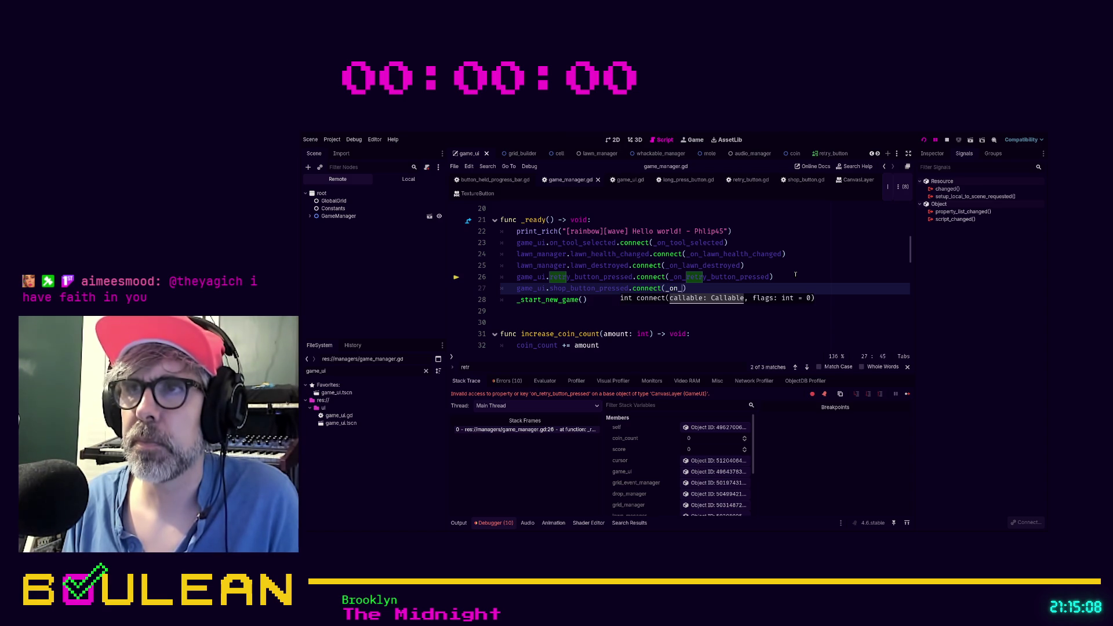
pyautogui.write('pressed')
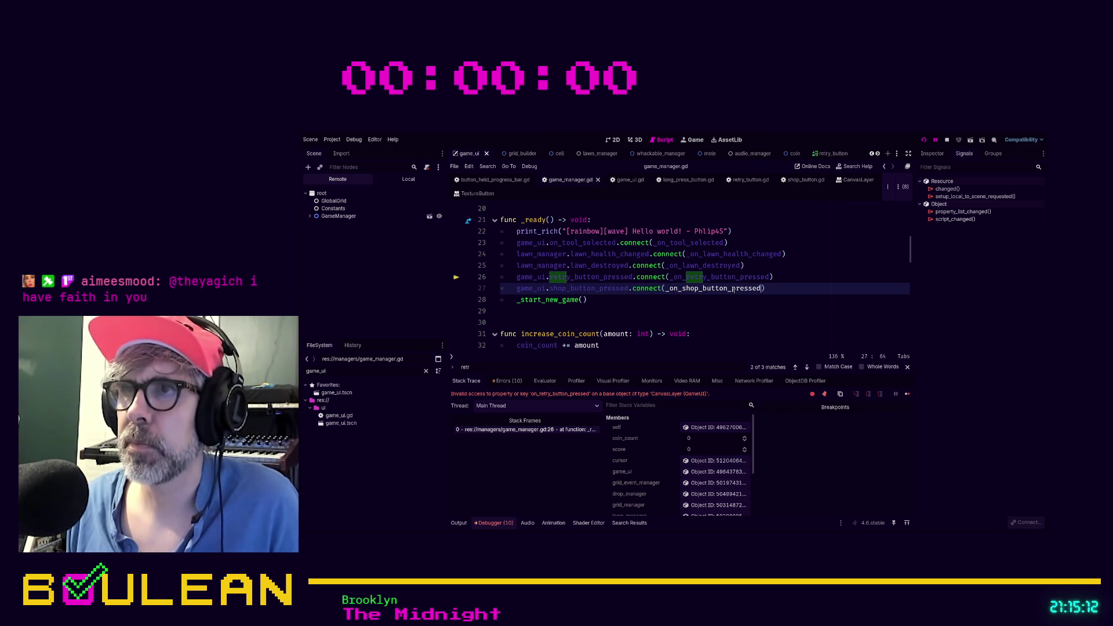
# Write func _on_shop_button_pressed() -> void with a pass body below the retry handler.
pyautogui.keyDown('ctrl'); pyautogui.click(706, 278); pyautogui.keyUp('ctrl')
pyautogui.click(689, 299)
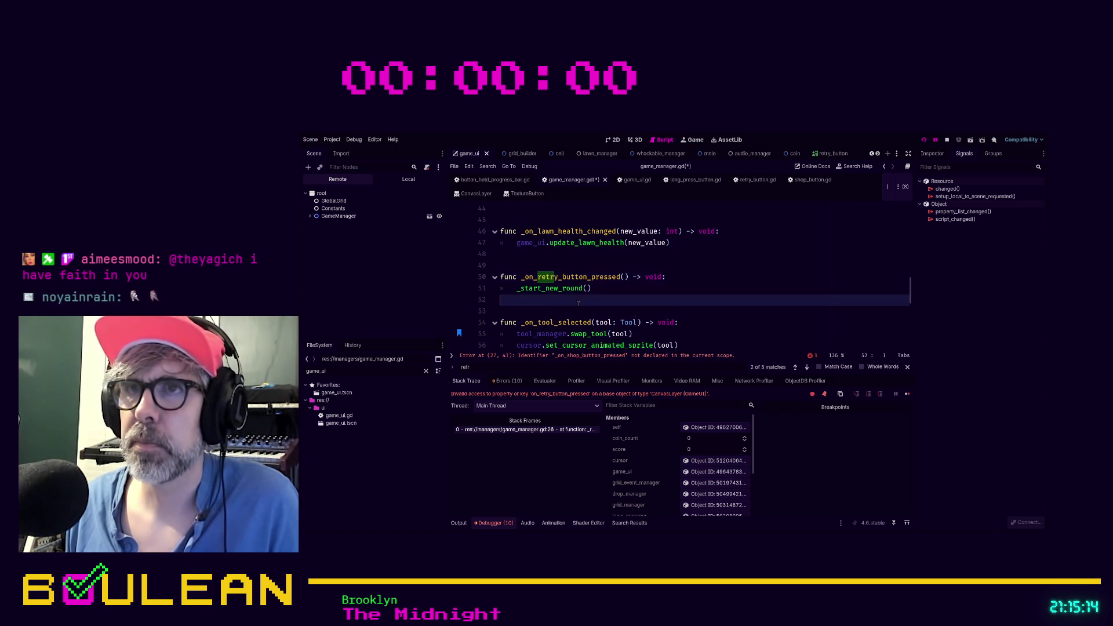
pyautogui.press('Return')
pyautogui.press('Return')
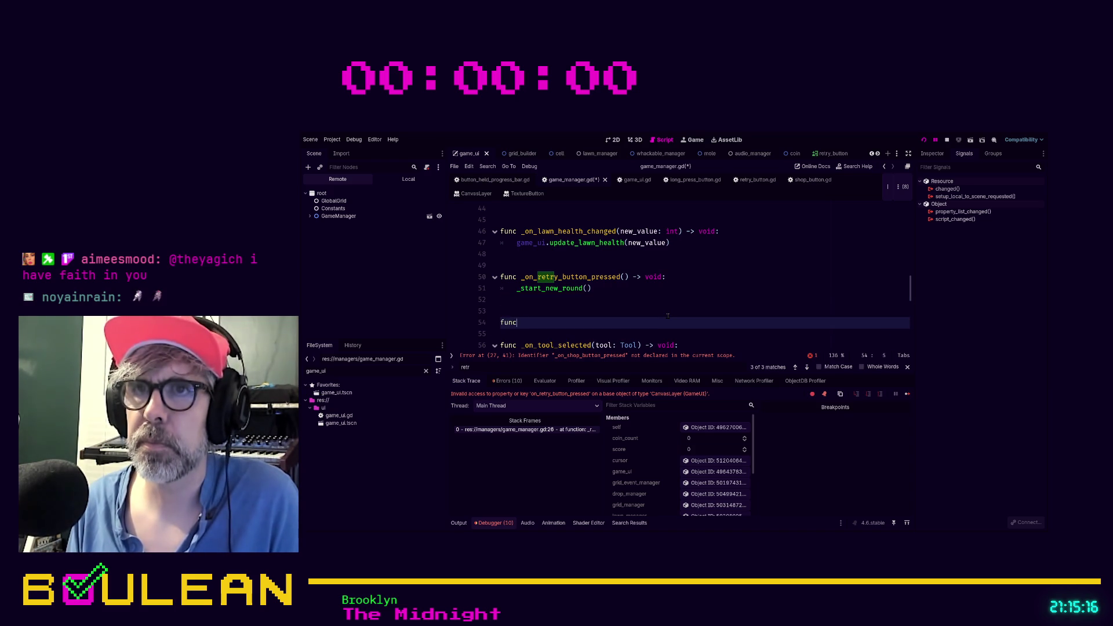
pyautogui.write('on_shop_button_pressed')
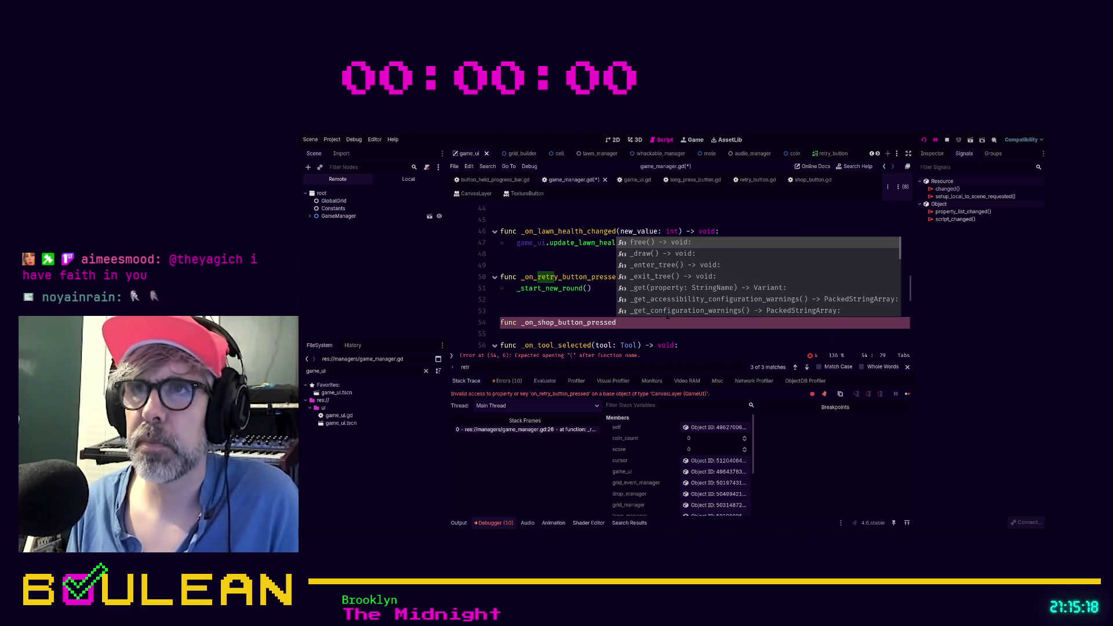
pyautogui.press('Return')
pyautogui.press('Right')
pyautogui.write('vo')
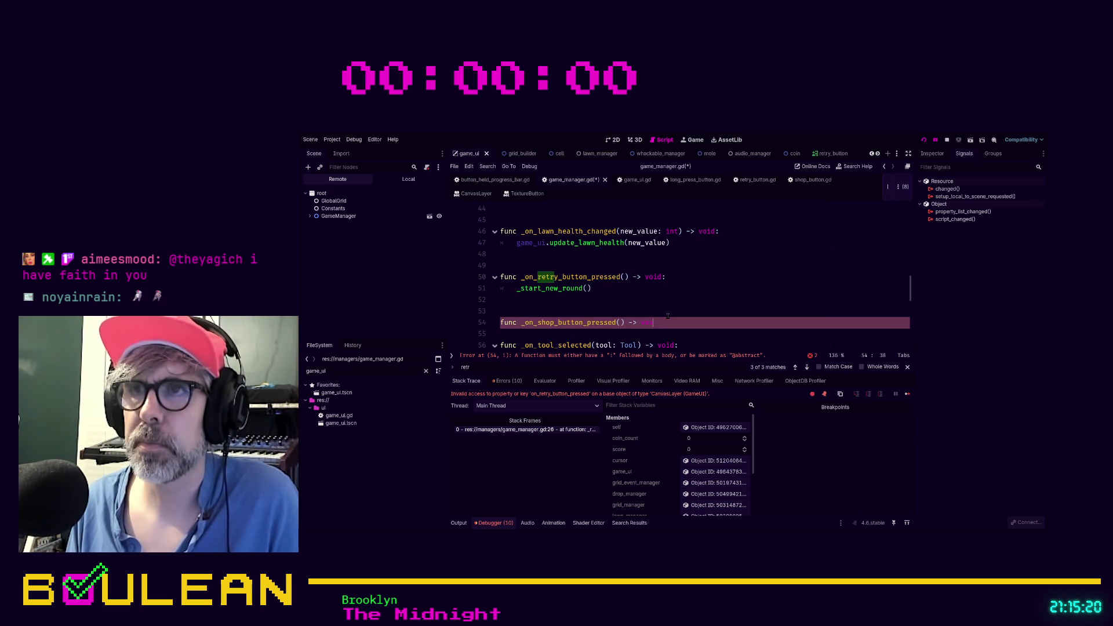
pyautogui.press('Return')
pyautogui.write('pass')
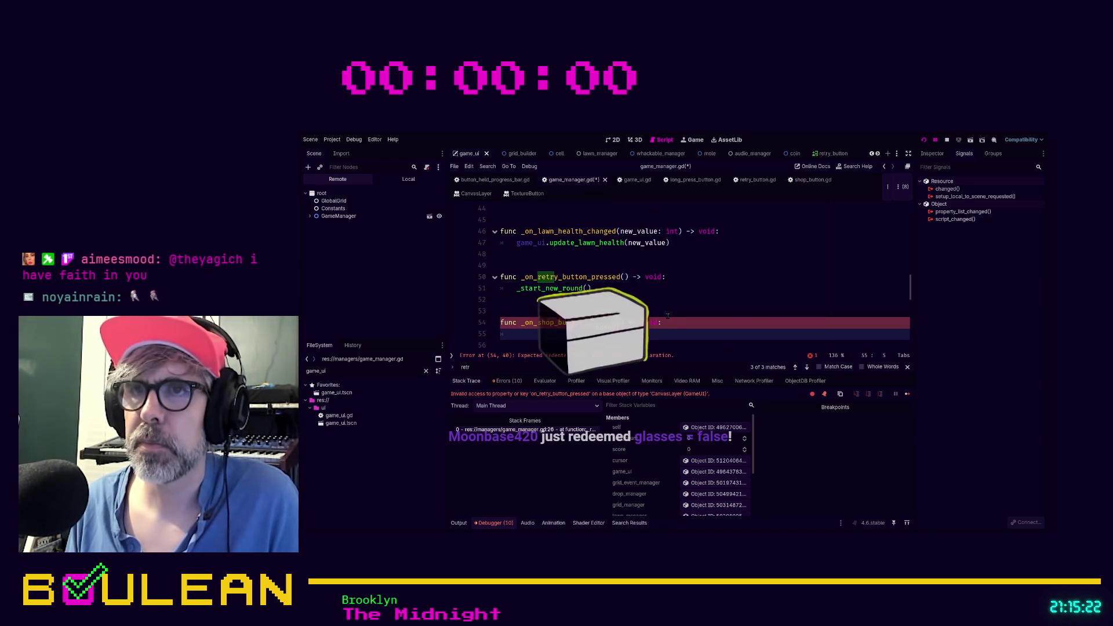
# Save game_manager.gd and relaunch the game.
pyautogui.click(641, 307)
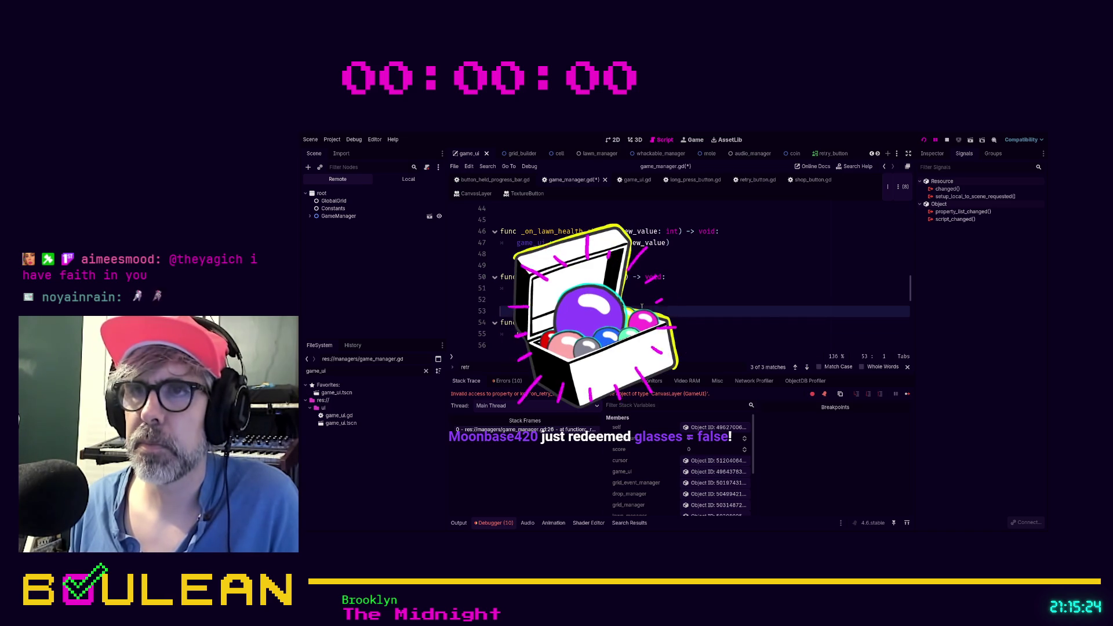
pyautogui.hotkey('ctrl', 's')
pyautogui.press('F5')
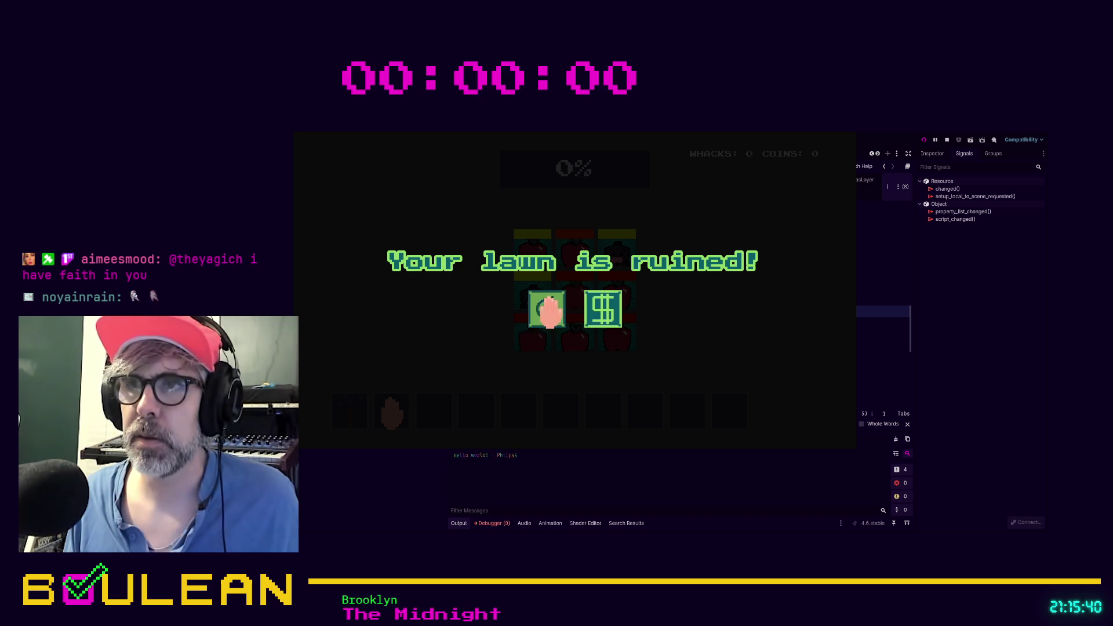
# Press retry on the 'Your lawn is ruined!' screen to restart the round, then stop the game.
pyautogui.click(546, 310)
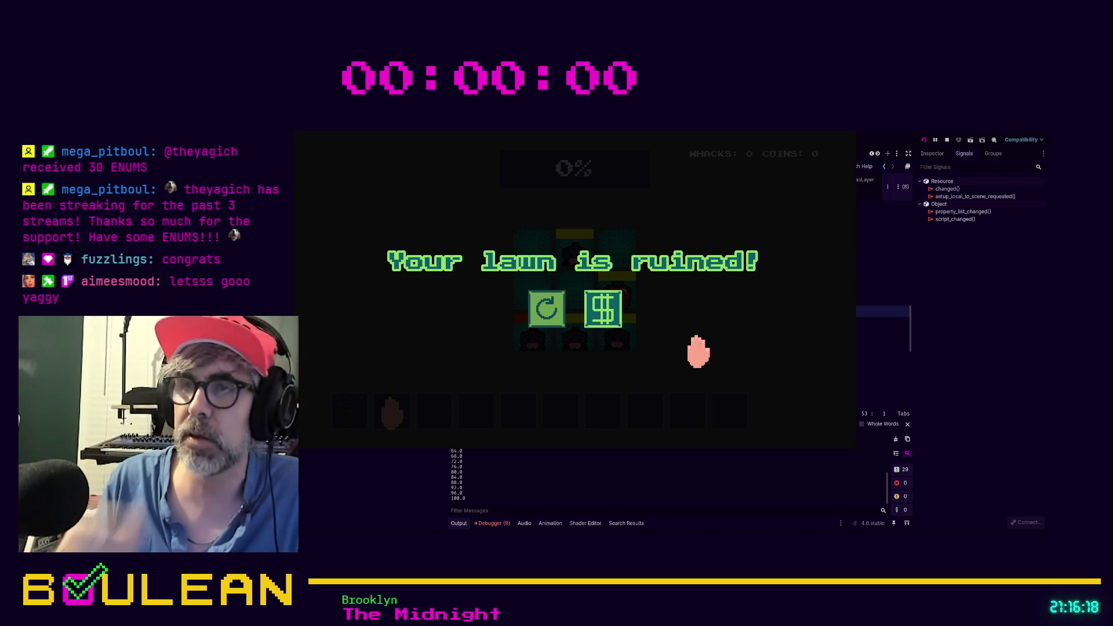
pyautogui.press('F8')
pyautogui.click(679, 379)
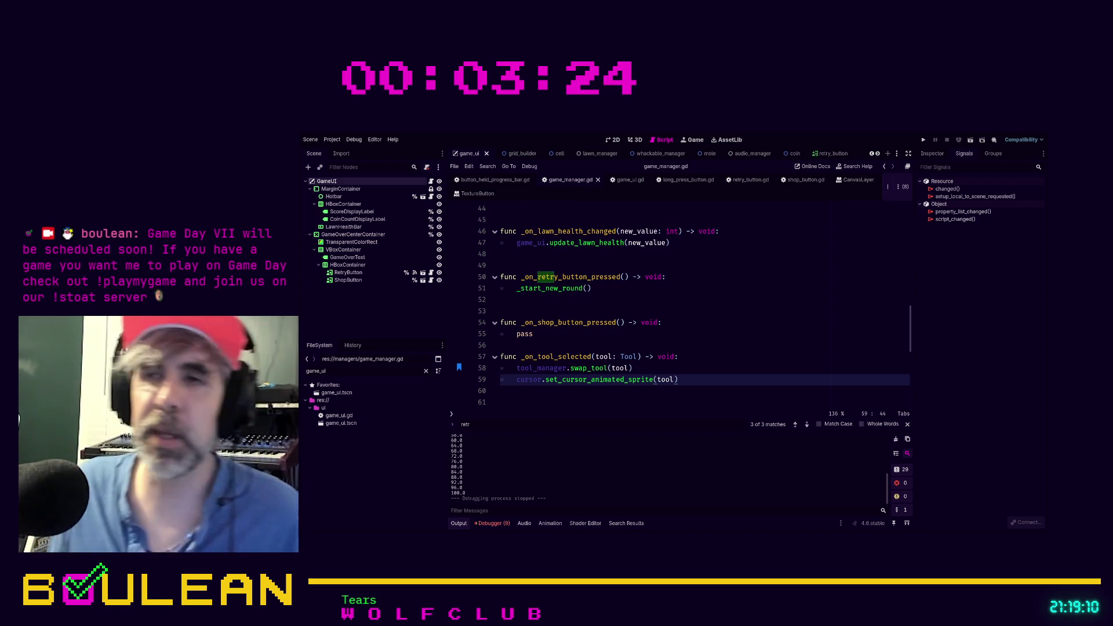
pyautogui.press('Up')
pyautogui.press('Up')
pyautogui.press('Up')
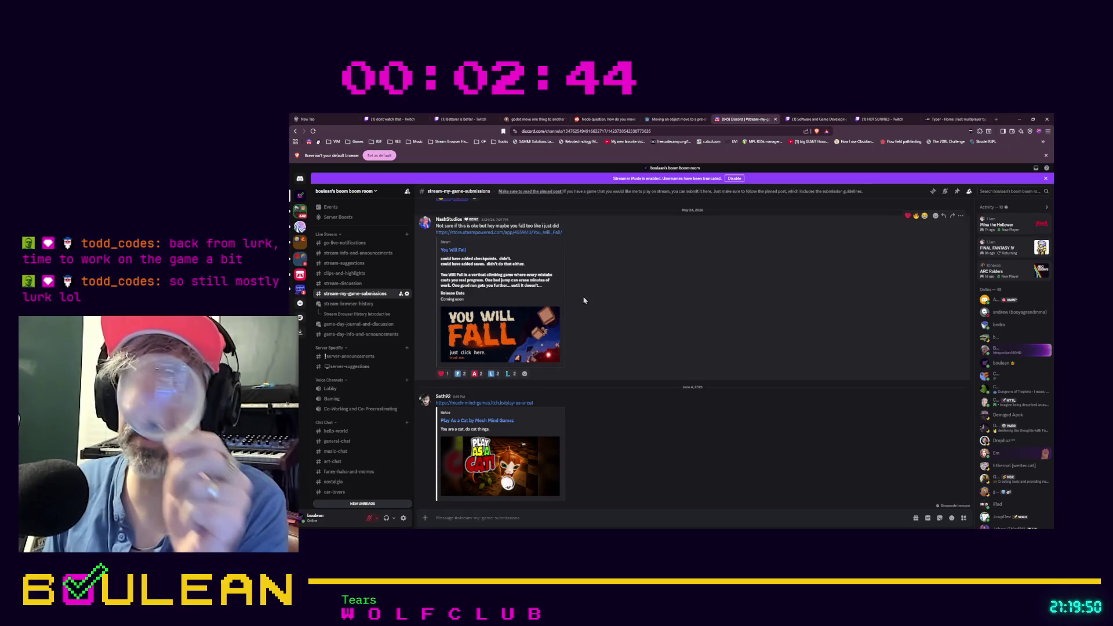
# Scroll down through Discord's stream-my-game-submissions channel.
pyautogui.scroll(-1, 355, 359)
# Open #community-art, then enlarge and close the fried chicken and pizza pixel-art images.
pyautogui.scroll(-5, 355, 360)
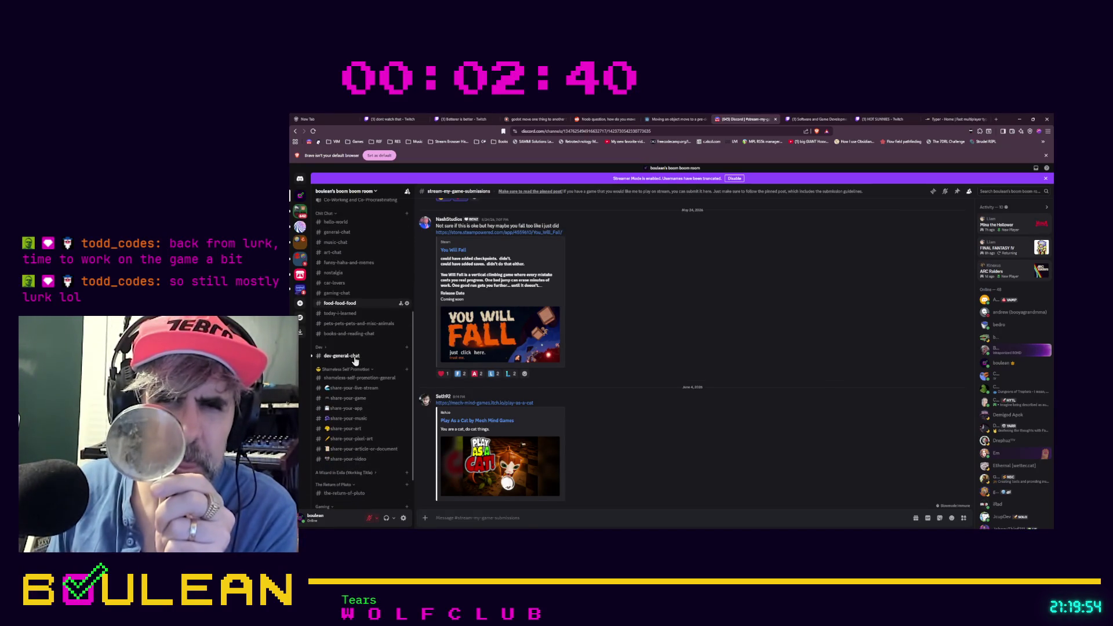
pyautogui.scroll(-2, 355, 361)
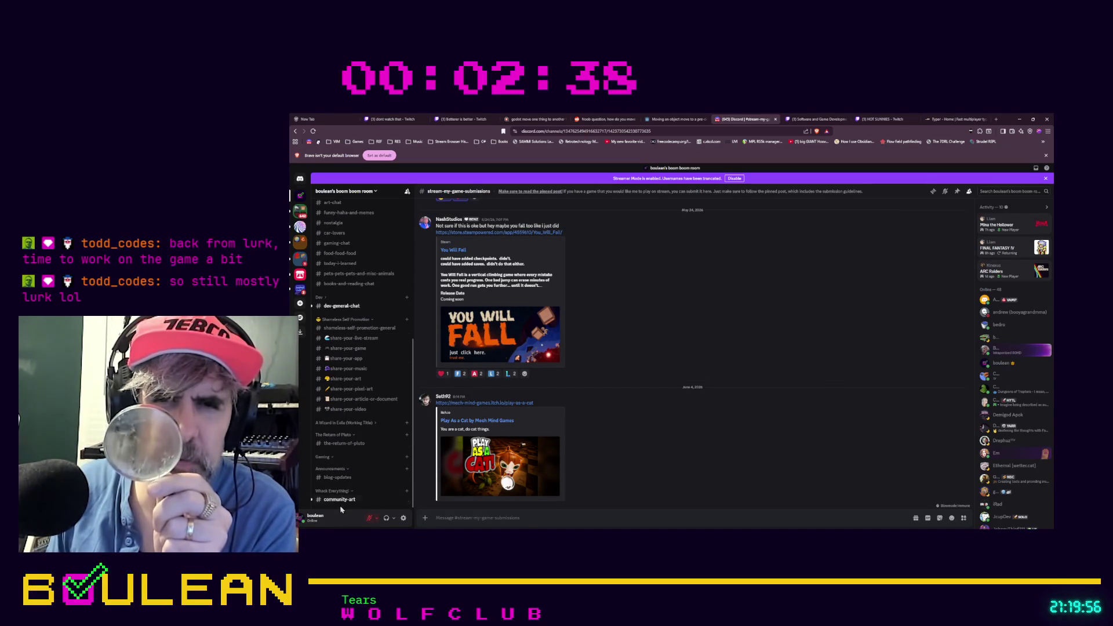
pyautogui.click(337, 500)
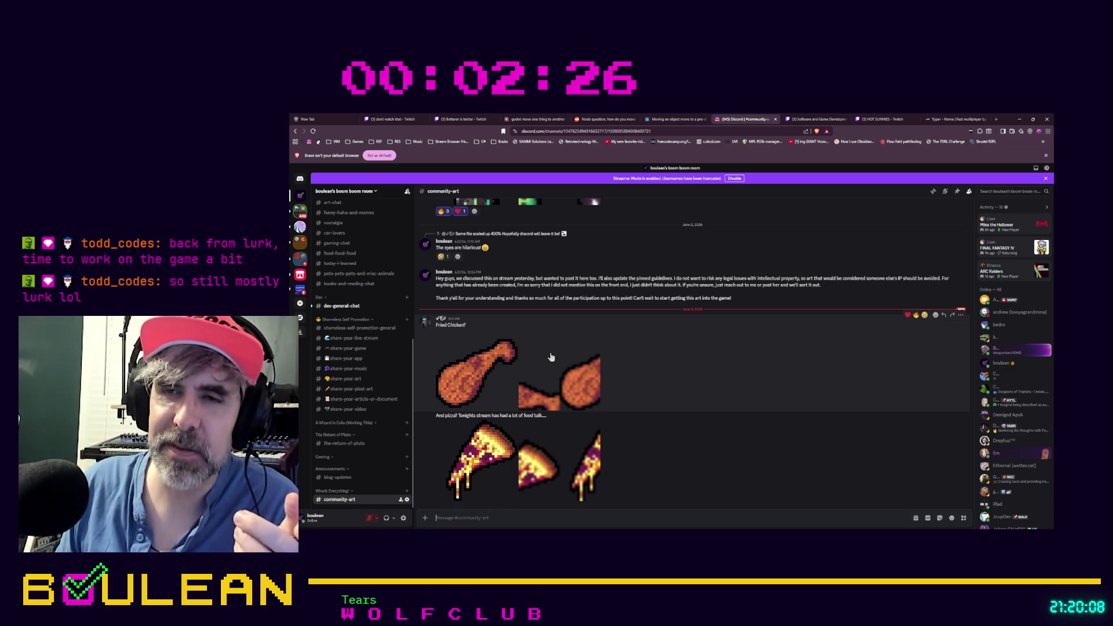
pyautogui.click(502, 367)
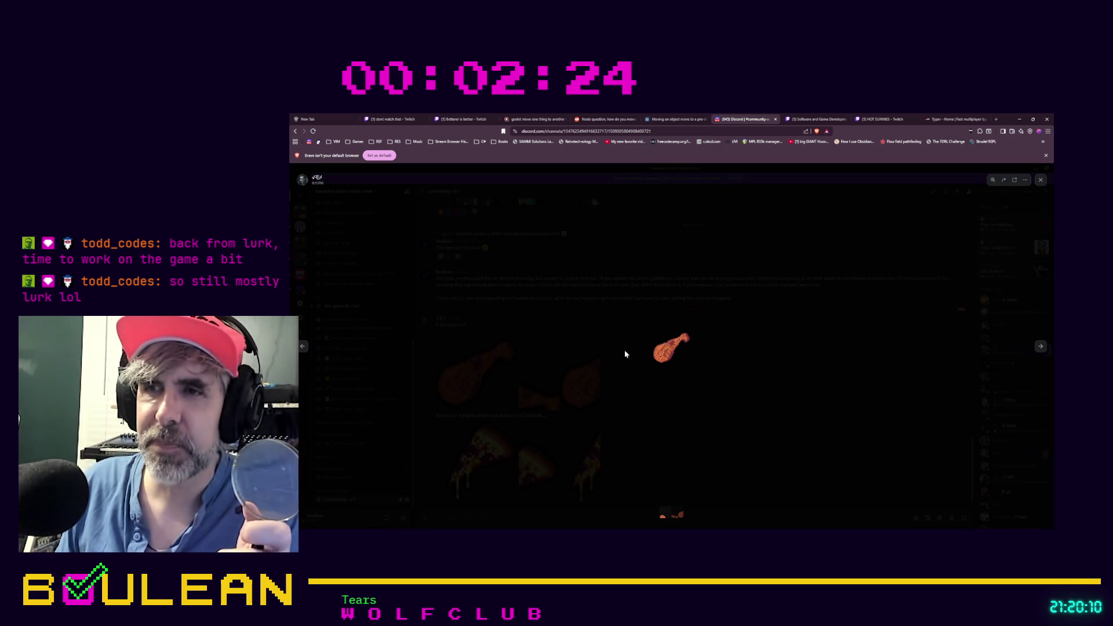
pyautogui.click(650, 389)
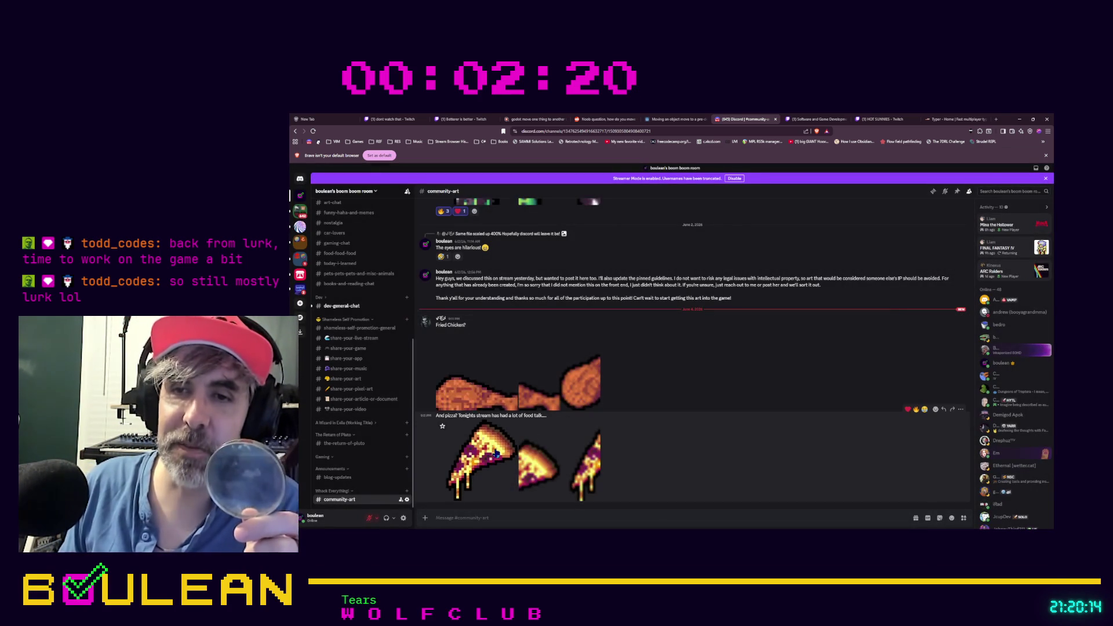
pyautogui.click(496, 454)
pyautogui.click(693, 350)
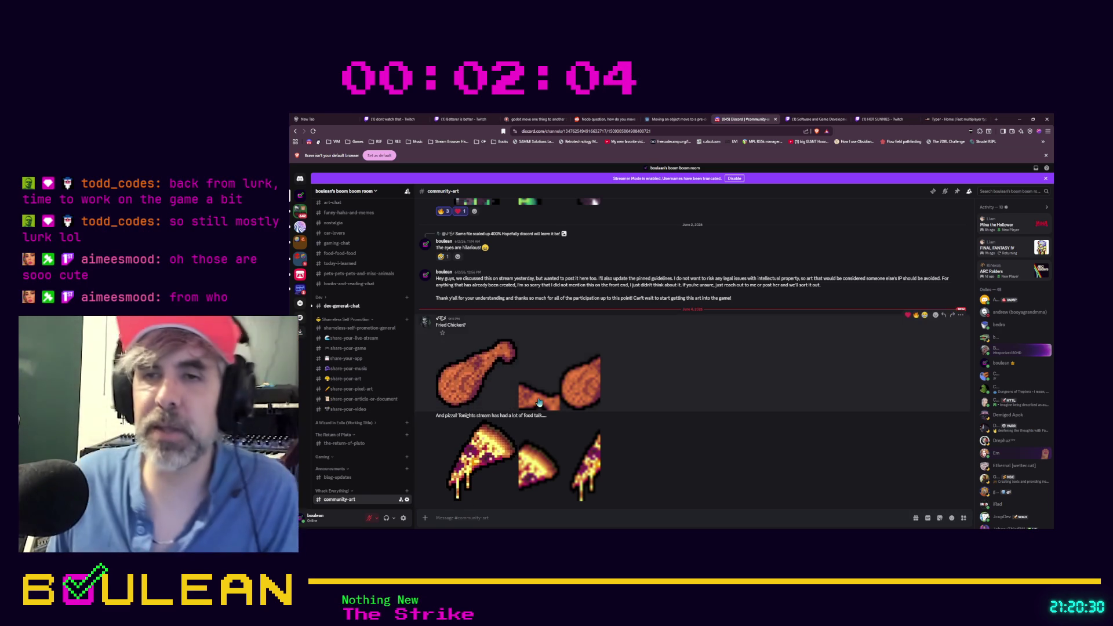
pyautogui.scroll(1, 496, 467)
pyautogui.scroll(-1, 539, 458)
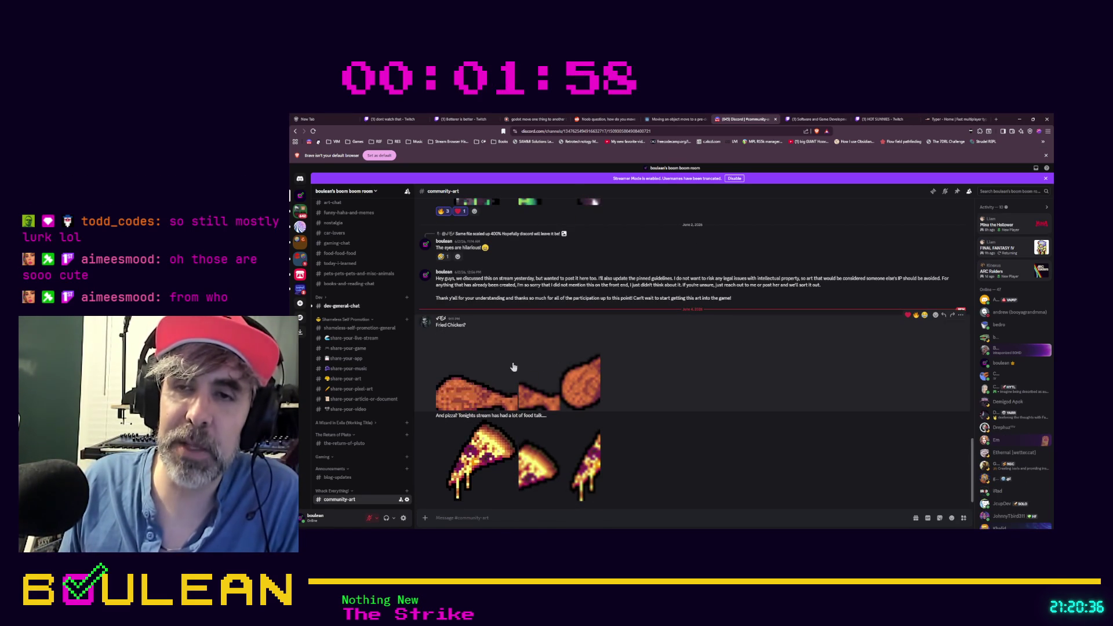
pyautogui.scroll(5, 539, 386)
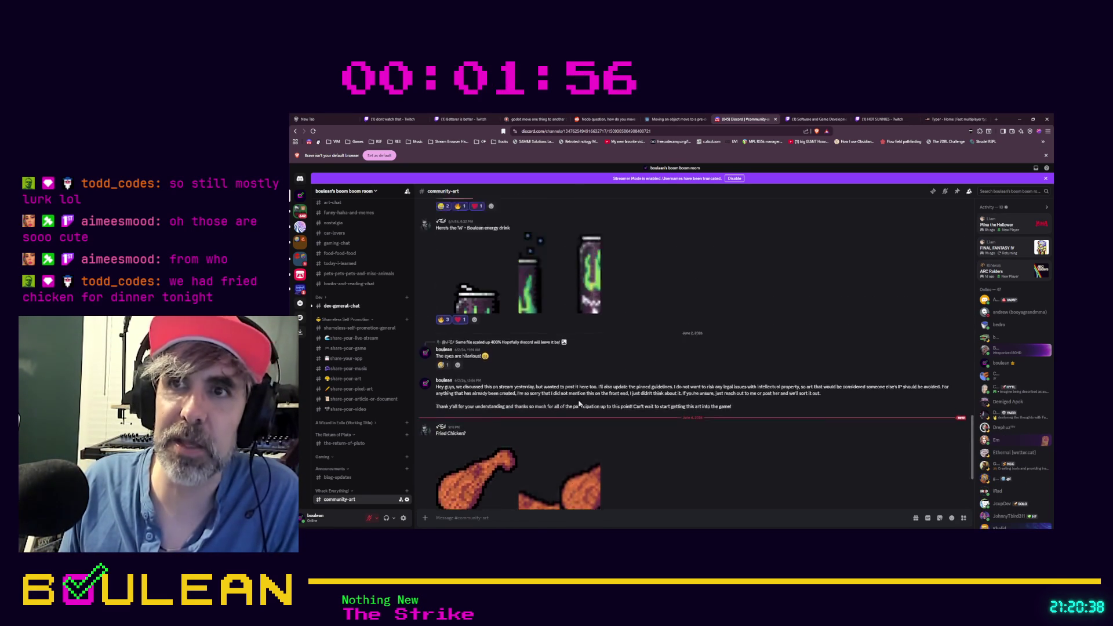
pyautogui.scroll(-2, 579, 404)
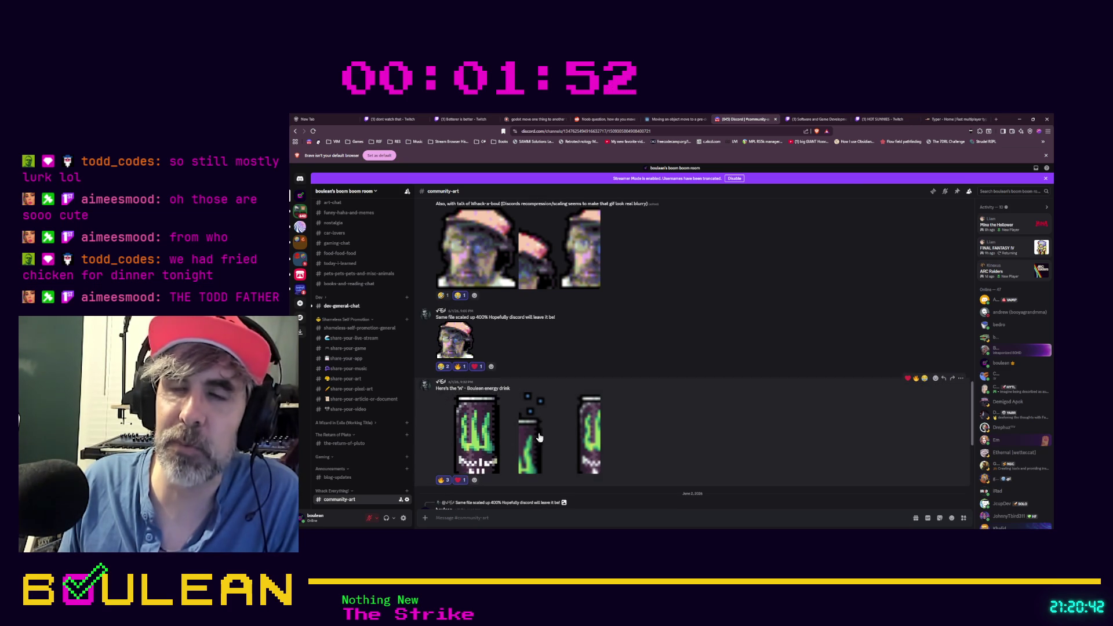
pyautogui.scroll(10, 536, 438)
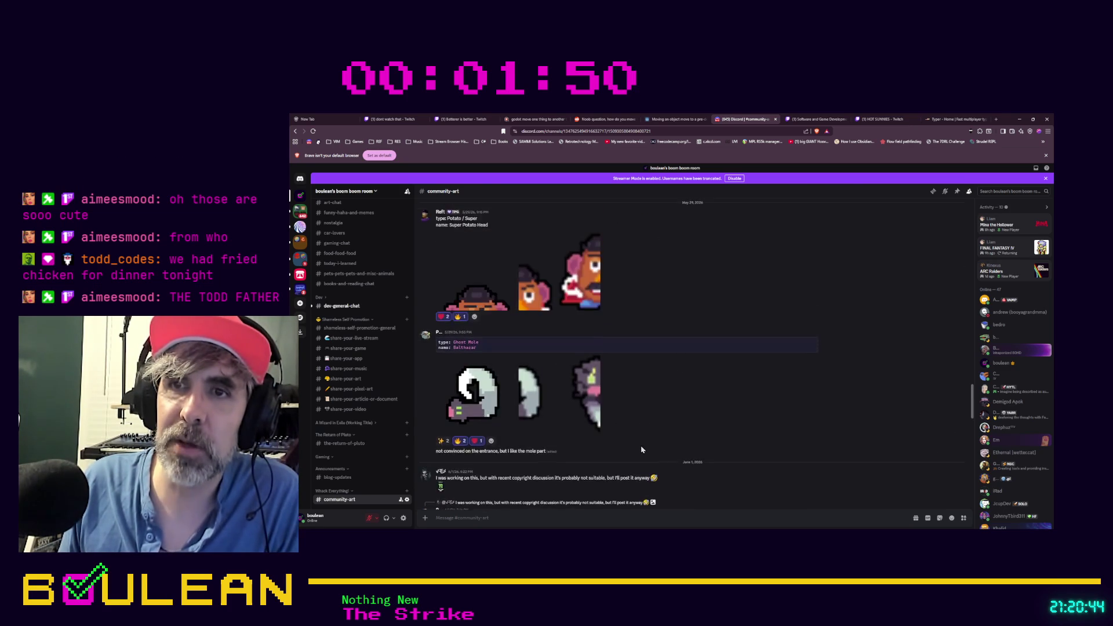
pyautogui.scroll(4, 640, 446)
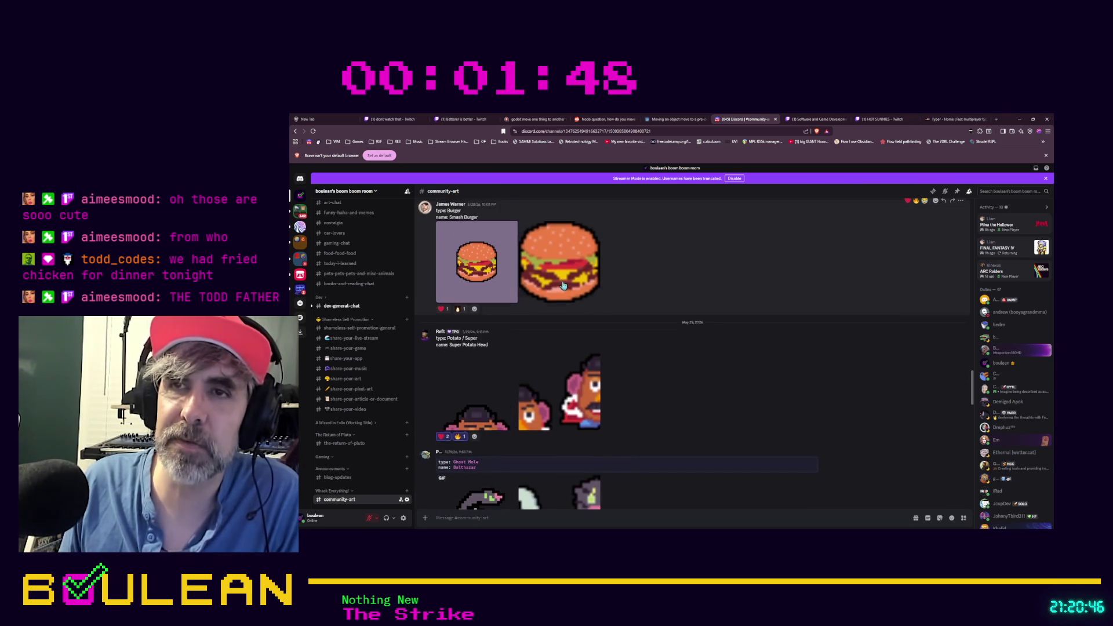
pyautogui.scroll(5, 562, 285)
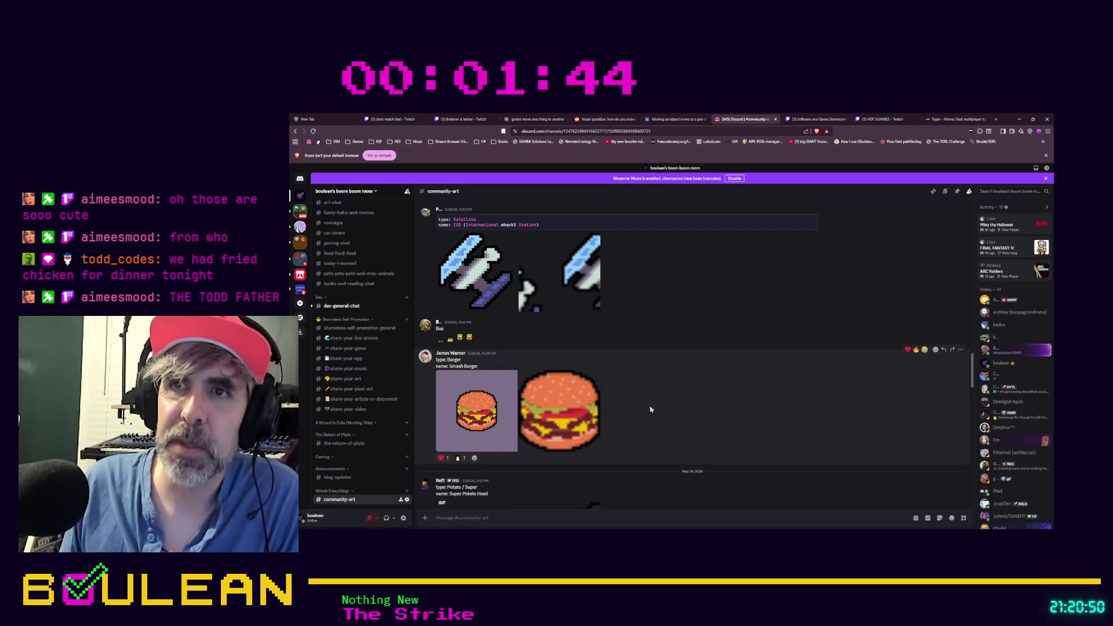
pyautogui.scroll(9, 649, 405)
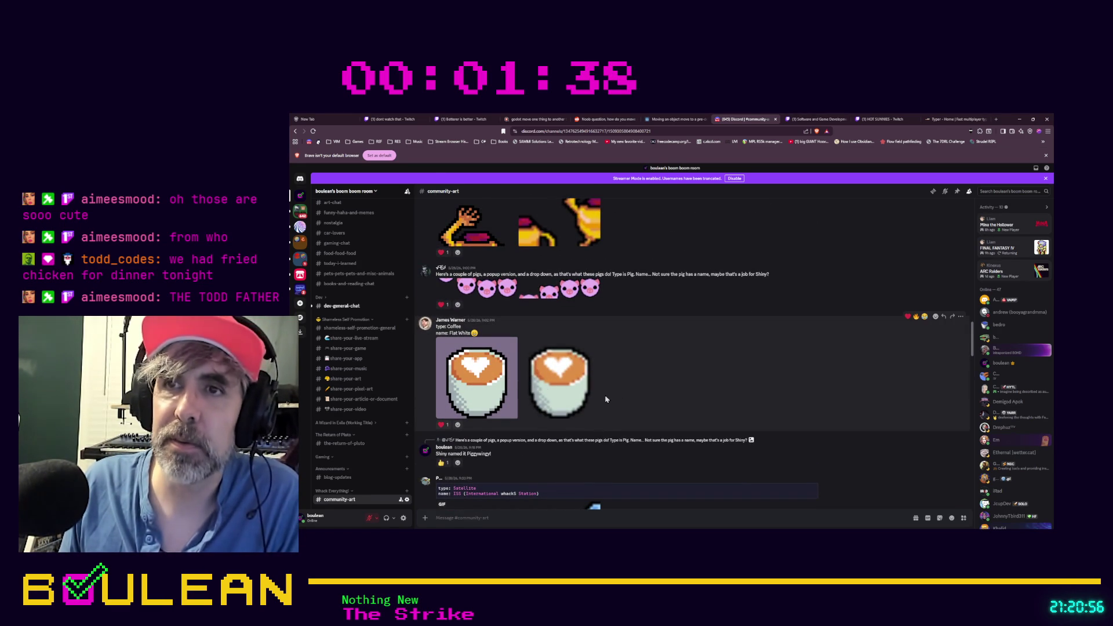
pyautogui.scroll(10, 606, 399)
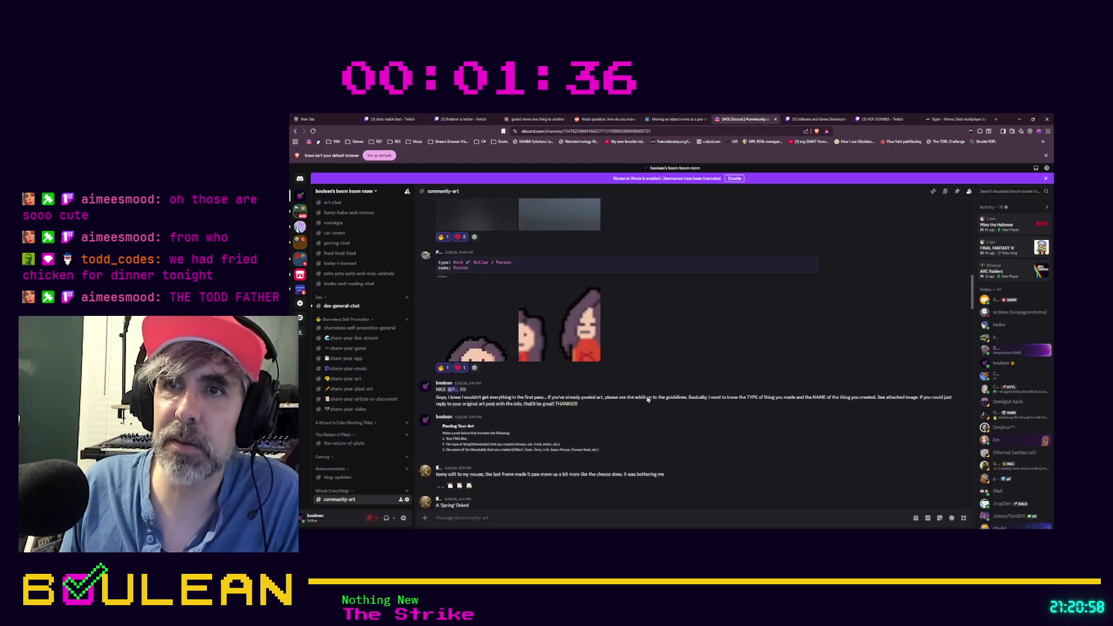
pyautogui.scroll(10, 647, 399)
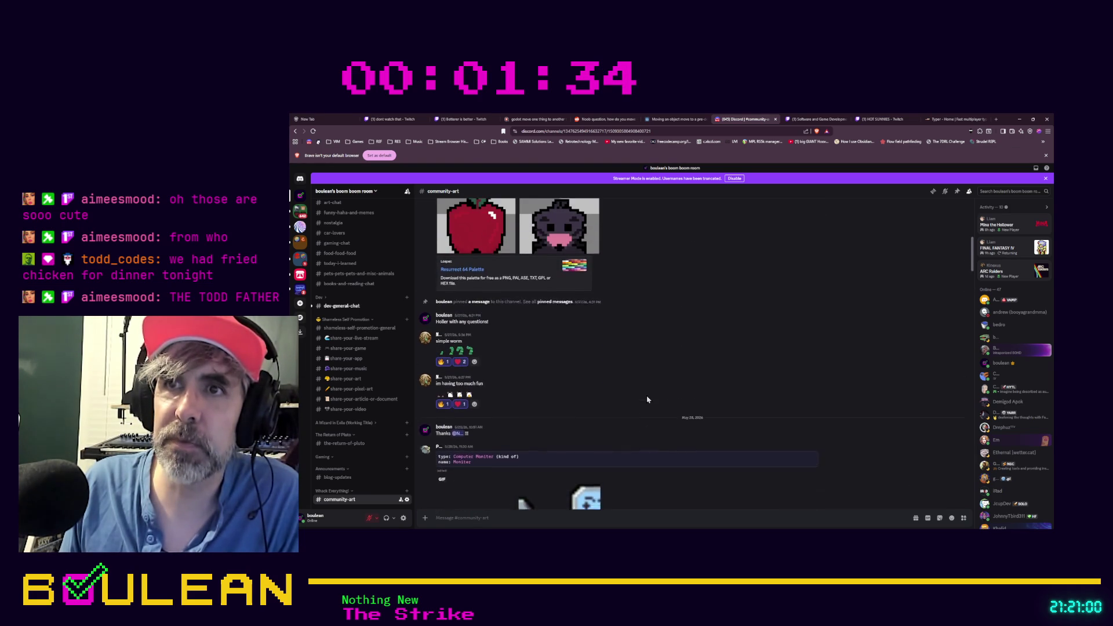
pyautogui.scroll(2, 647, 398)
pyautogui.scroll(-8, 640, 400)
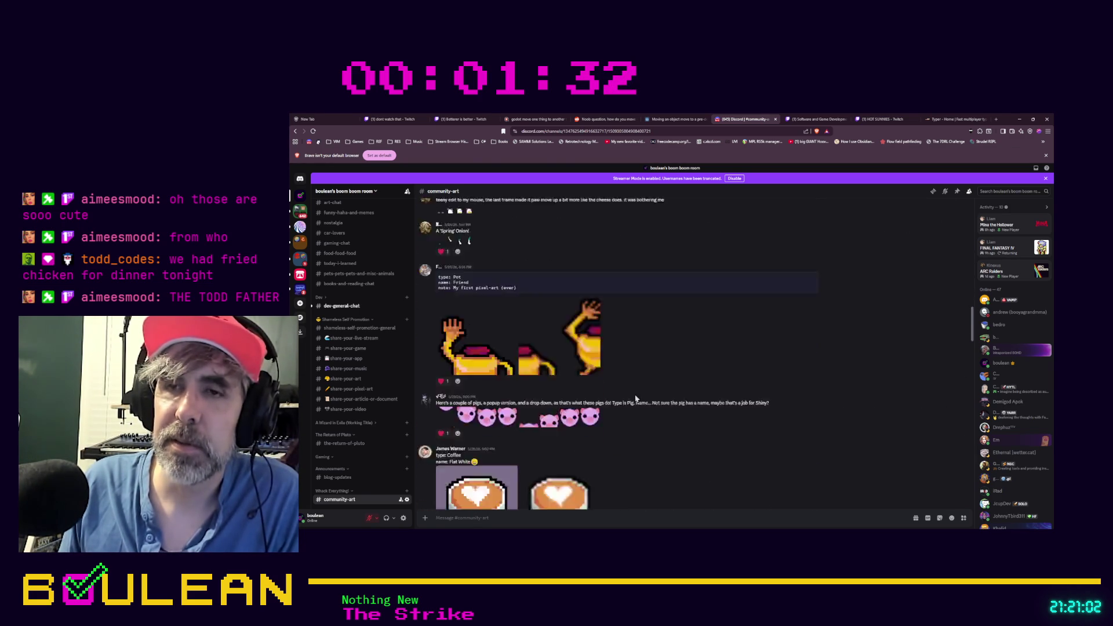
pyautogui.scroll(-10, 639, 400)
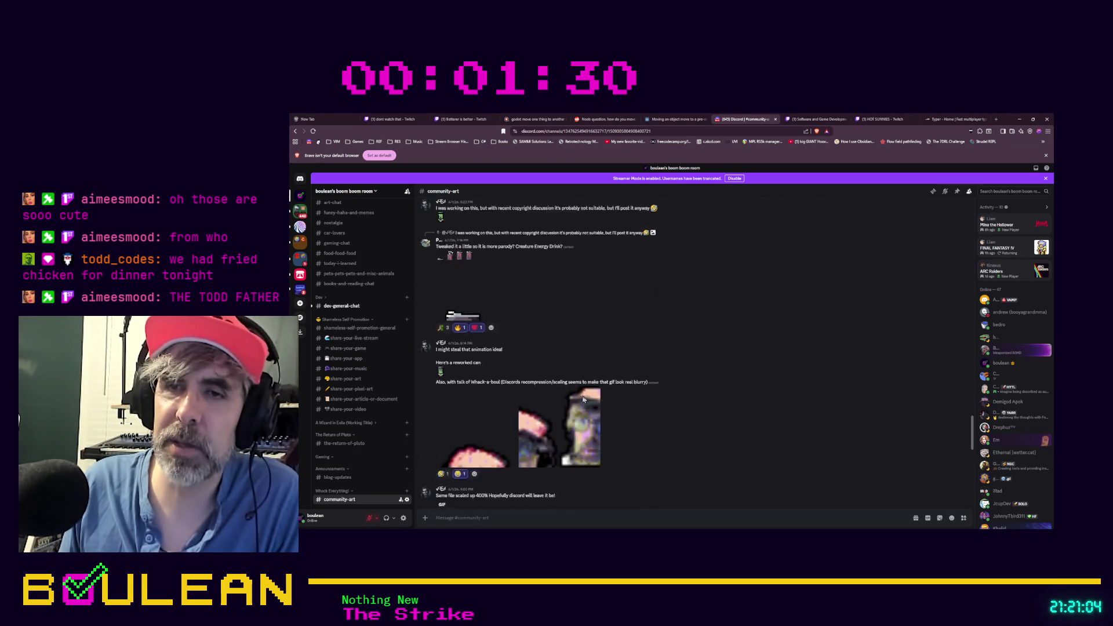
pyautogui.scroll(-5, 584, 395)
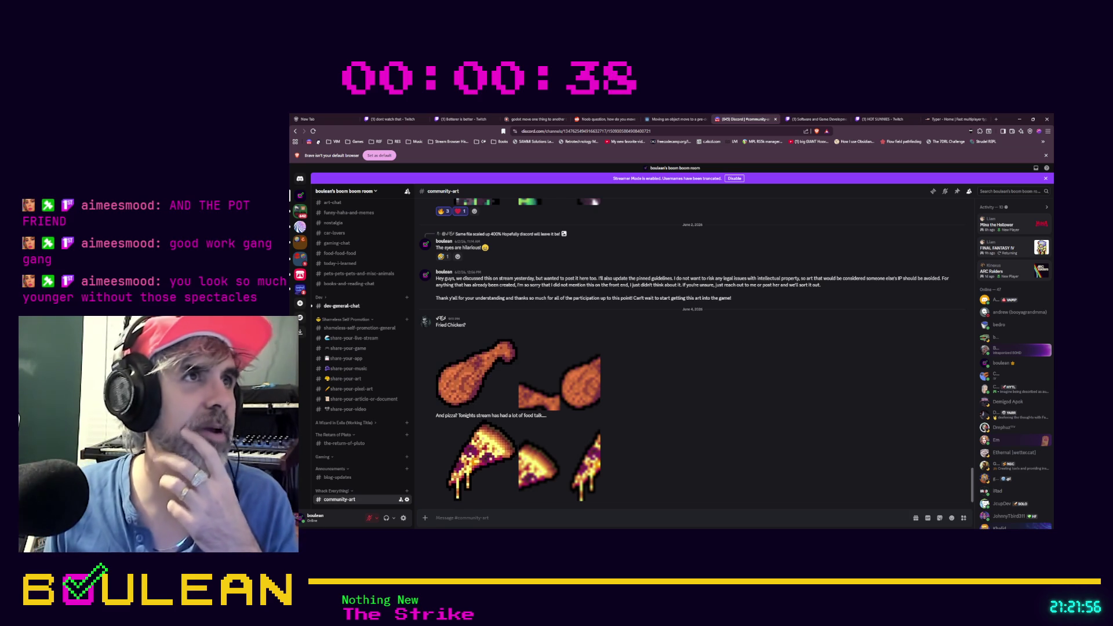
pyautogui.scroll(3, 566, 365)
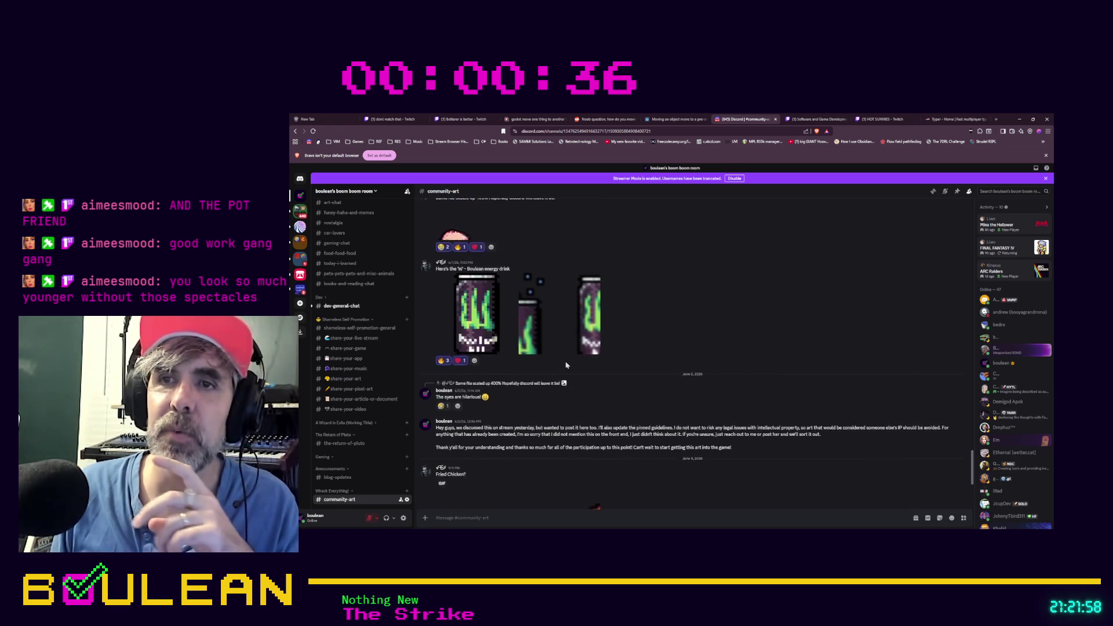
pyautogui.scroll(3, 566, 364)
pyautogui.scroll(10, 579, 374)
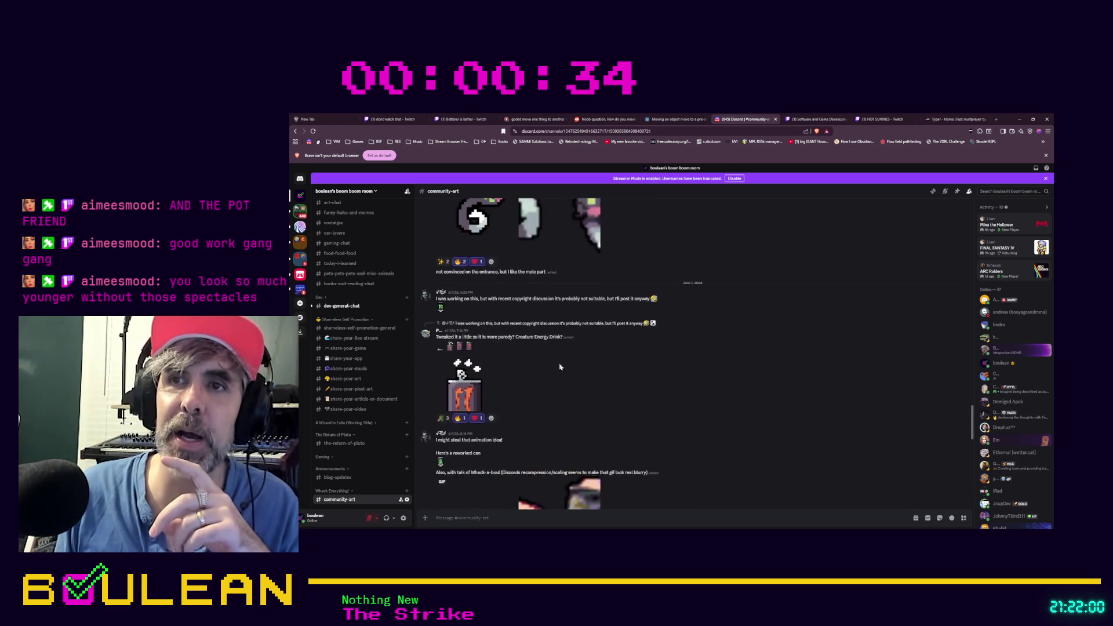
pyautogui.scroll(10, 580, 371)
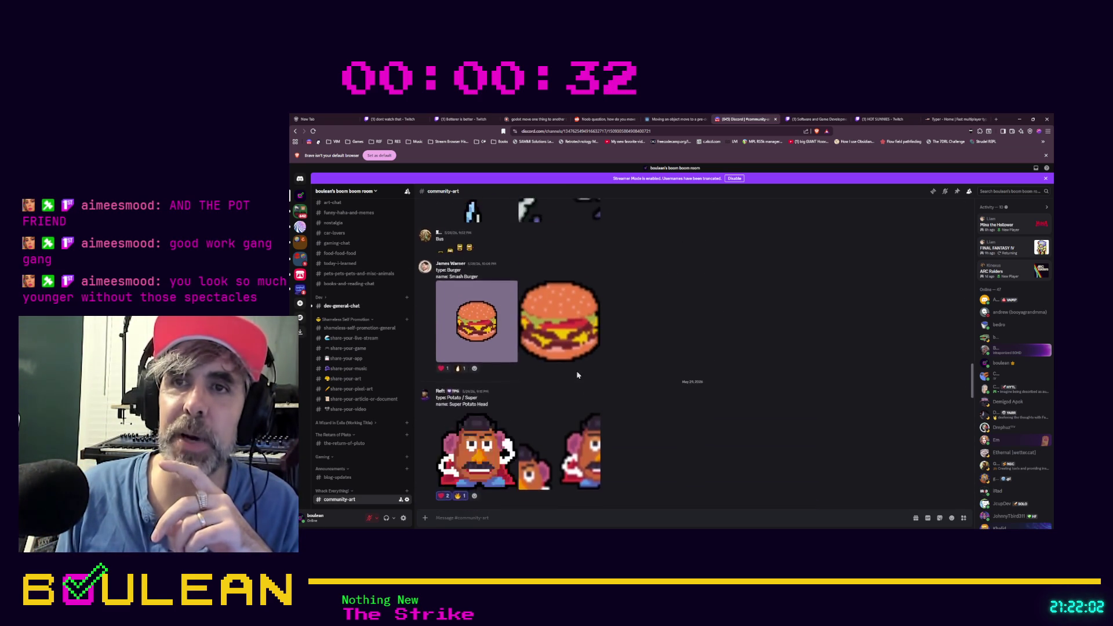
pyautogui.scroll(2, 566, 356)
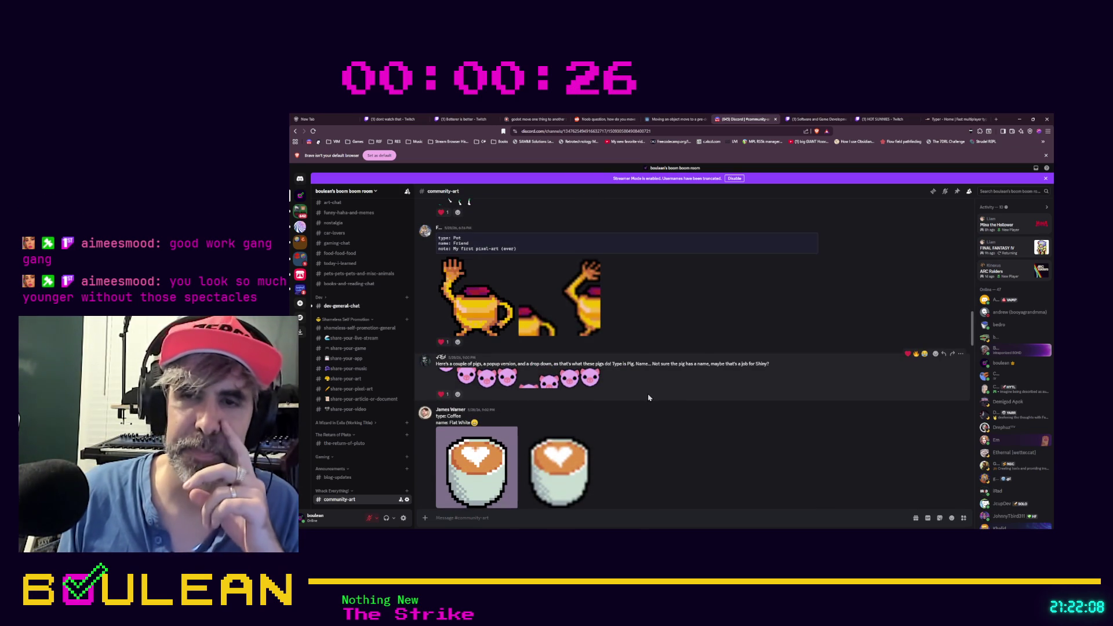
pyautogui.scroll(-8, 577, 352)
pyautogui.scroll(-10, 577, 352)
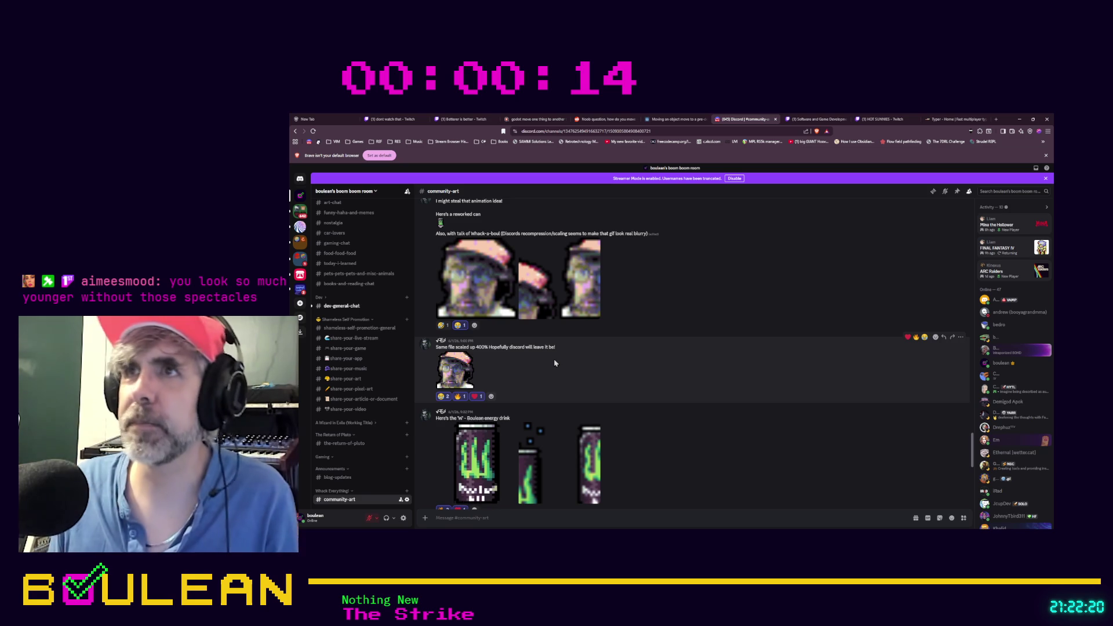
# Switch to the Typer - Home tab, scroll through it, and make the page fullscreen with F11.
pyautogui.click(952, 119)
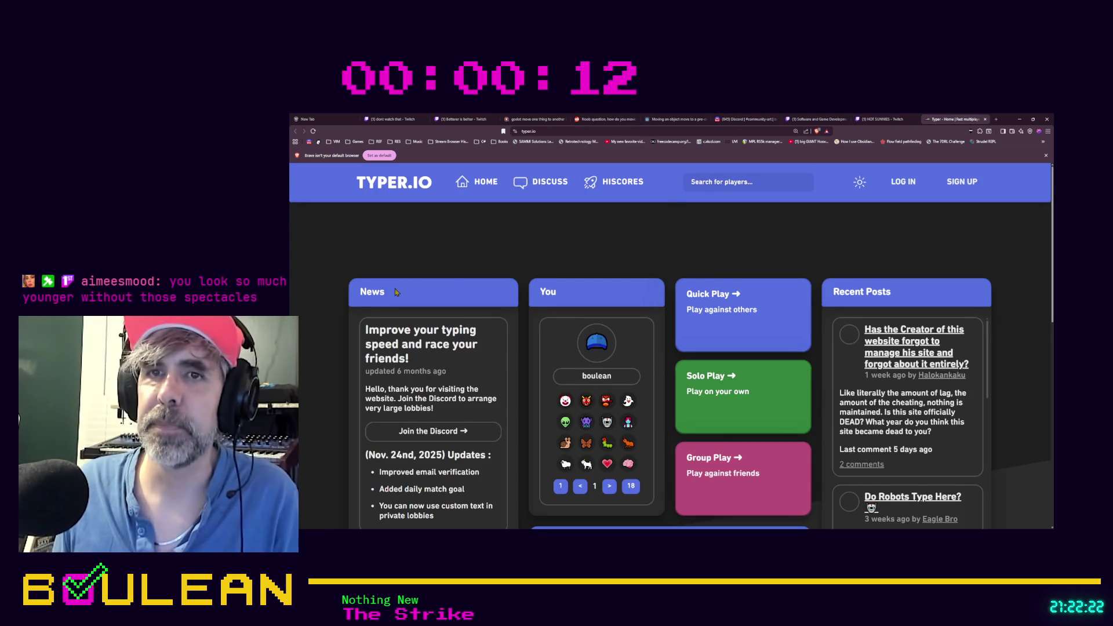
pyautogui.scroll(-1, 503, 275)
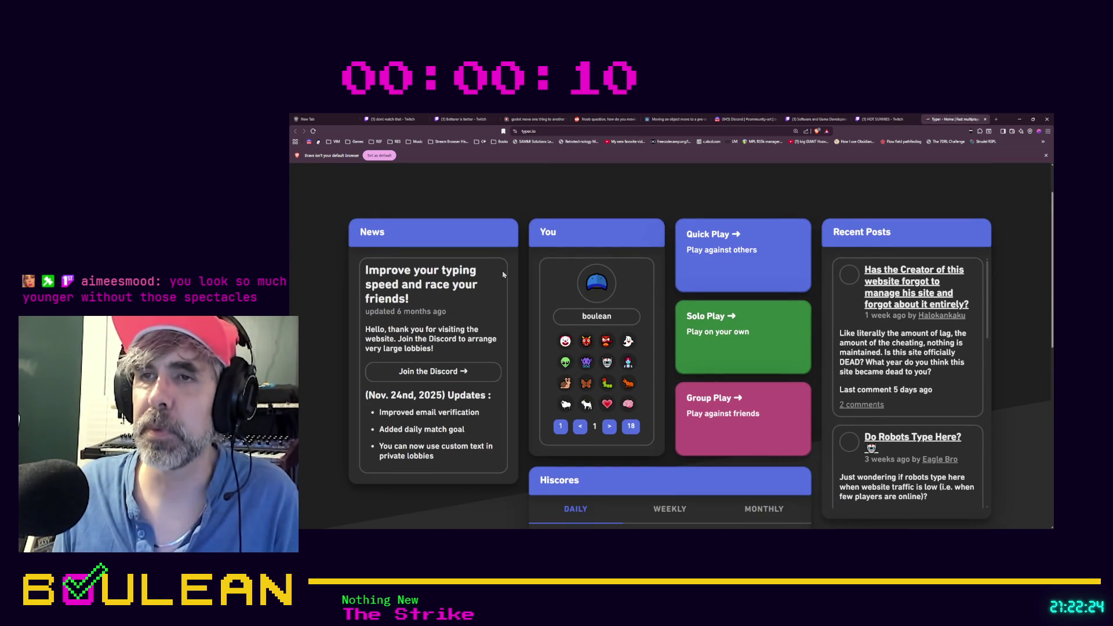
pyautogui.scroll(-1, 503, 275)
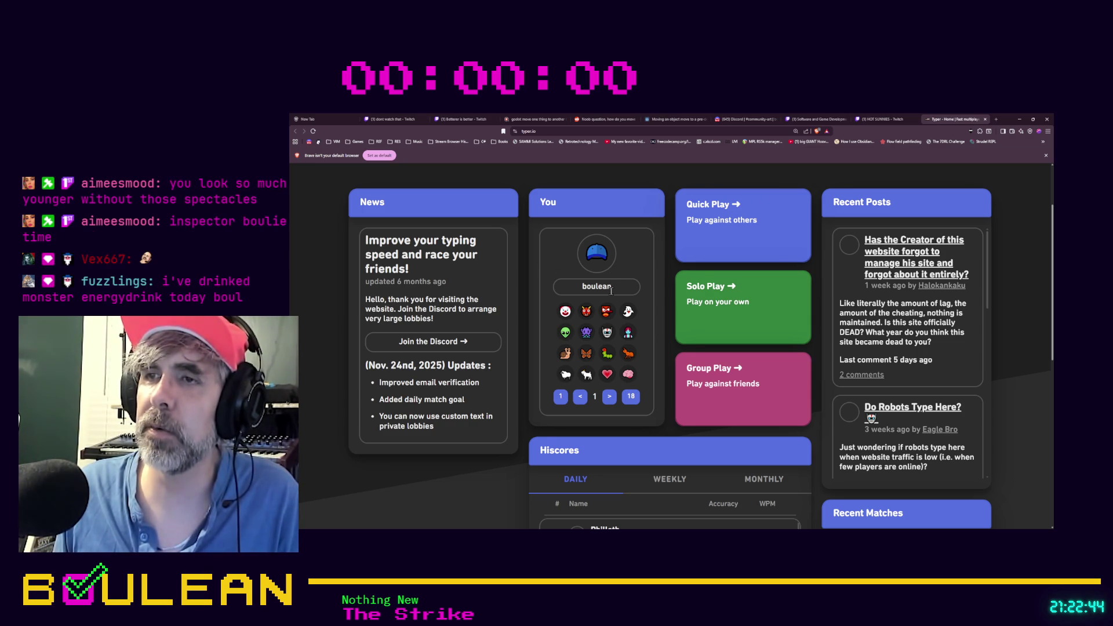
pyautogui.scroll(-1, 611, 291)
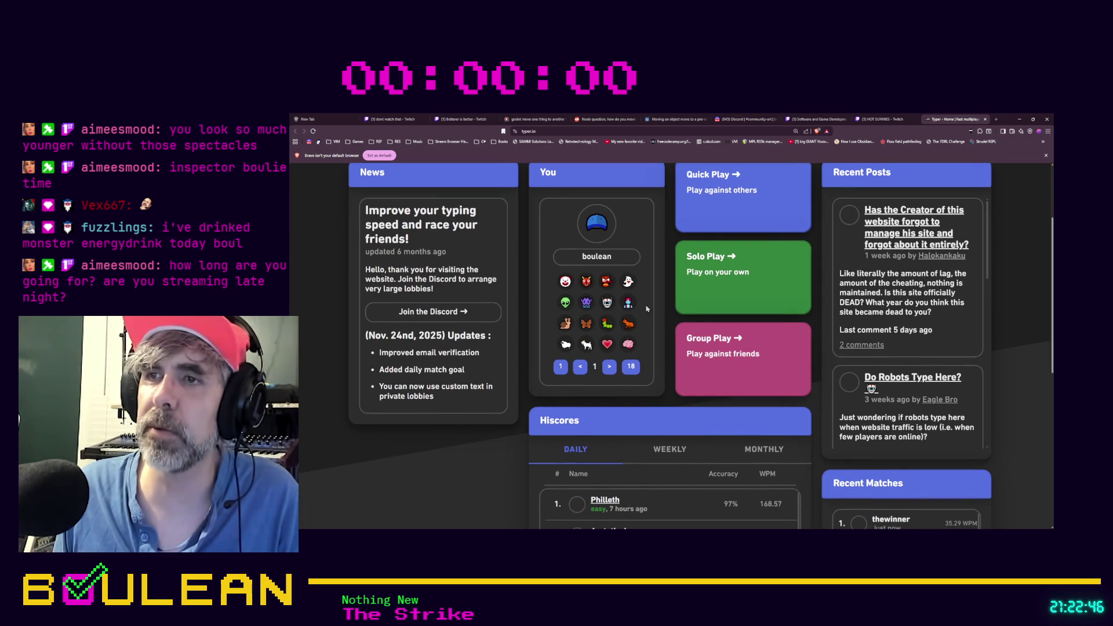
pyautogui.scroll(1, 665, 307)
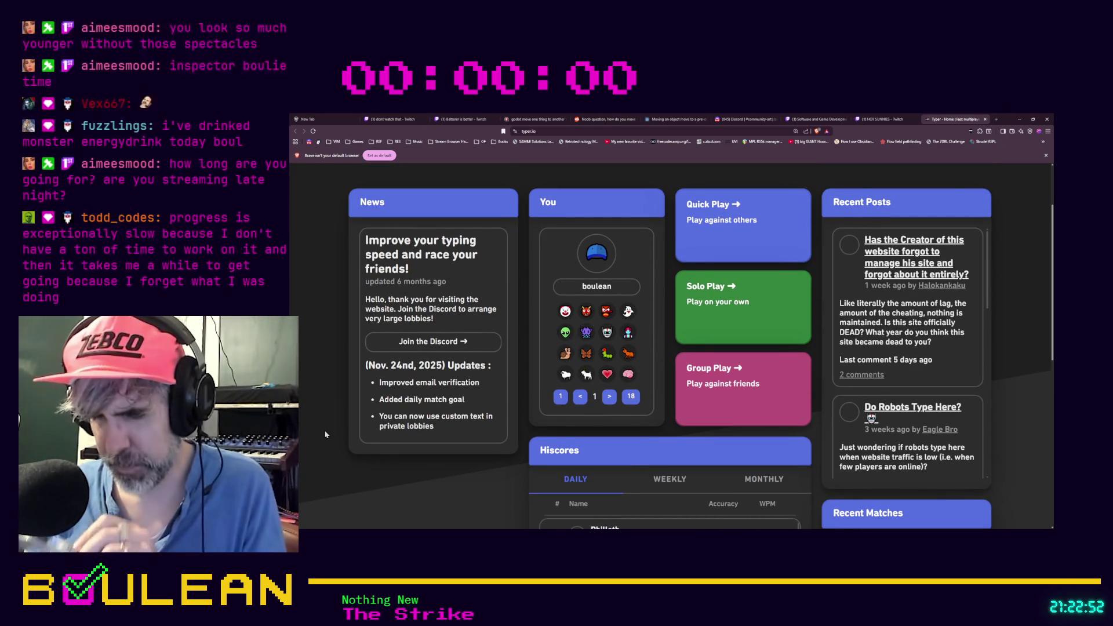
pyautogui.press('F11')
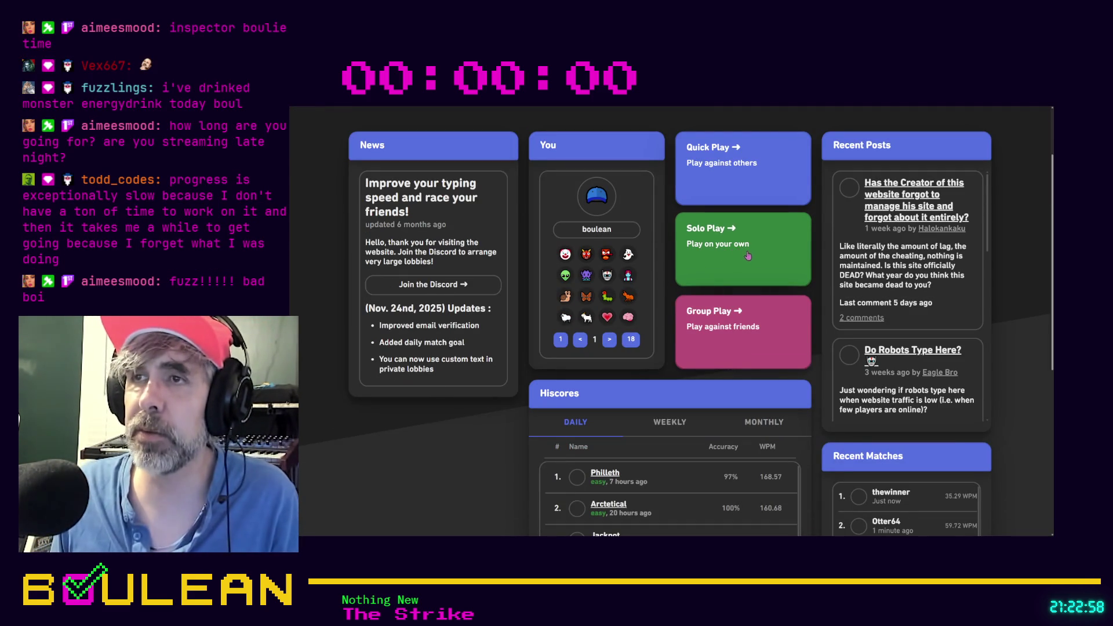
# Create a Group Play lobby with Maximum Players 15 and copy its invite link.
pyautogui.click(738, 336)
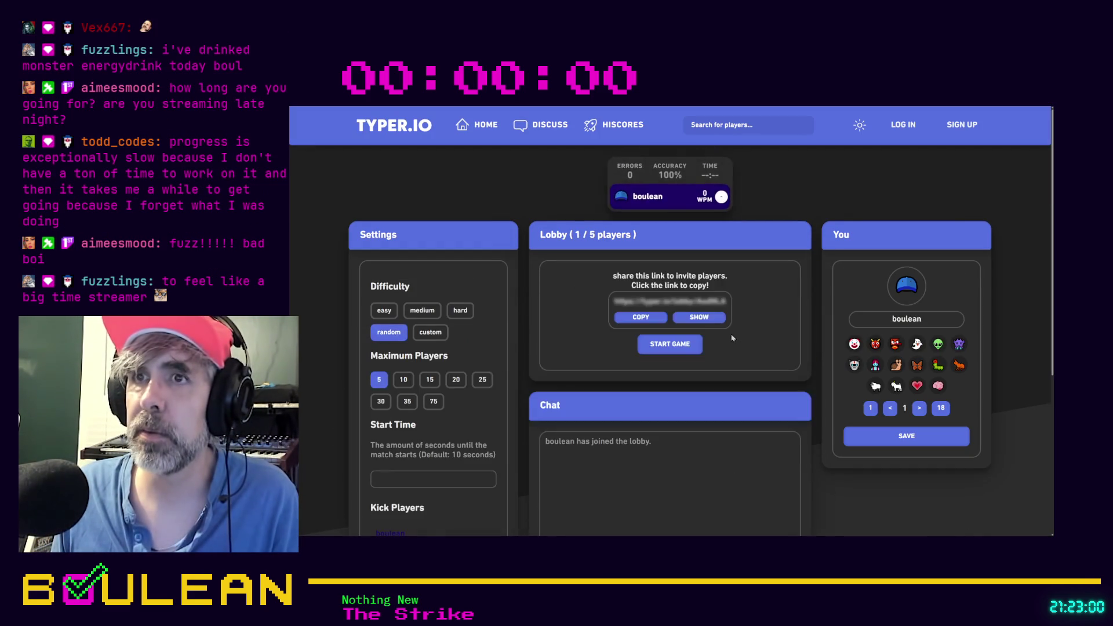
pyautogui.click(431, 382)
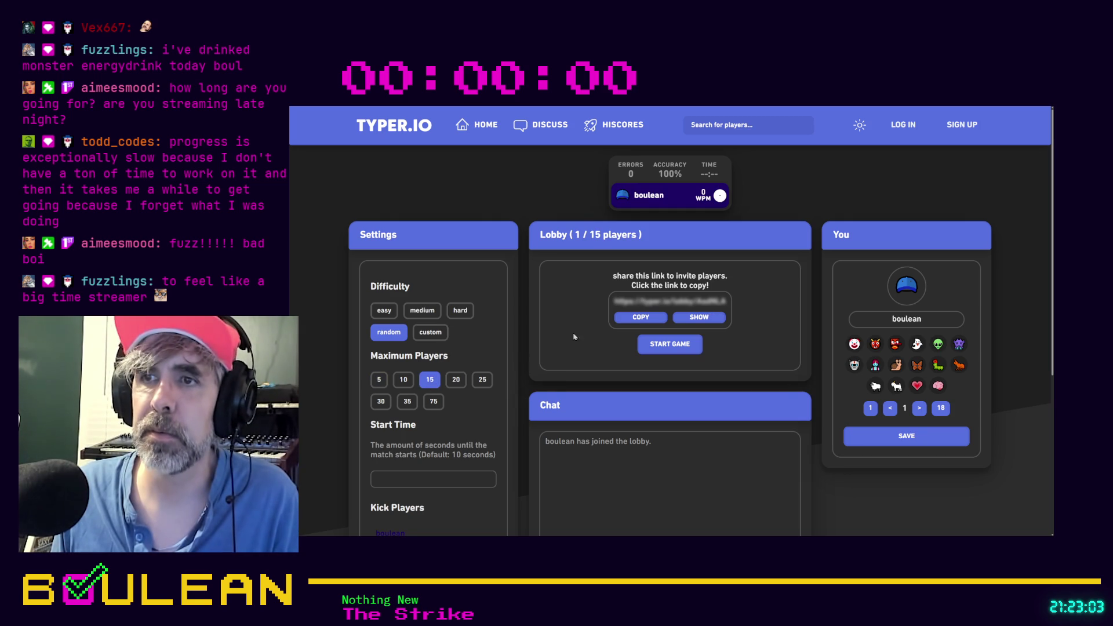
pyautogui.click(644, 314)
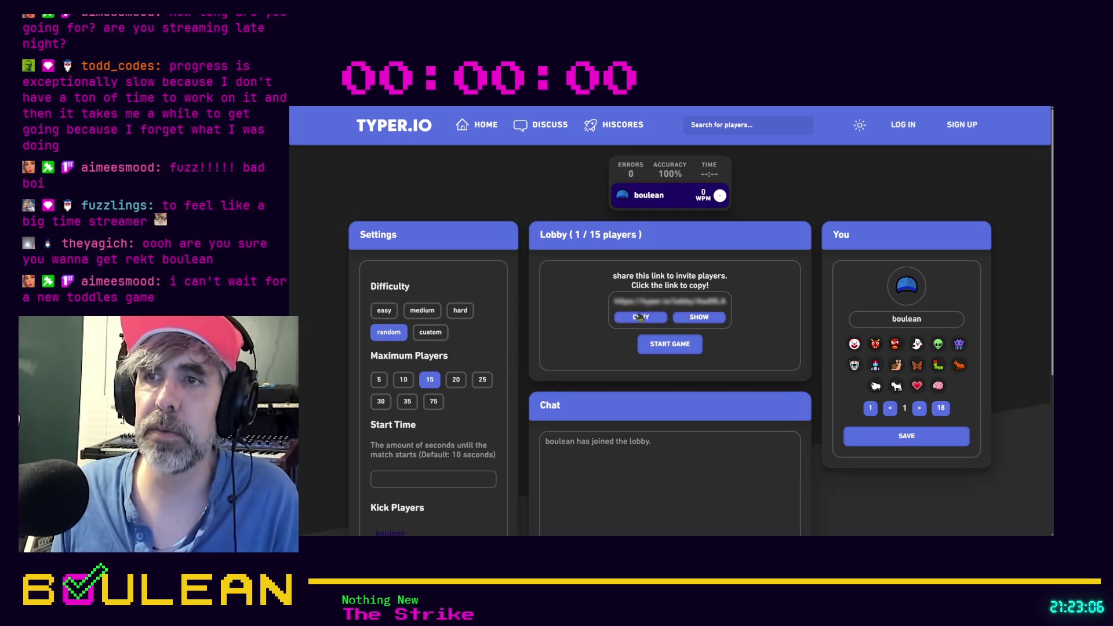
pyautogui.click(643, 316)
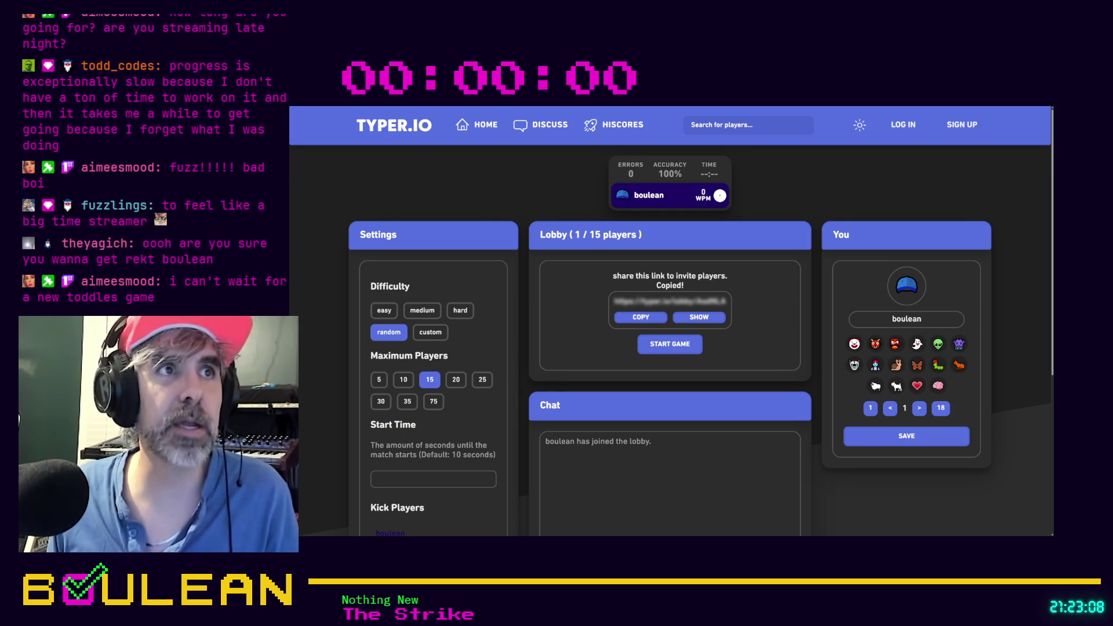
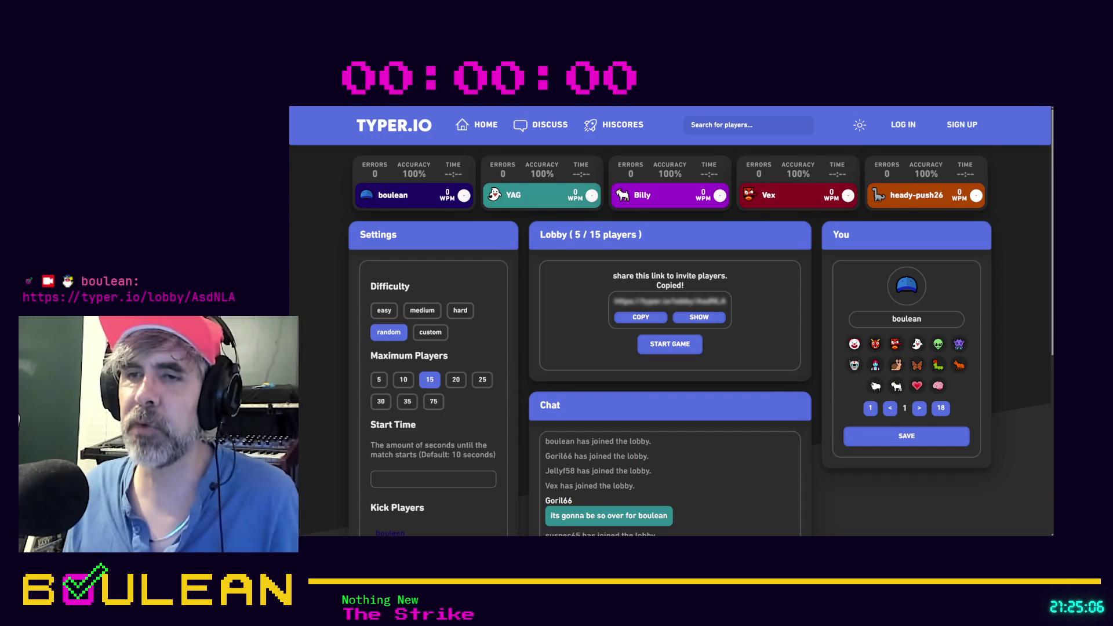
# Enlarge the lobby page and start the race for the five-player lobby.
pyautogui.scroll(-3, 671, 322)
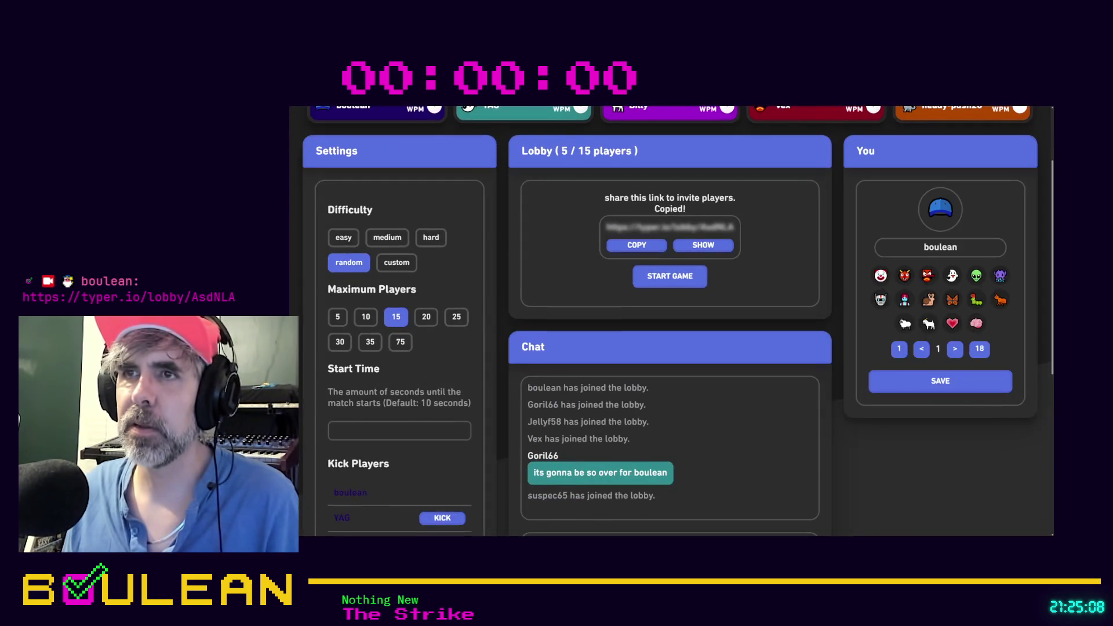
pyautogui.hotkey('ctrl', '+')
pyautogui.scroll(3, 671, 322)
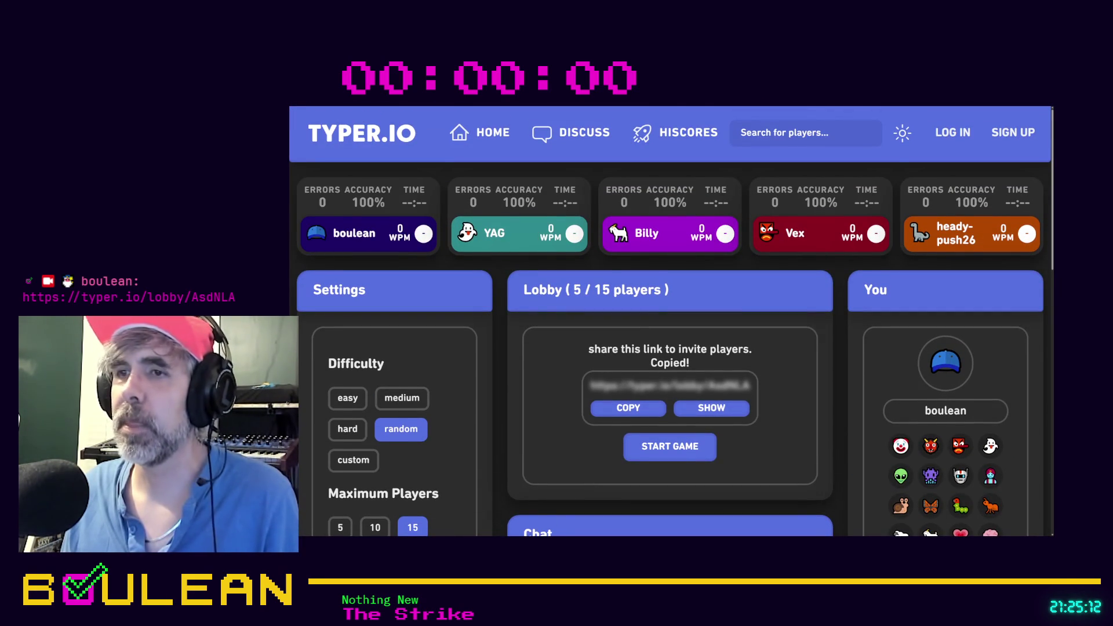
pyautogui.scroll(-1, 671, 322)
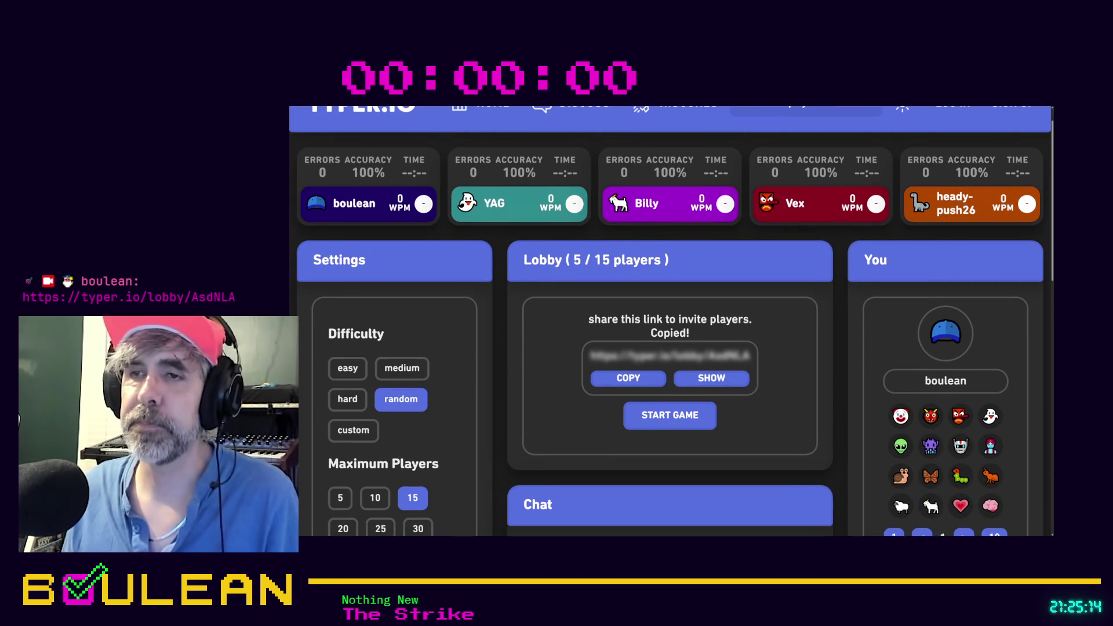
pyautogui.click(644, 414)
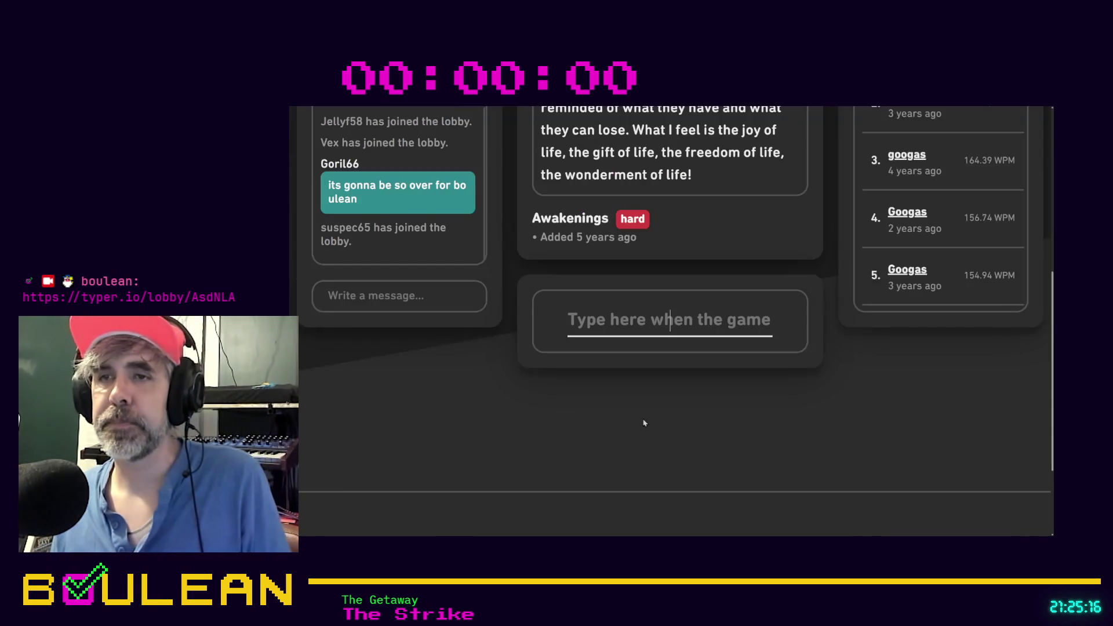
# Adjust zoom and scroll so the Awakenings snippet and typing box show during the countdown.
pyautogui.scroll(2, 620, 408)
pyautogui.hotkey('ctrl', '+')
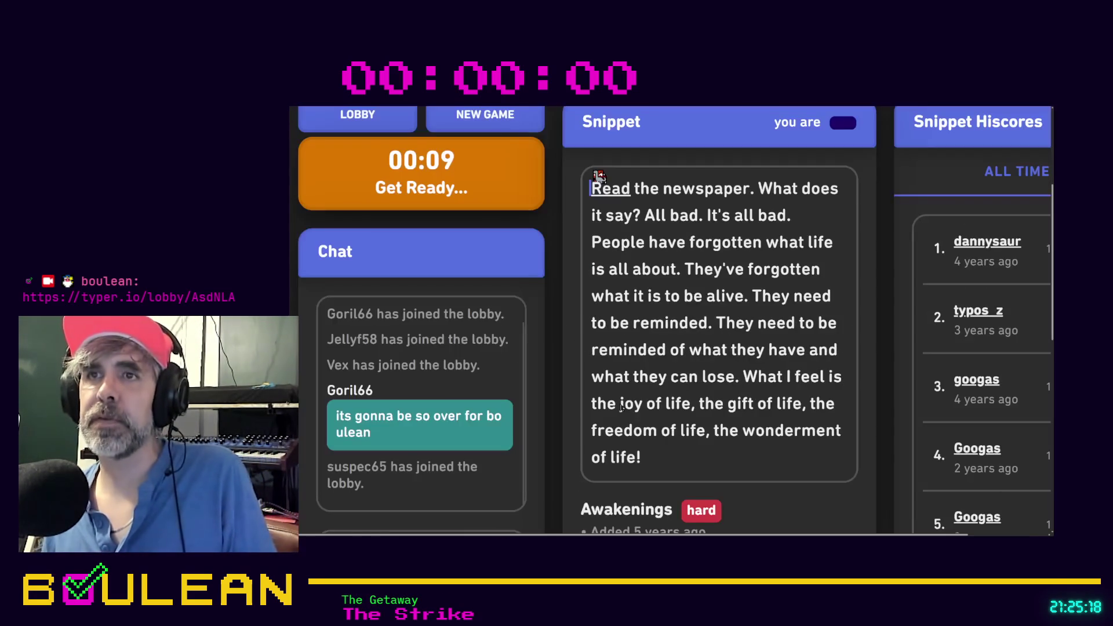
pyautogui.scroll(-3, 631, 374)
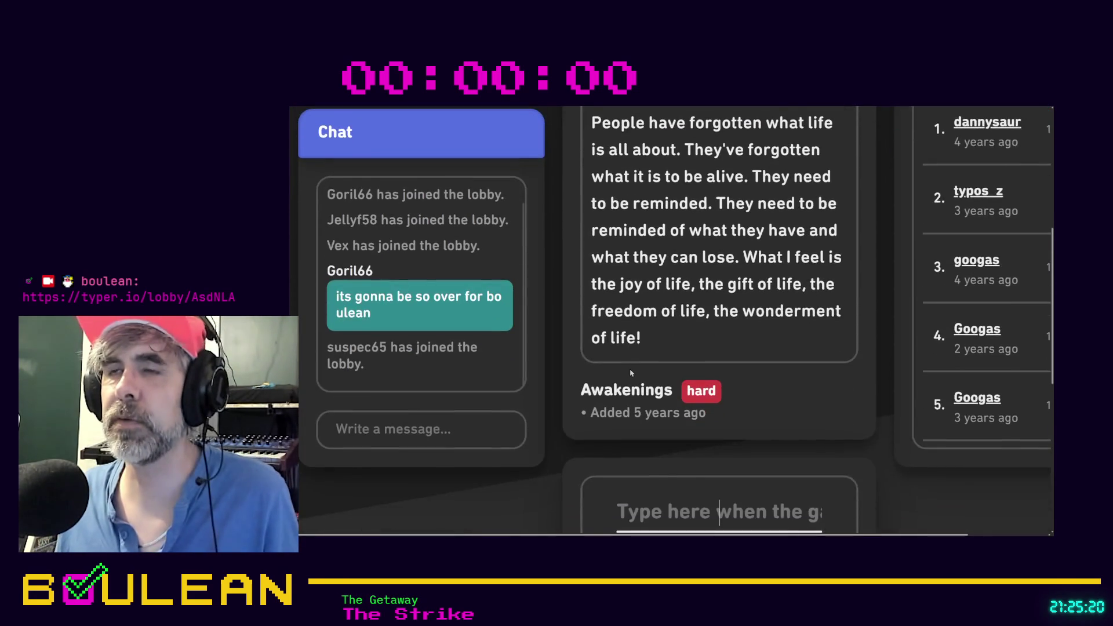
pyautogui.hotkey('ctrl', '-')
pyautogui.scroll(1, 630, 369)
pyautogui.scroll(1, 630, 371)
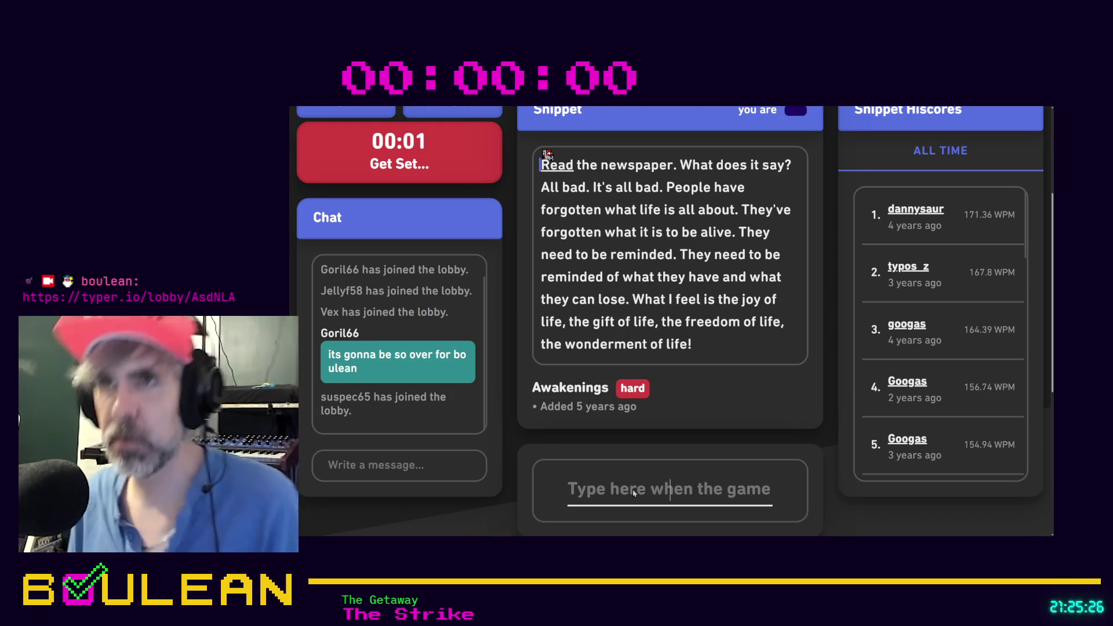
# Type the Awakenings passage through 'the wonderment of life!', fixing the 'i' and 'gift' typos.
pyautogui.write('Read the newspape')
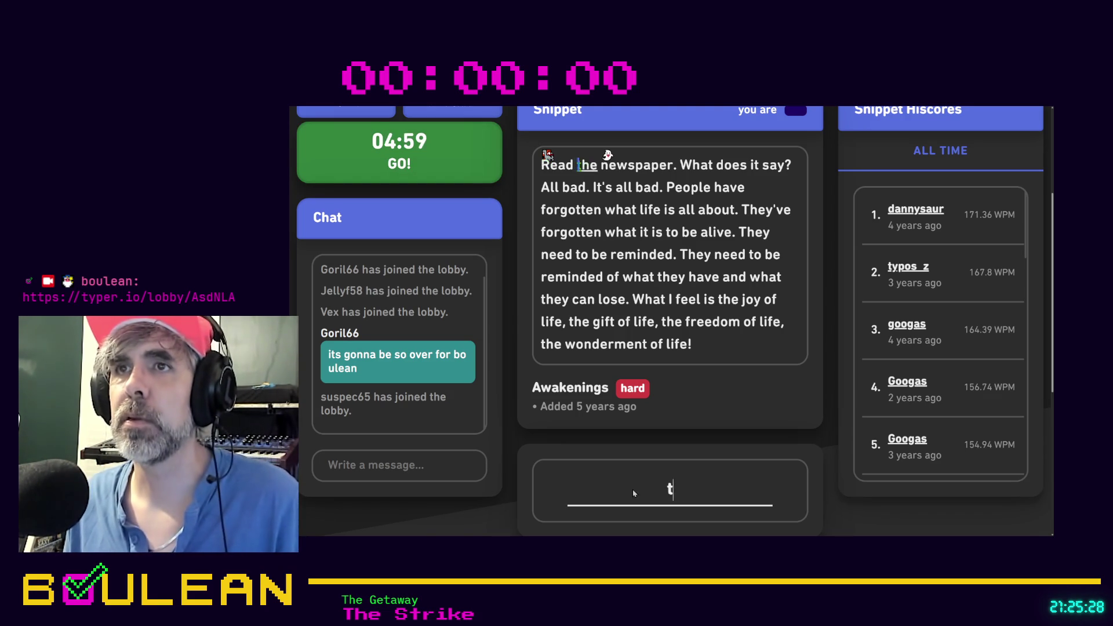
pyautogui.write('r. What does it sa')
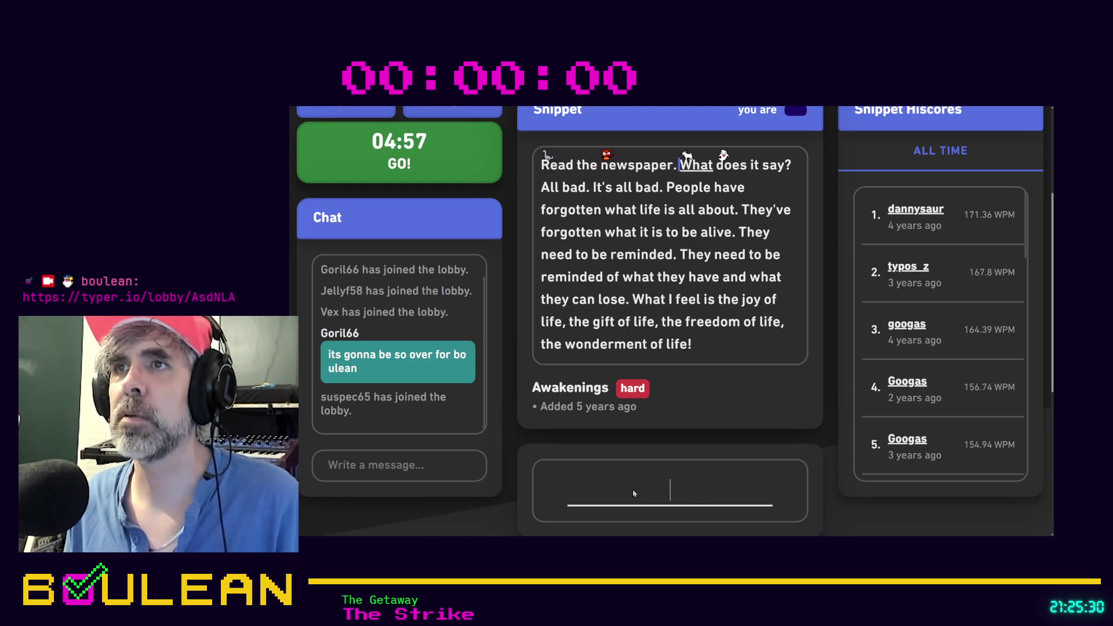
pyautogui.write('y? All bad. ')
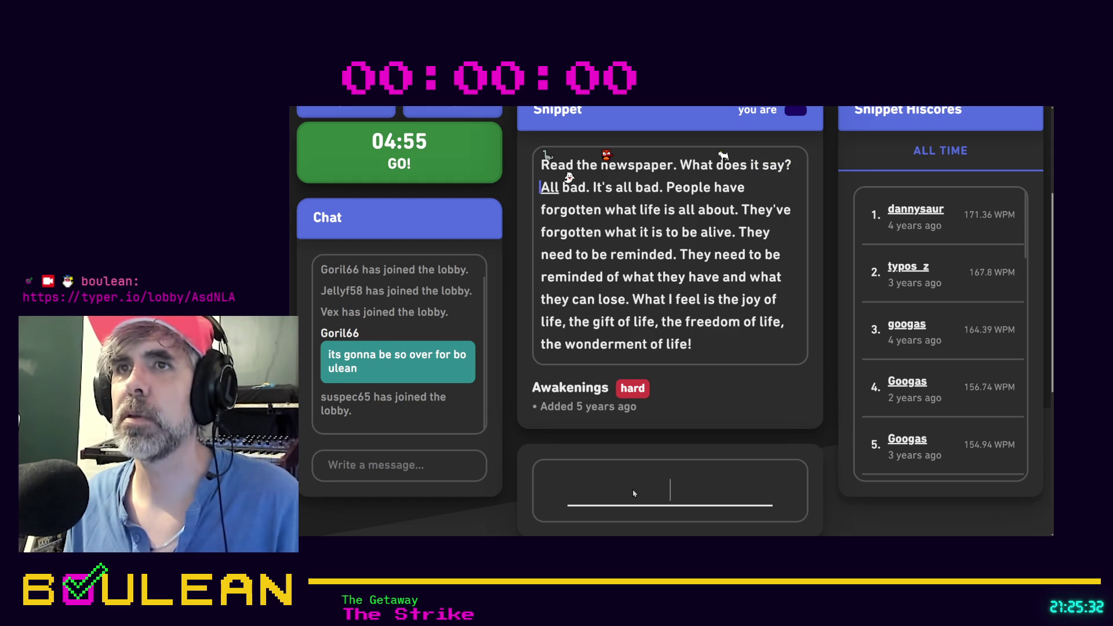
pyautogui.write("It's all bad. Peopl")
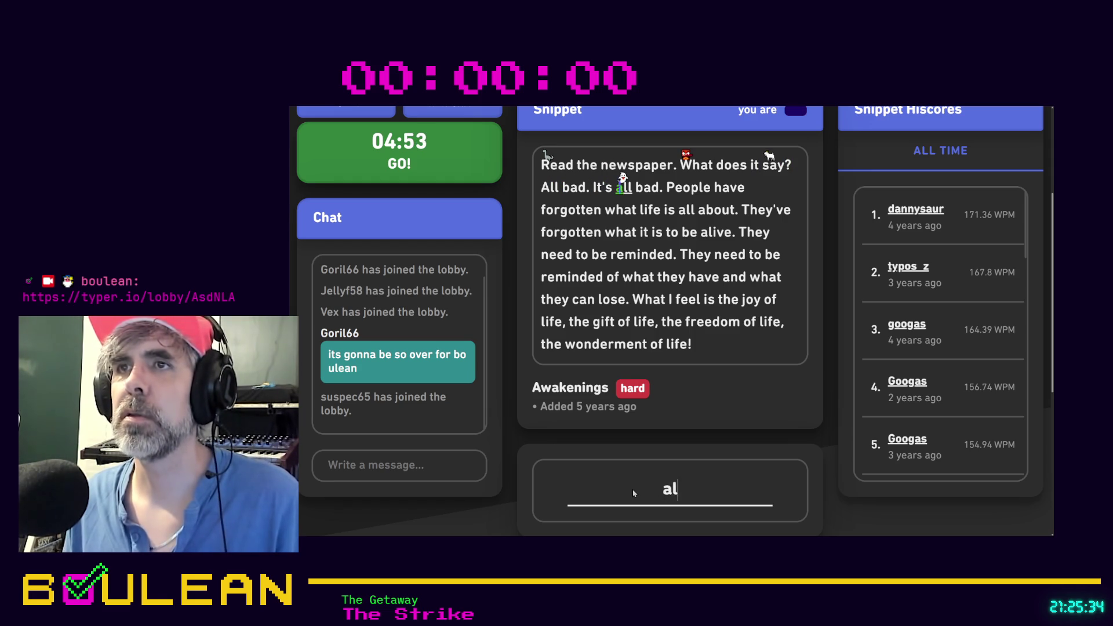
pyautogui.write('e have forgott')
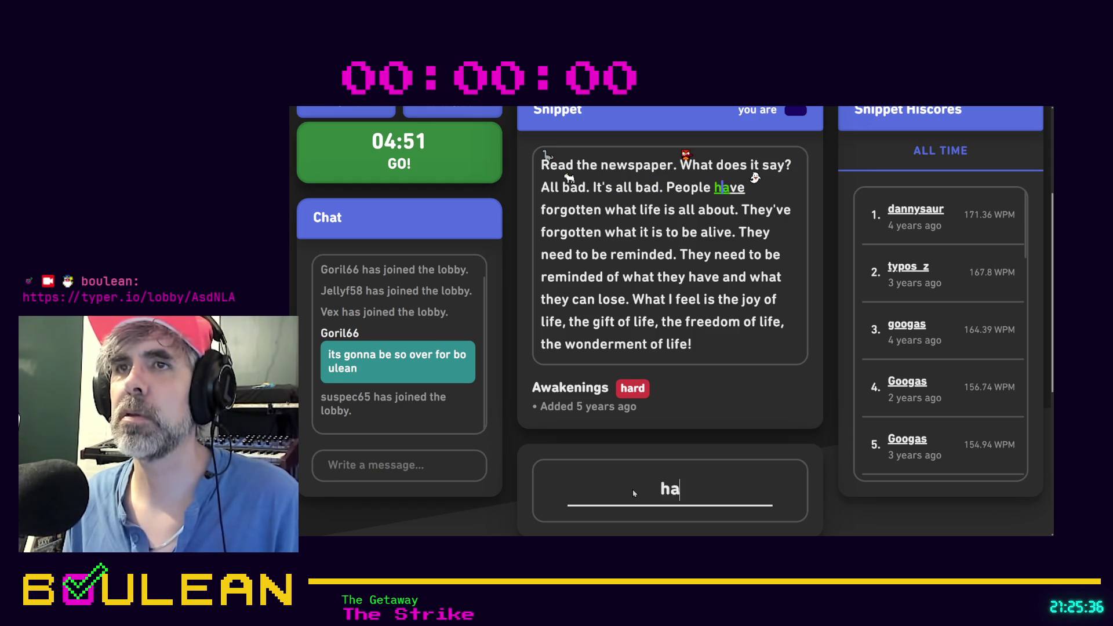
pyautogui.write('en what life i')
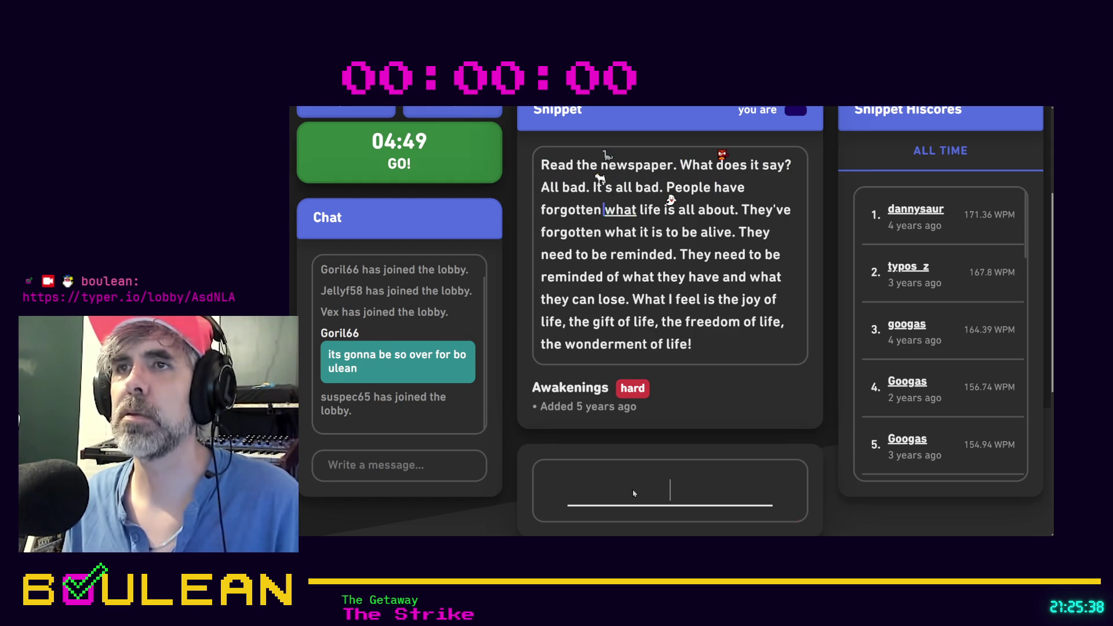
pyautogui.write("s all about. They've")
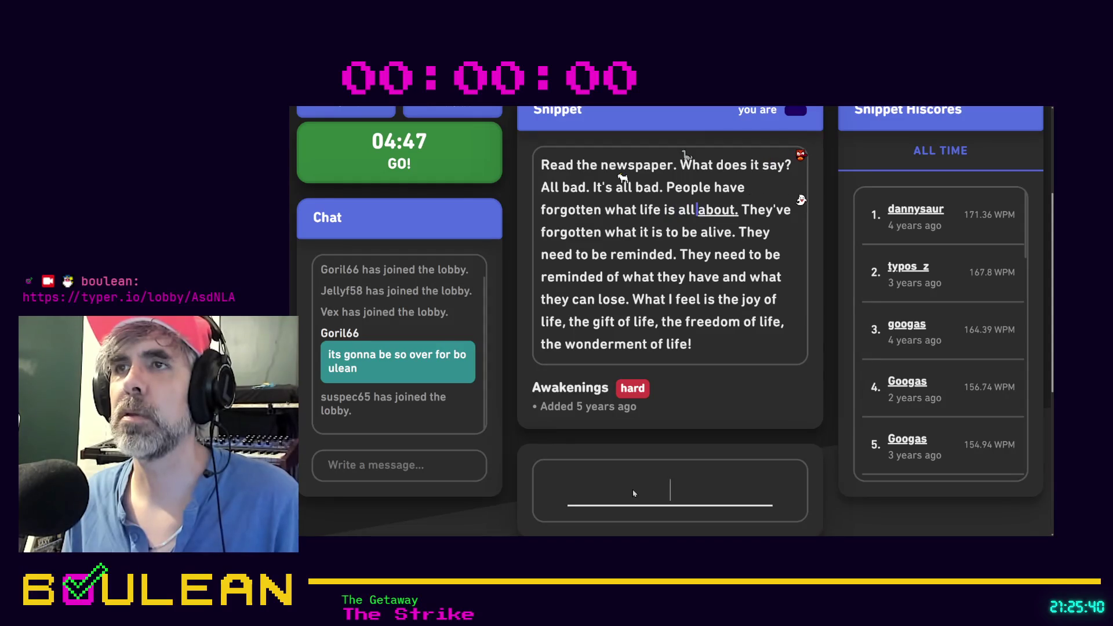
pyautogui.write(' forgotten w')
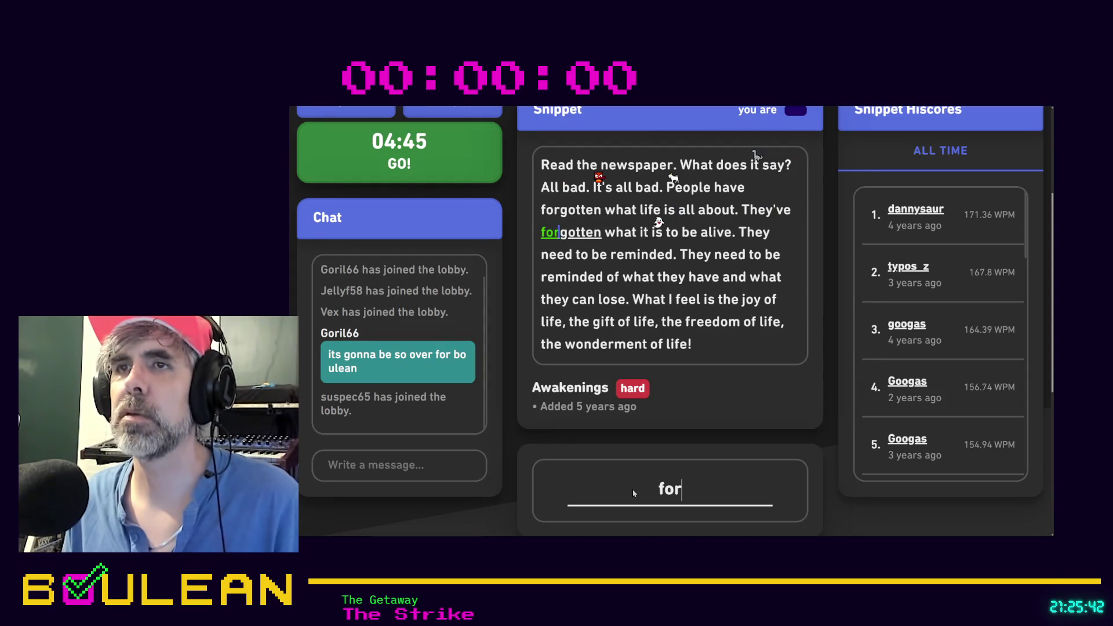
pyautogui.write('hat it is to be al')
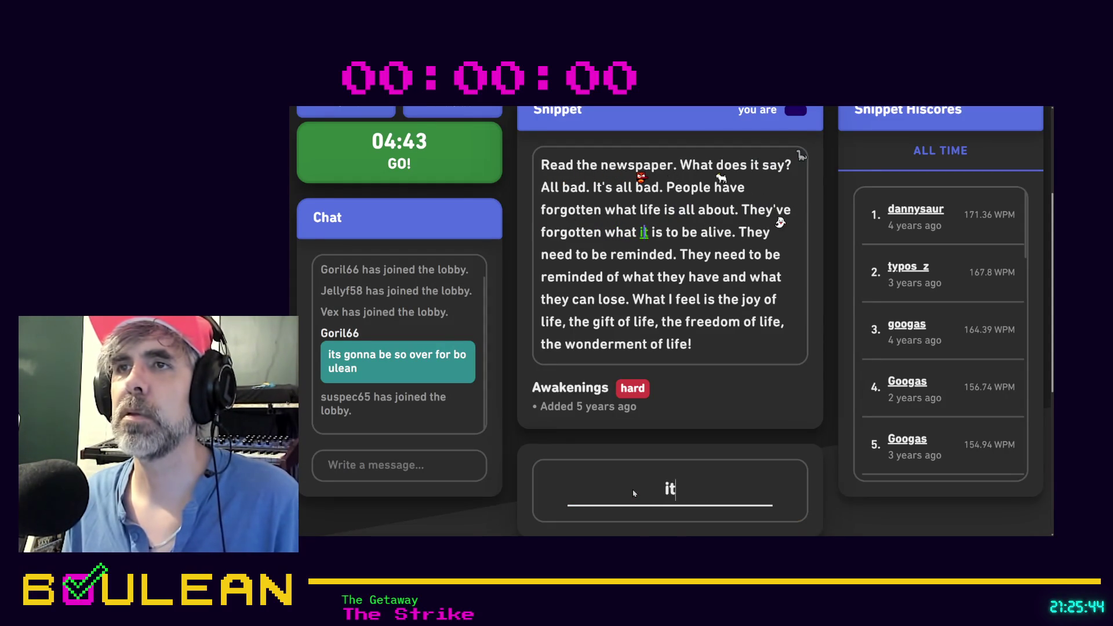
pyautogui.write('ive. They need to be')
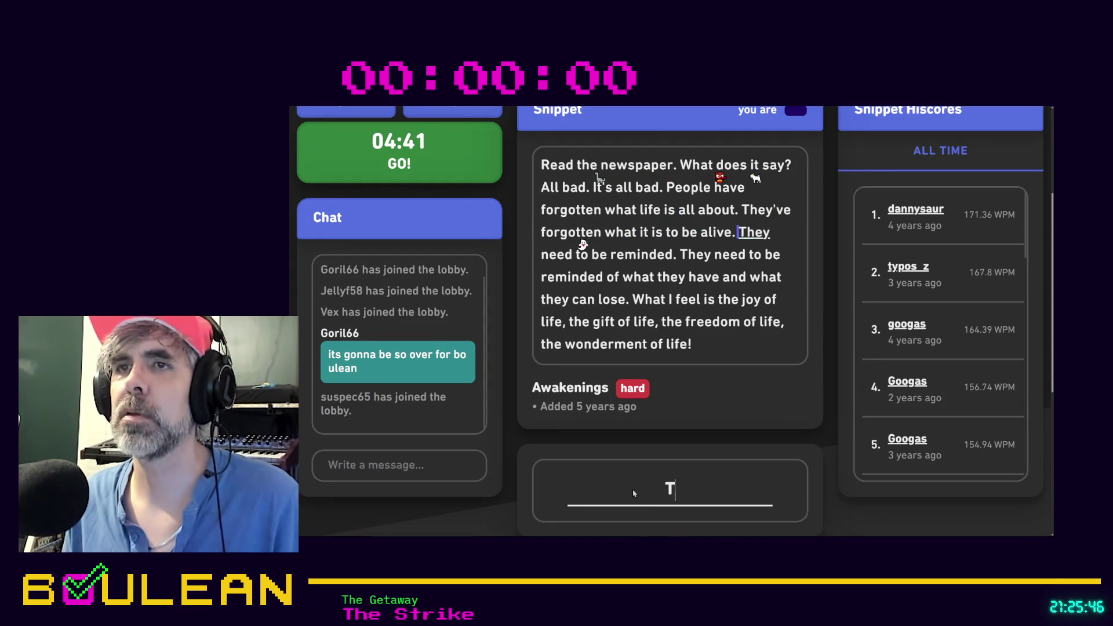
pyautogui.write(' reminded. T')
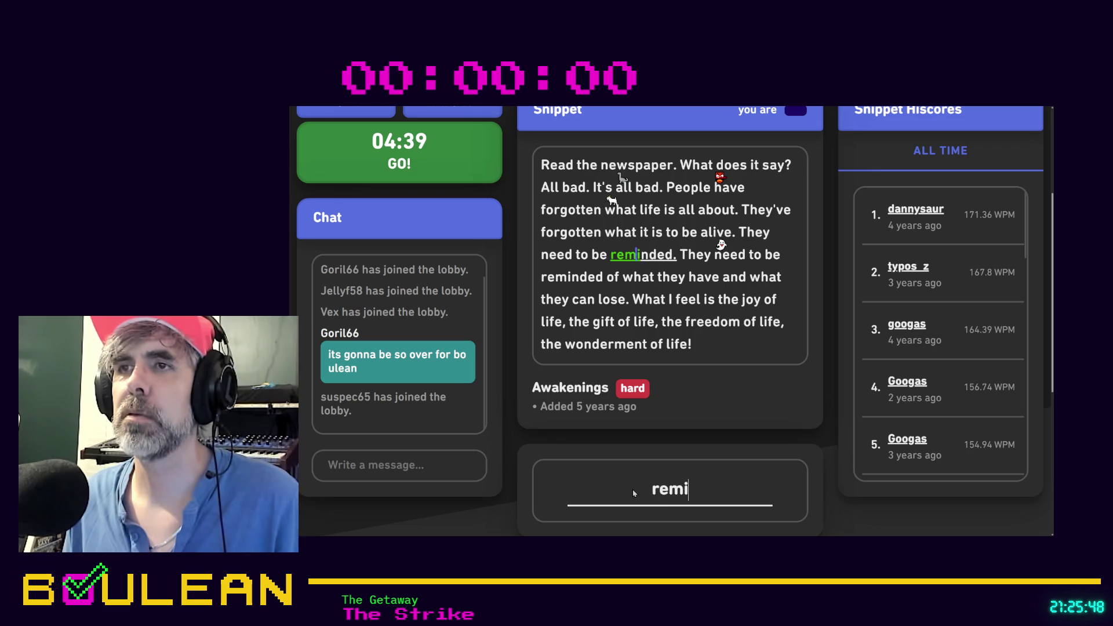
pyautogui.write('hey need to be remi')
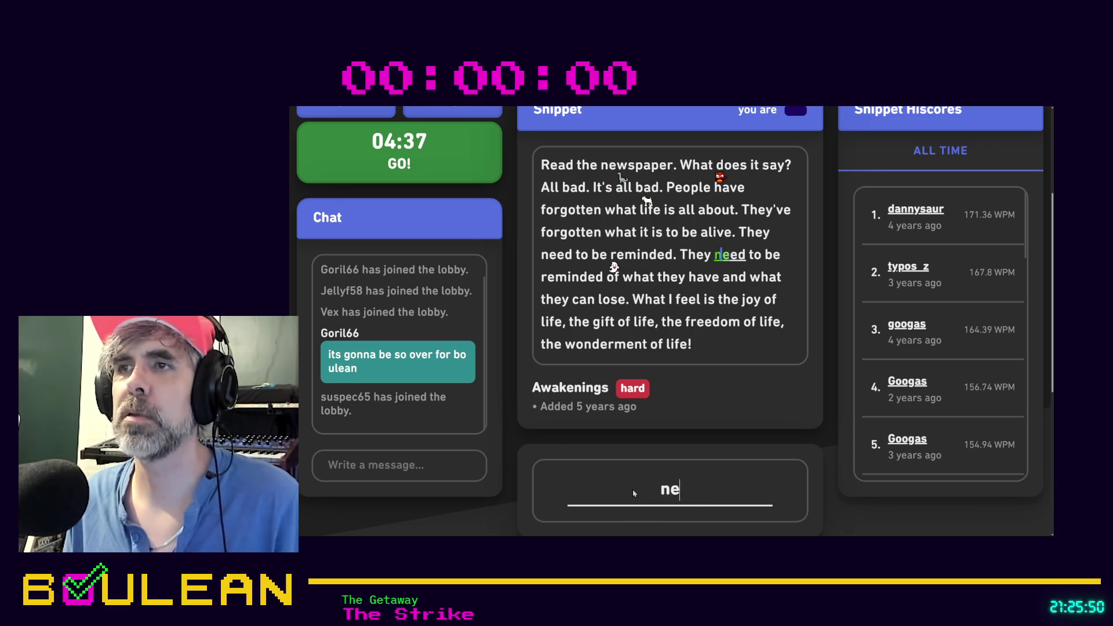
pyautogui.write('nded of what they ha')
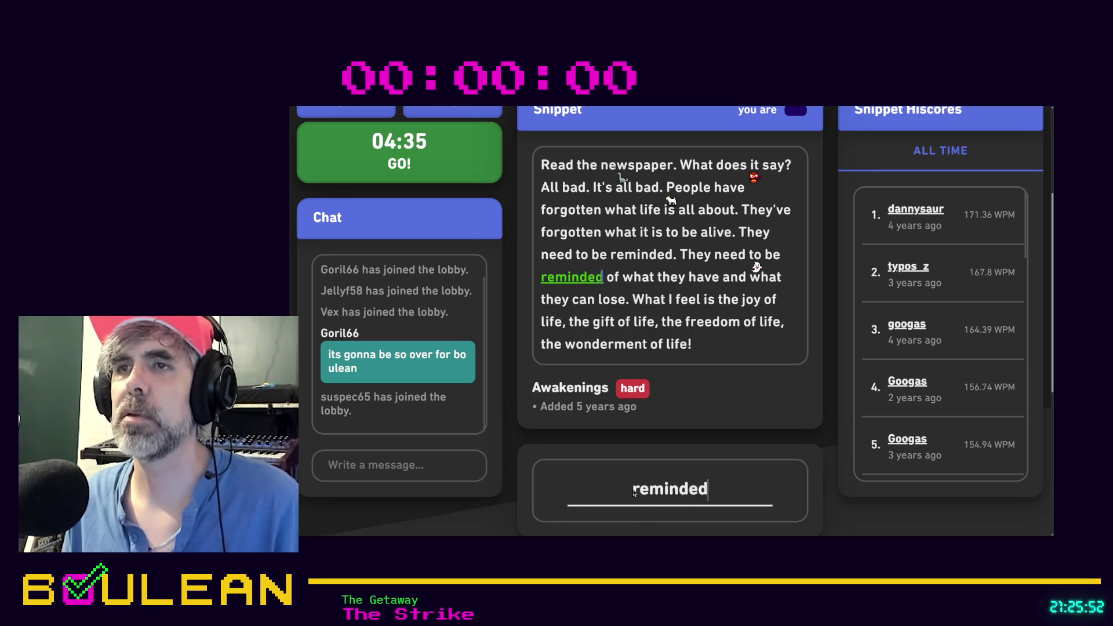
pyautogui.write('ve and what they')
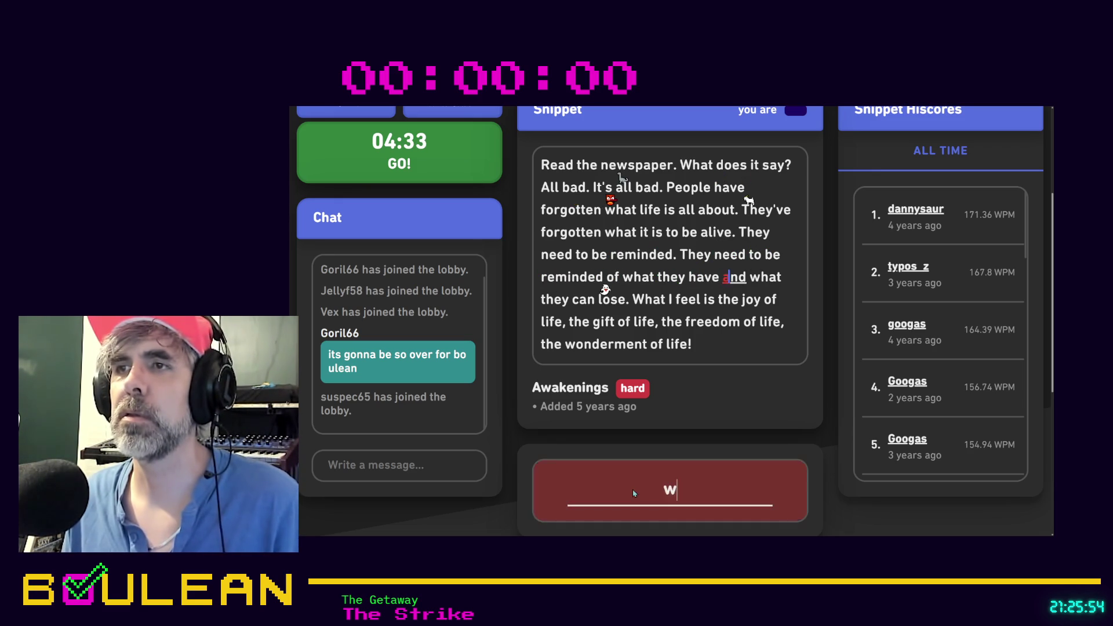
pyautogui.write(' can lose. What i')
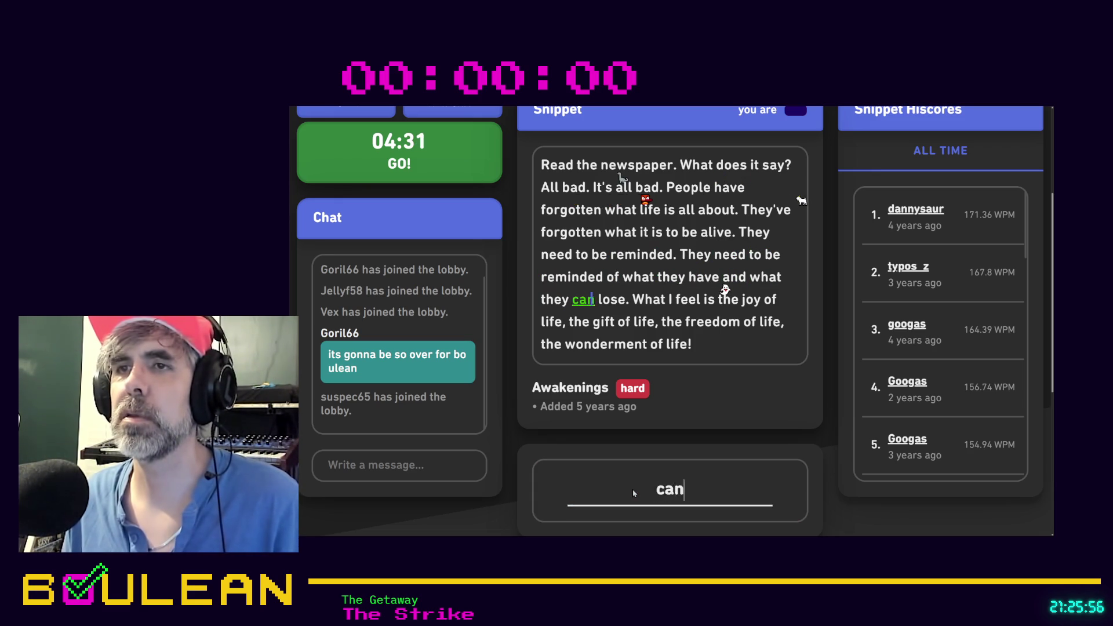
pyautogui.press('BackSpace')
pyautogui.write('I feel is t')
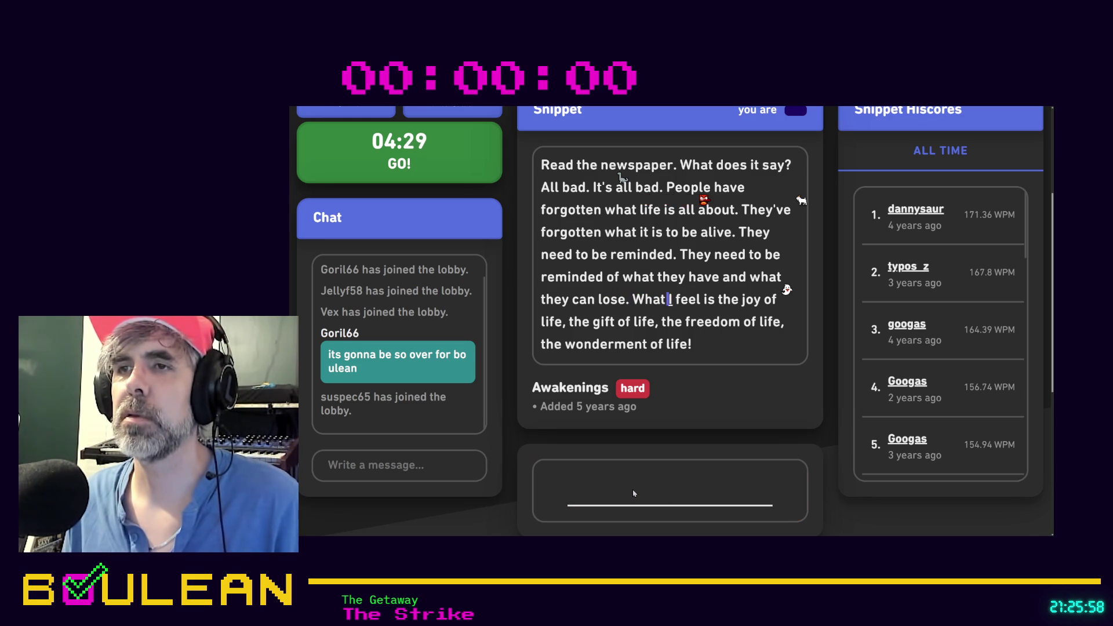
pyautogui.write('he joy of life, ')
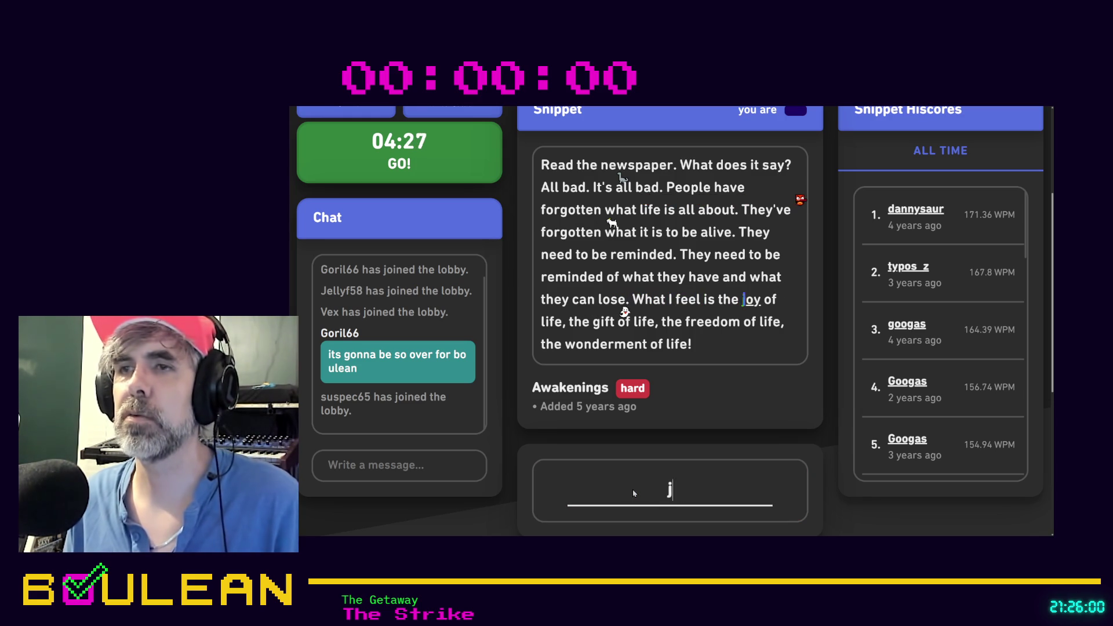
pyautogui.write('the gid')
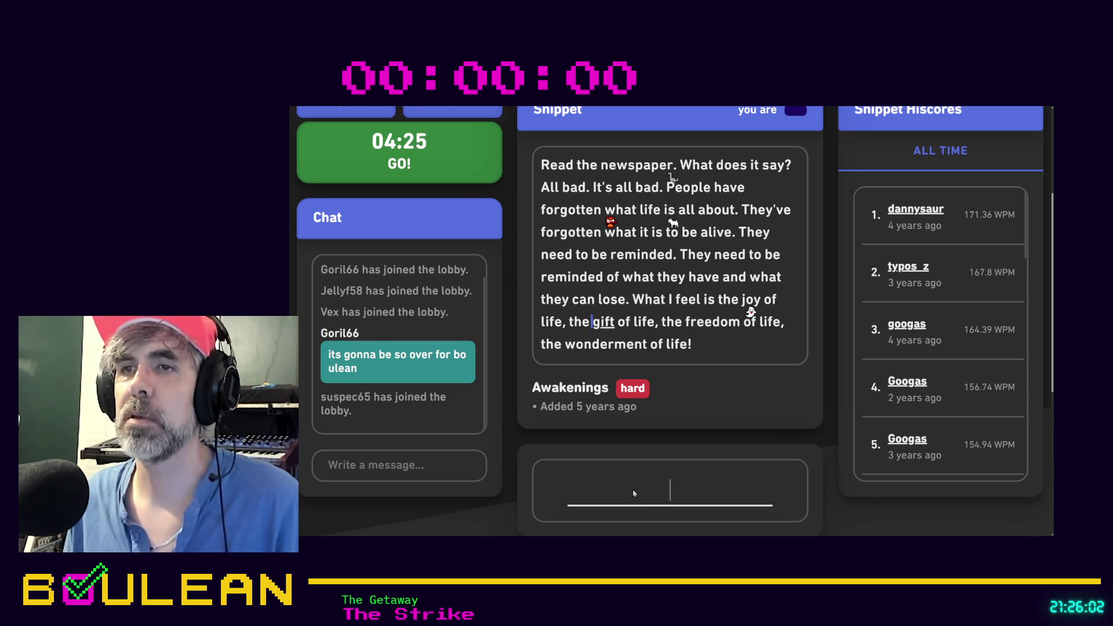
pyautogui.press('BackSpace')
pyautogui.write('ft of life, the')
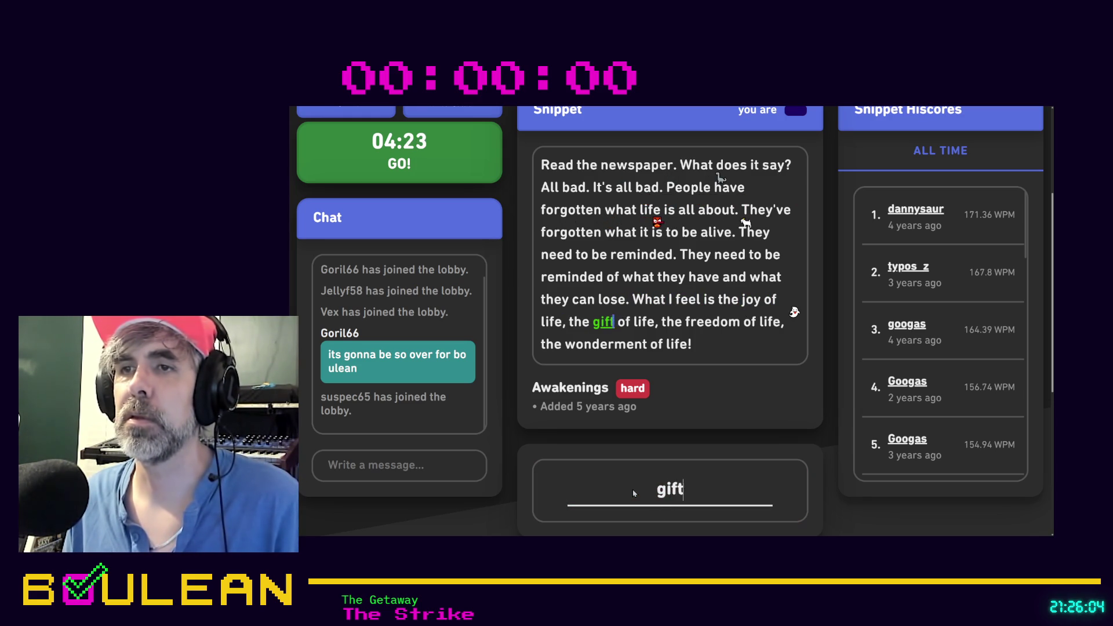
pyautogui.write(' freedom of li')
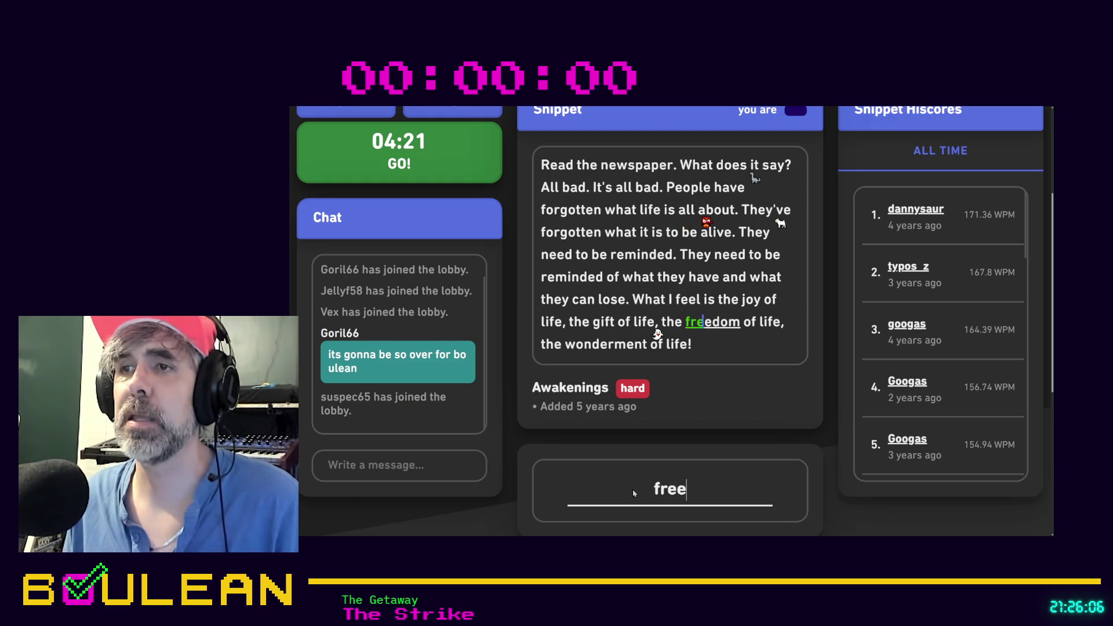
pyautogui.write('fe, the wonderme')
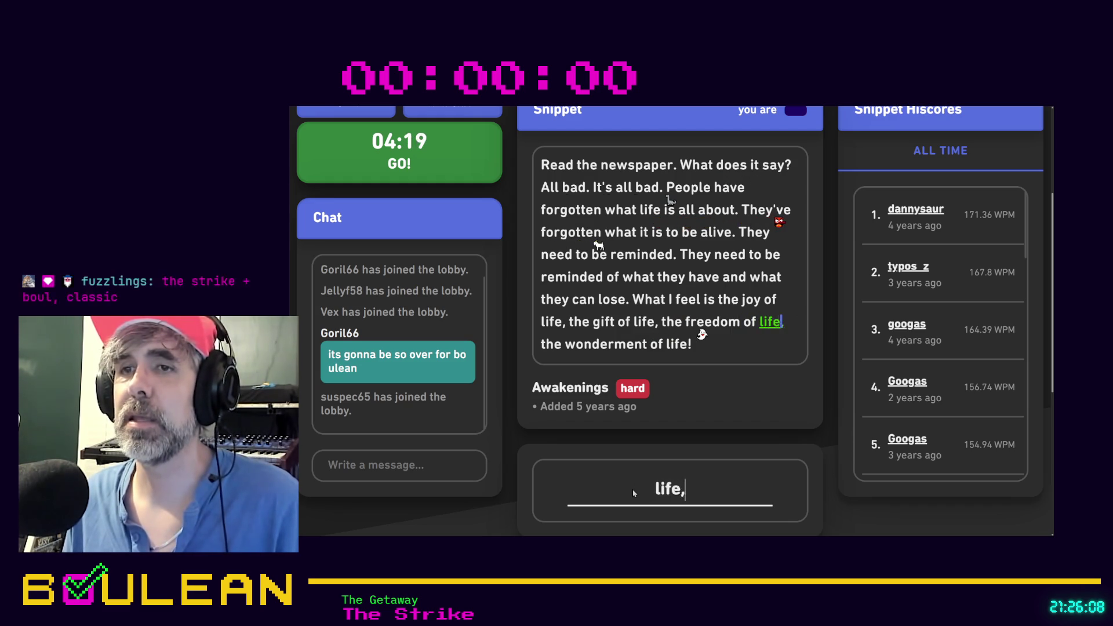
pyautogui.write('nt of life!')
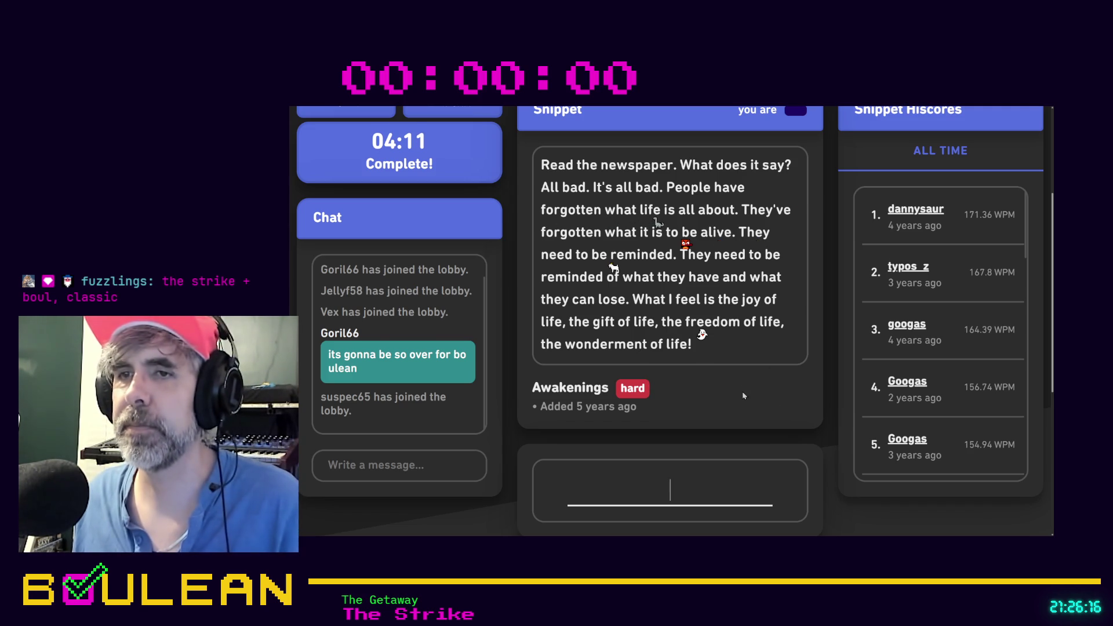
# Scroll up to the racers' stat cards showing errors, accuracy, time and WPM.
pyautogui.scroll(3, 741, 399)
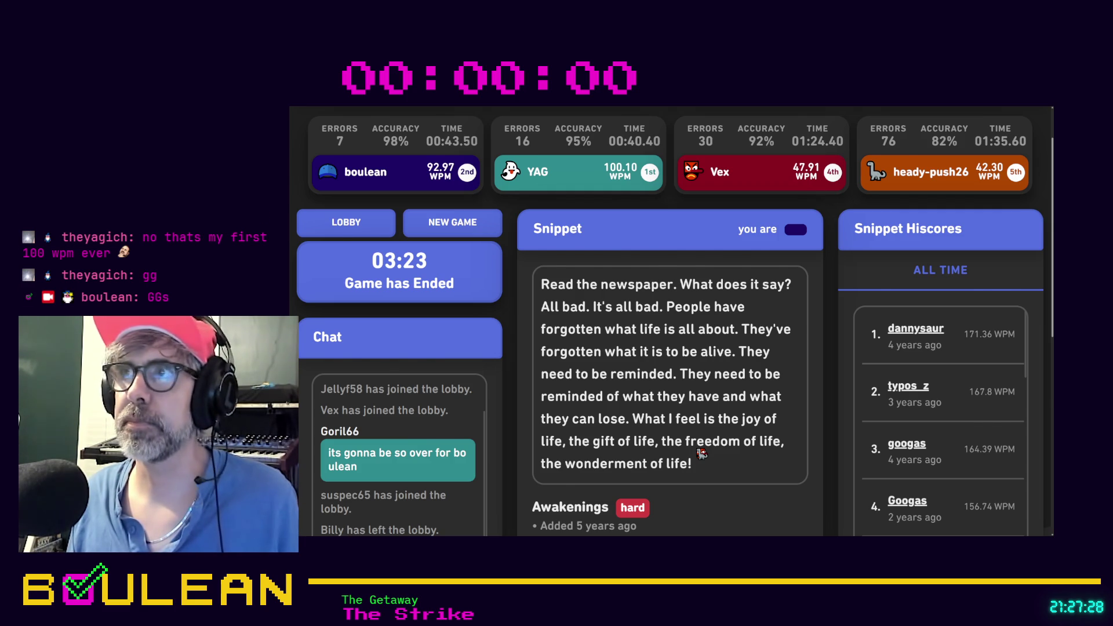
# Zoom the results page out, exit fullscreen, and scroll to the top of the page.
pyautogui.hotkey('ctrl', '-')
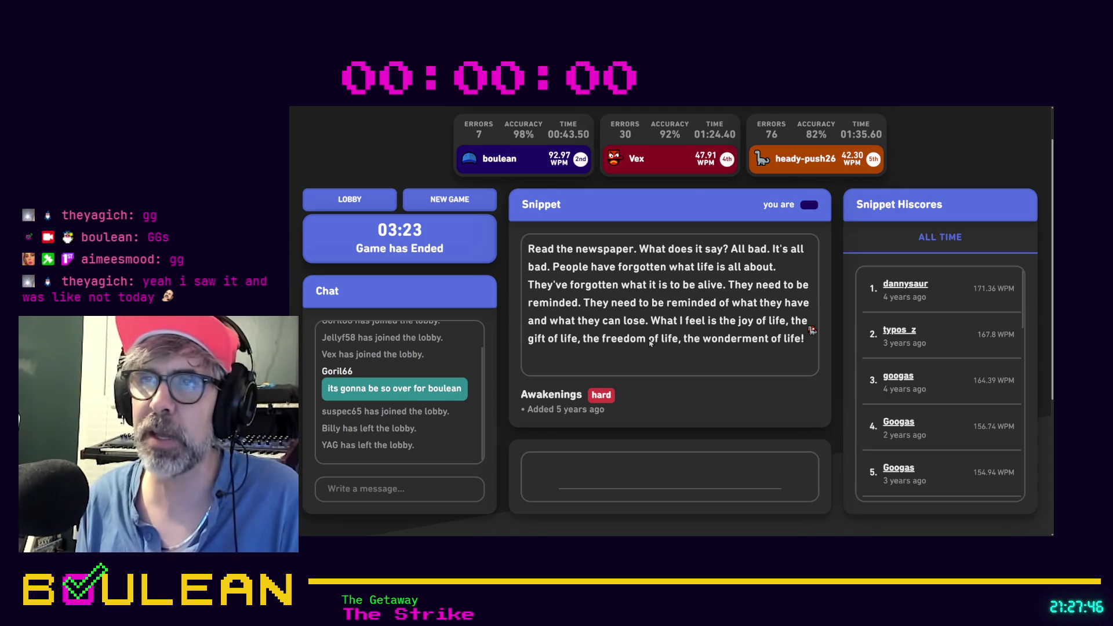
pyautogui.press('F11')
pyautogui.scroll(-1, 650, 350)
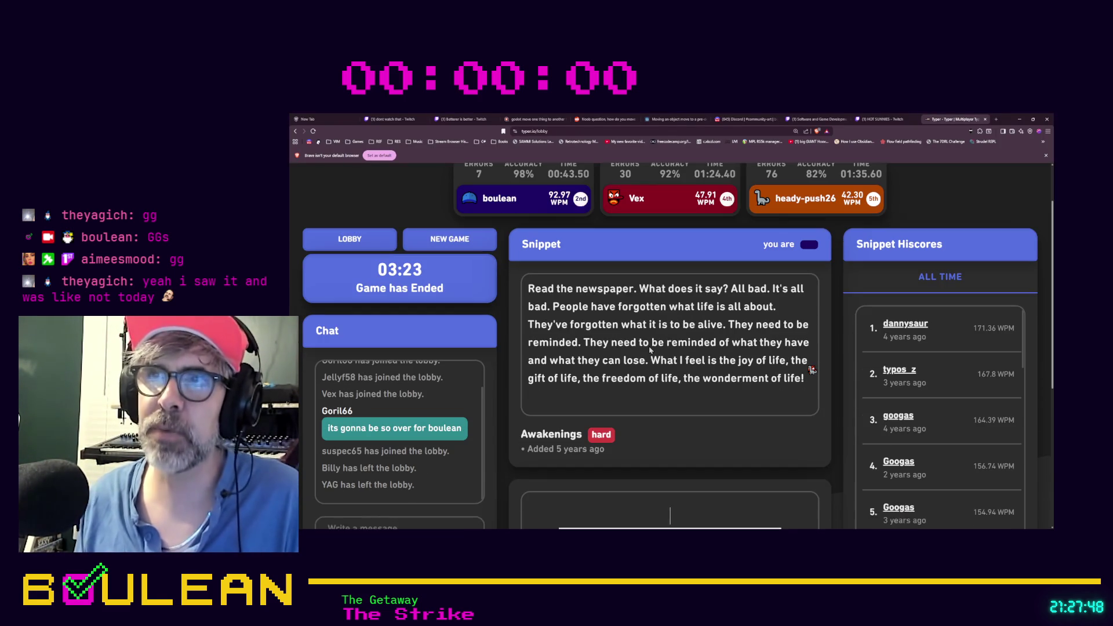
pyautogui.scroll(2, 650, 350)
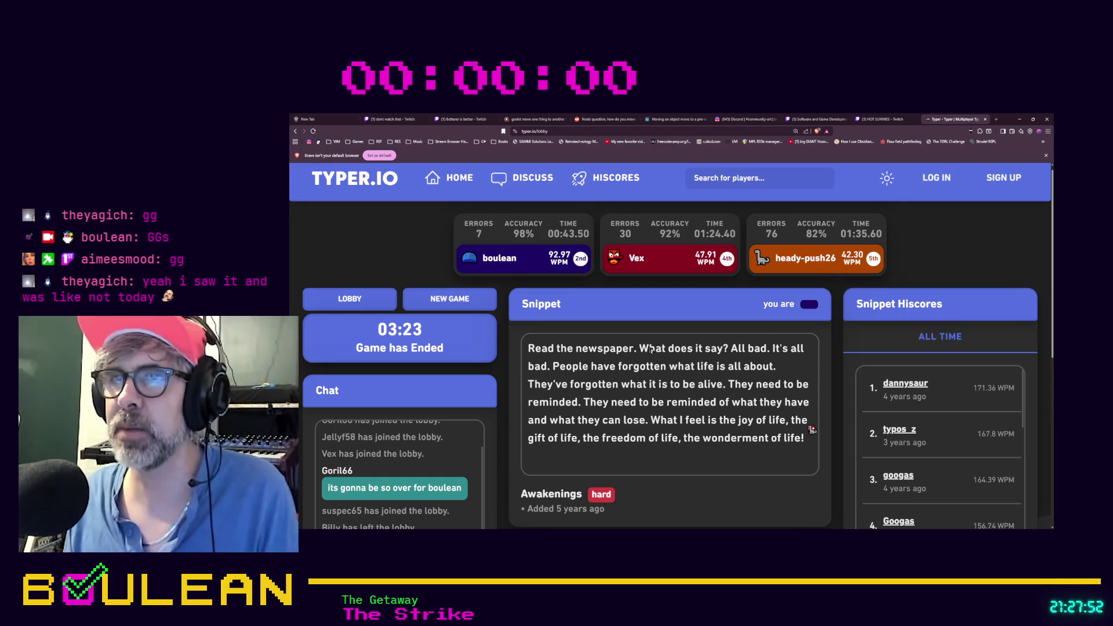
pyautogui.scroll(1, 651, 349)
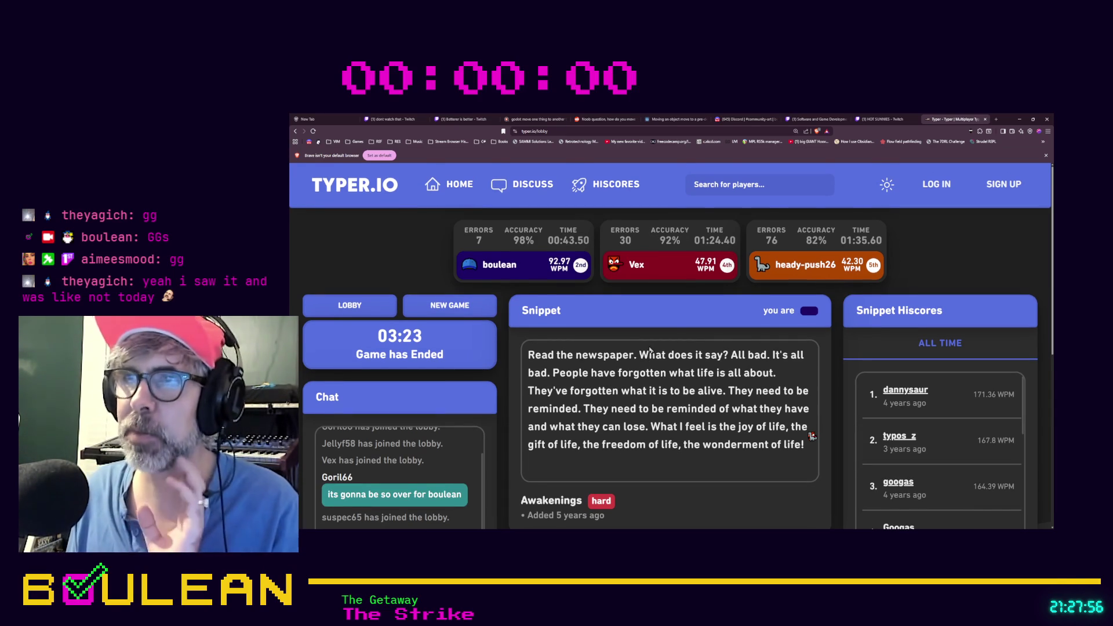
# Return to Godot and view the score-raising _on_whackable_whacked handler in game_manager.gd near lines 58–65.
pyautogui.click(1018, 119)
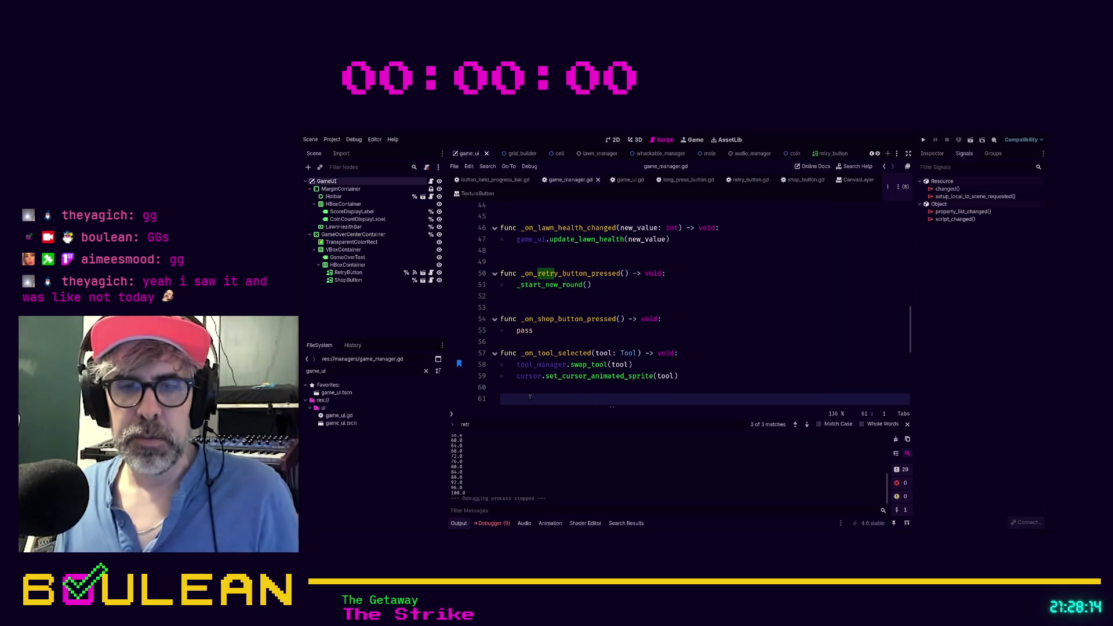
pyautogui.scroll(-3, 529, 397)
pyautogui.click(578, 341)
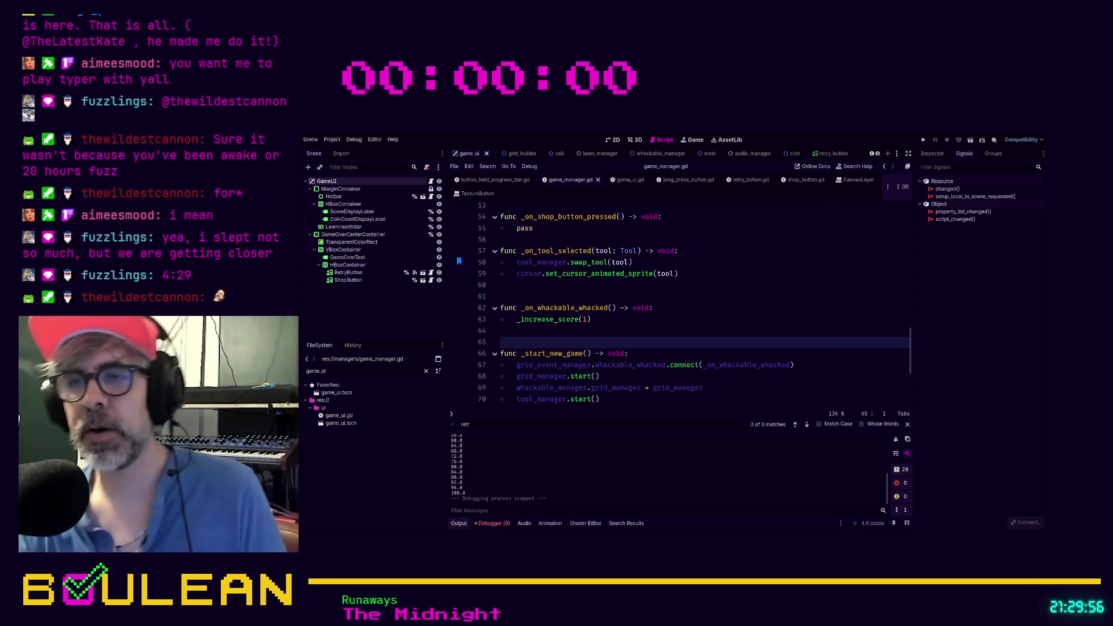
pyautogui.click(721, 261)
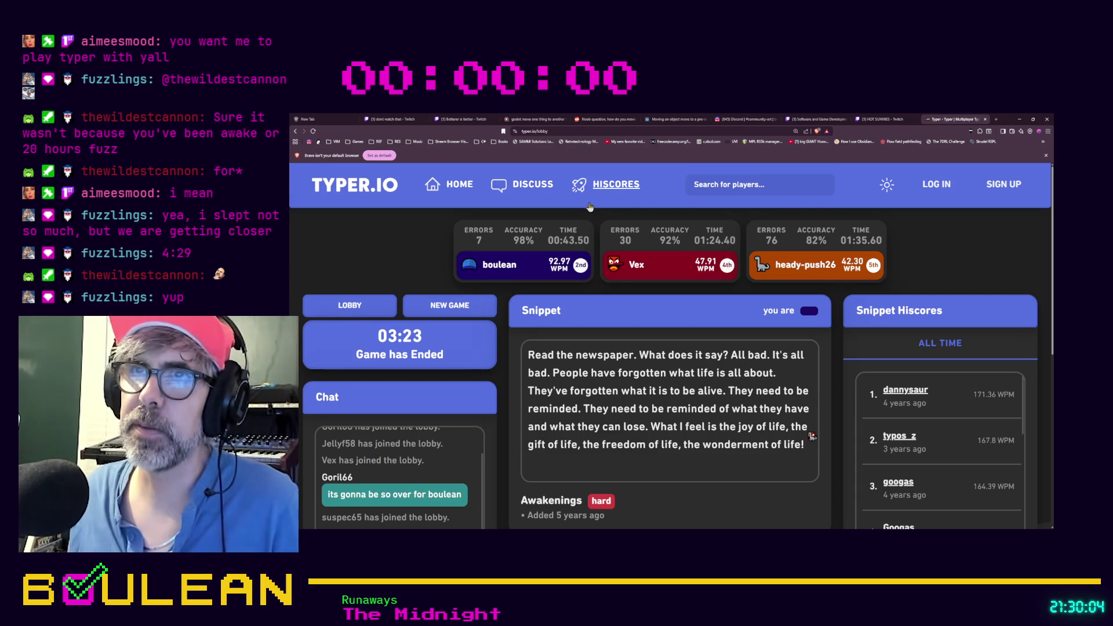
# Open a new private lobby from the finished race page with NEW GAME.
pyautogui.scroll(-1, 435, 279)
pyautogui.scroll(1, 431, 295)
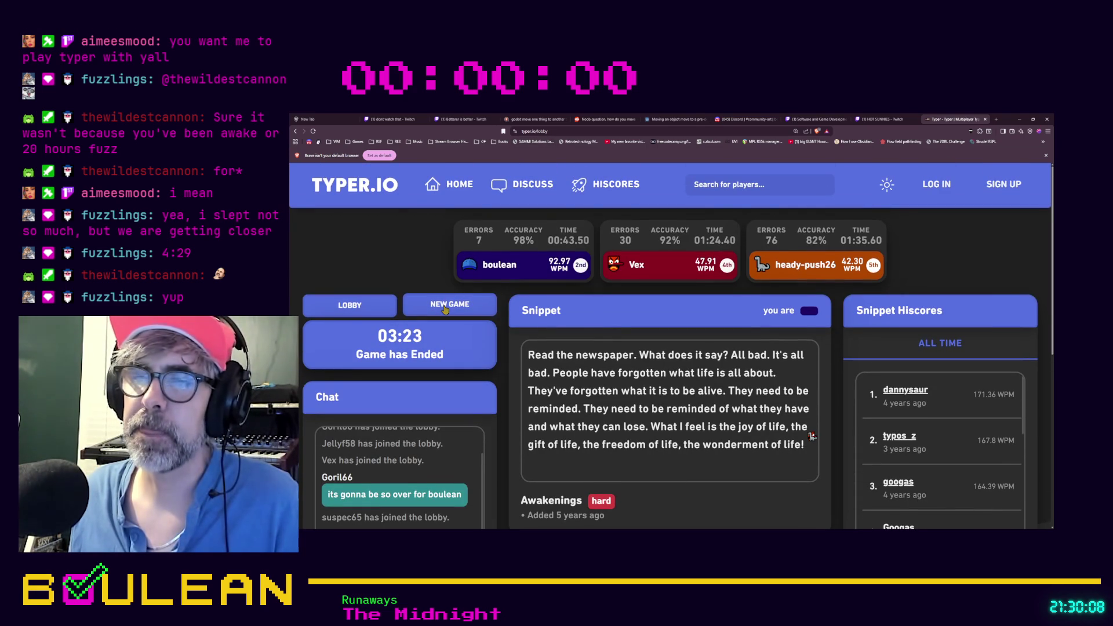
pyautogui.scroll(-1, 492, 312)
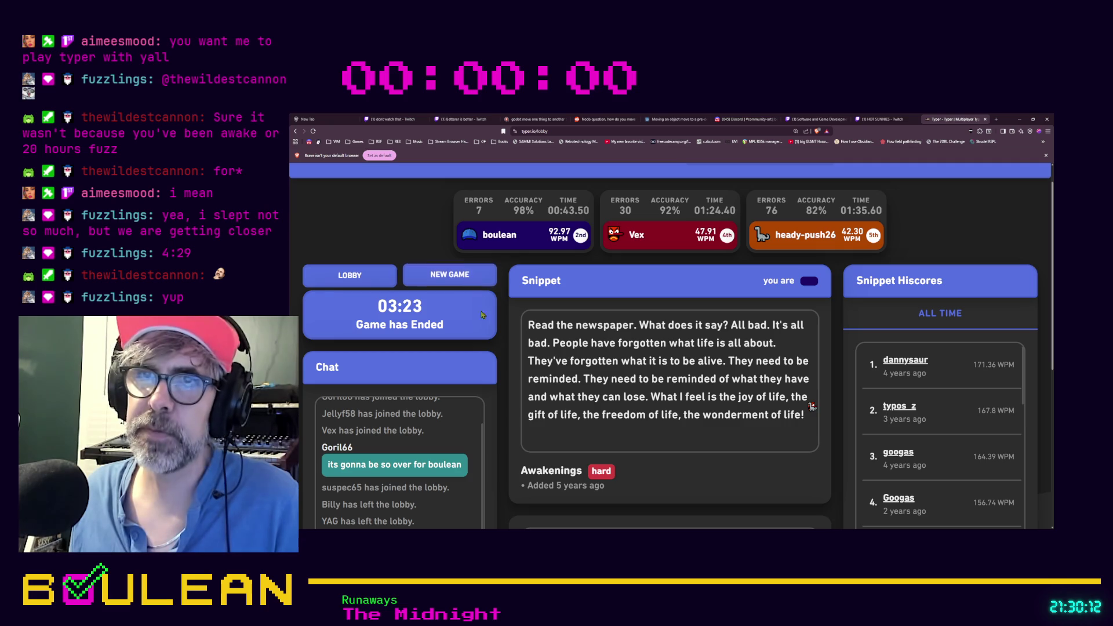
pyautogui.scroll(-2, 591, 385)
pyautogui.scroll(3, 591, 385)
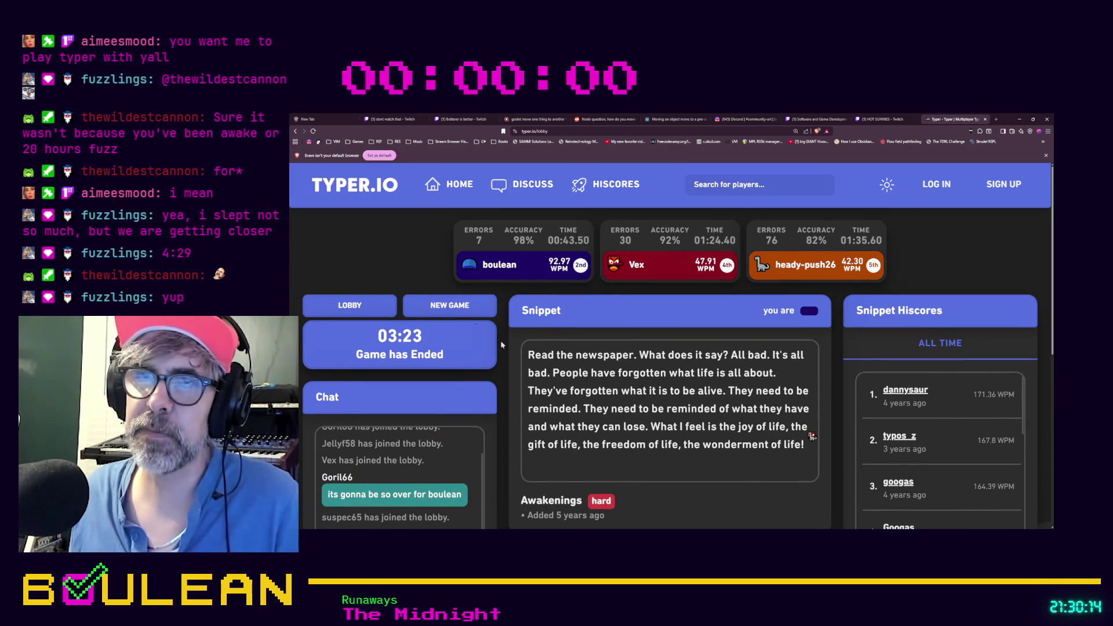
pyautogui.click(313, 131)
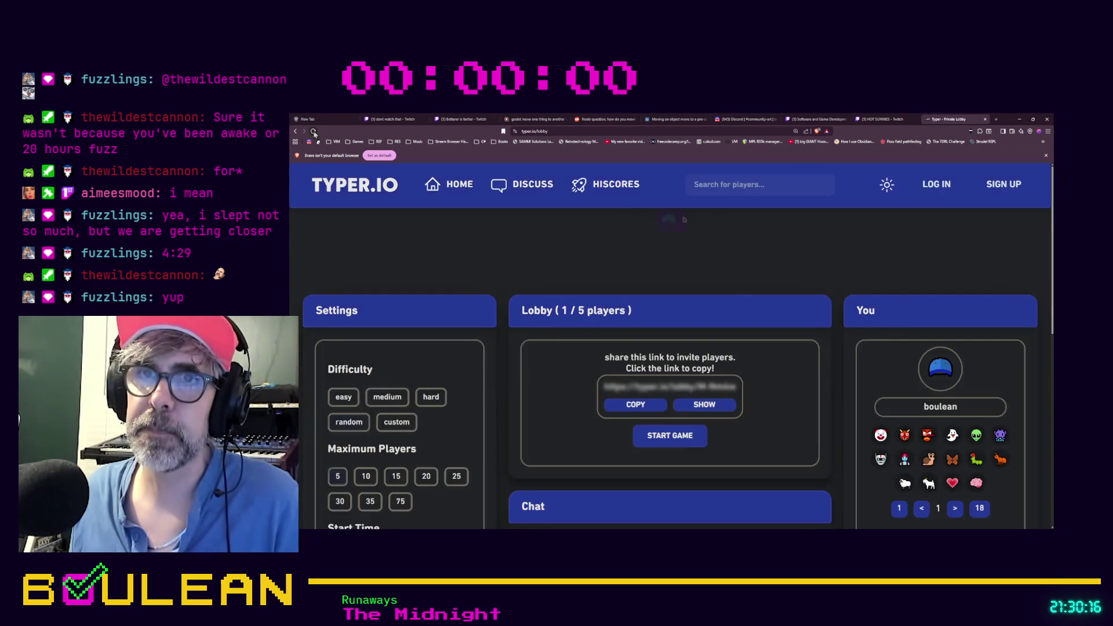
# Raise the lobby limit to 15 players, copy the invite link, and return to fullscreen.
pyautogui.scroll(-2, 393, 408)
pyautogui.click(396, 416)
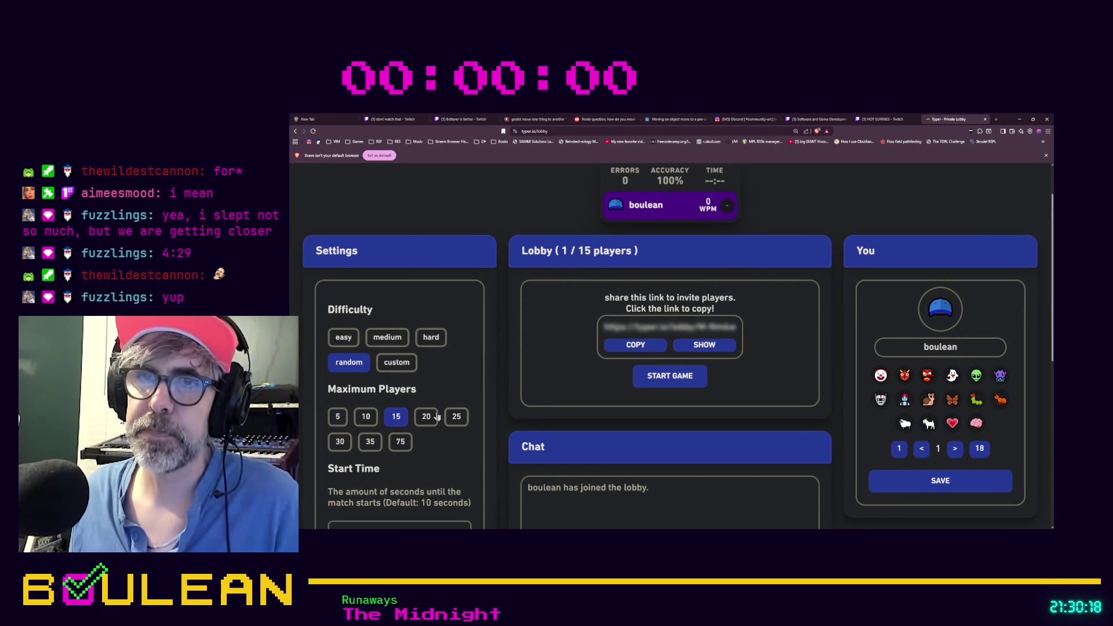
pyautogui.click(631, 344)
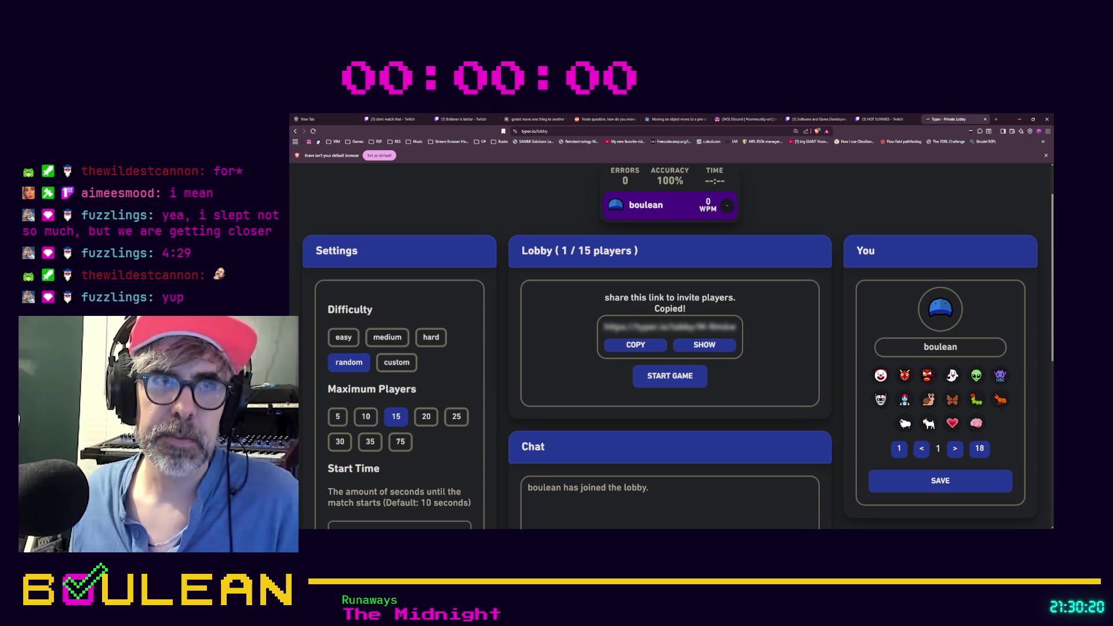
pyautogui.scroll(-2, 670, 346)
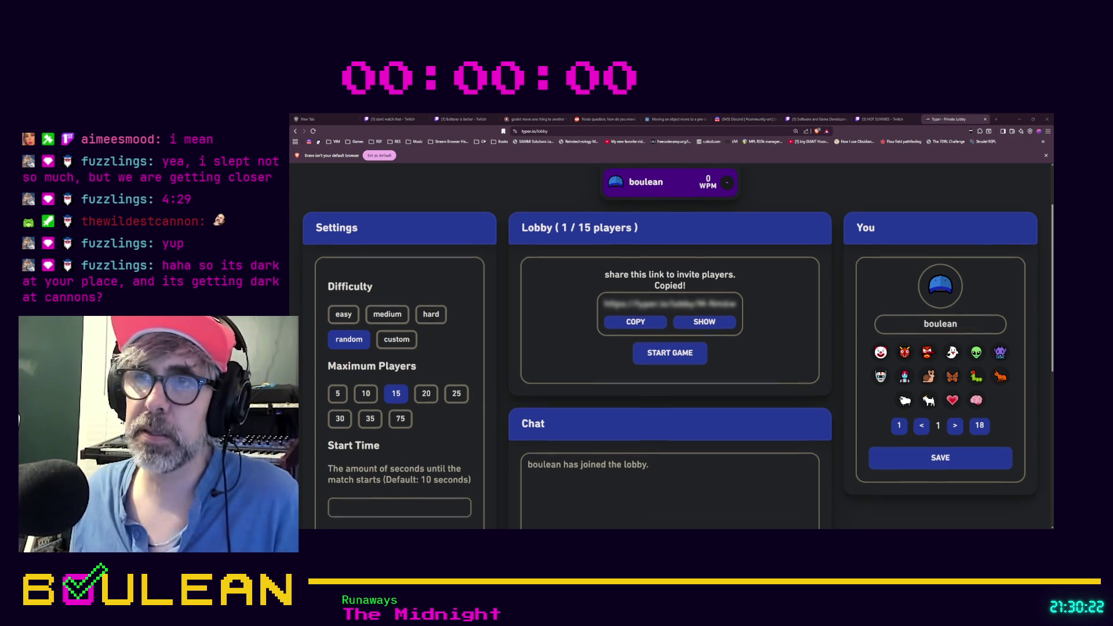
pyautogui.scroll(2, 670, 346)
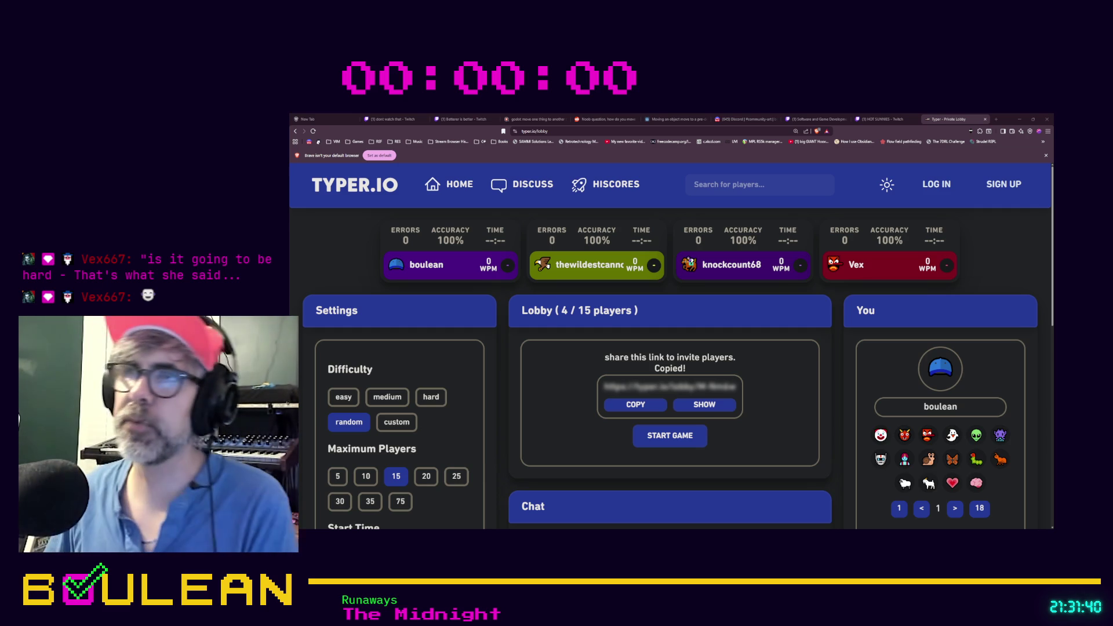
pyautogui.press('F11')
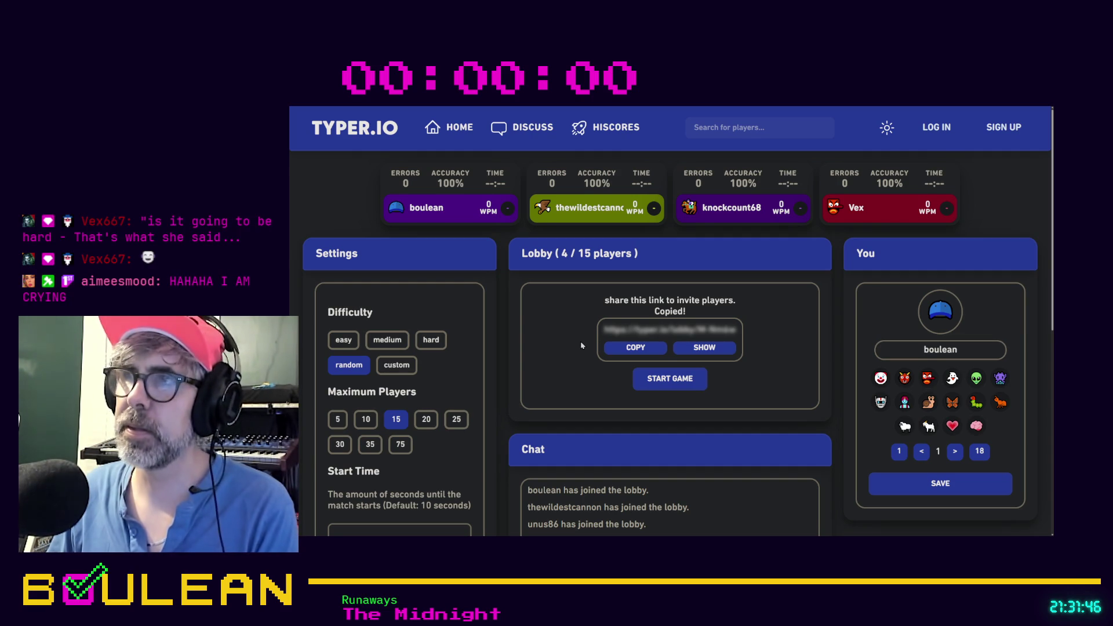
# Select the player display name in the lobby's name field.
pyautogui.click(944, 349)
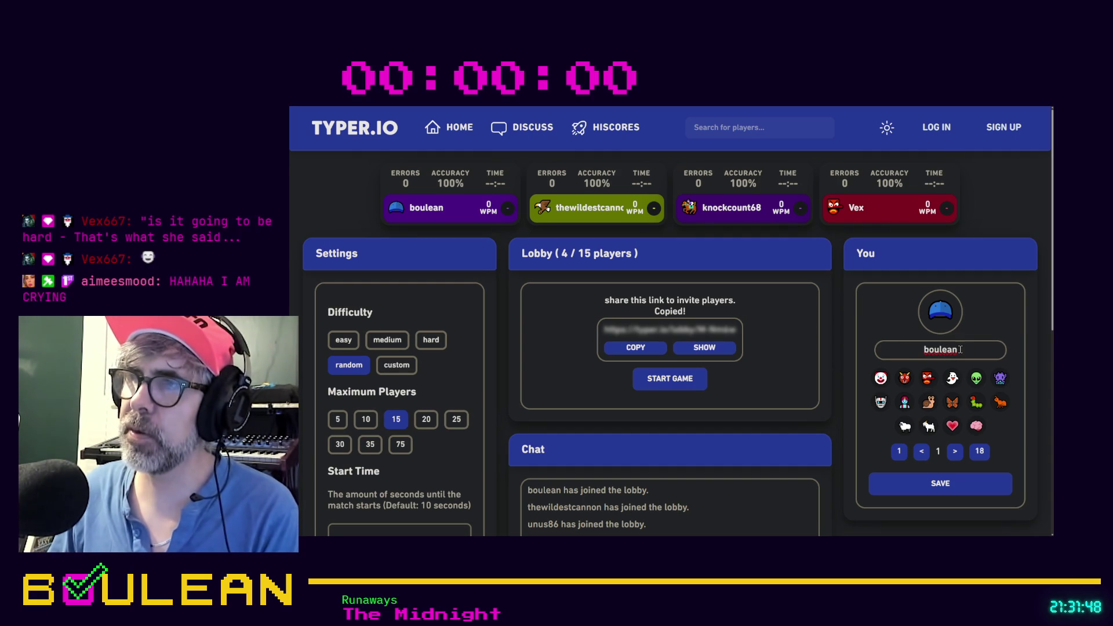
pyautogui.doubleClick(942, 349)
pyautogui.click(969, 350)
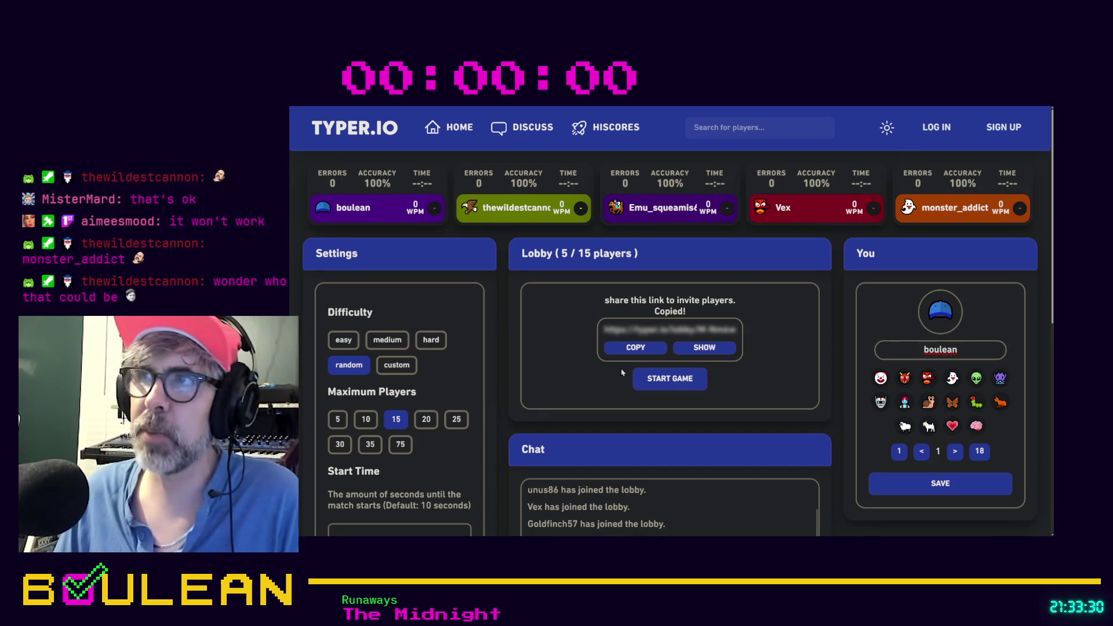
# Once five racers have joined, start the race to bring up the Get Ready countdown.
pyautogui.scroll(-1, 565, 365)
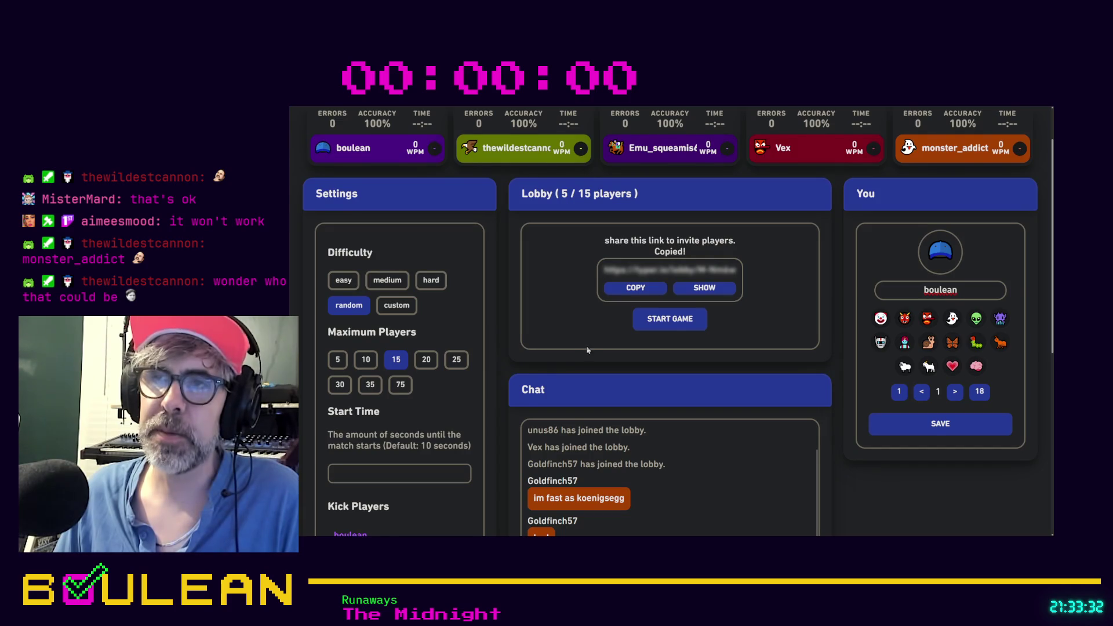
pyautogui.scroll(1, 583, 350)
pyautogui.scroll(-2, 571, 344)
pyautogui.scroll(-1, 557, 341)
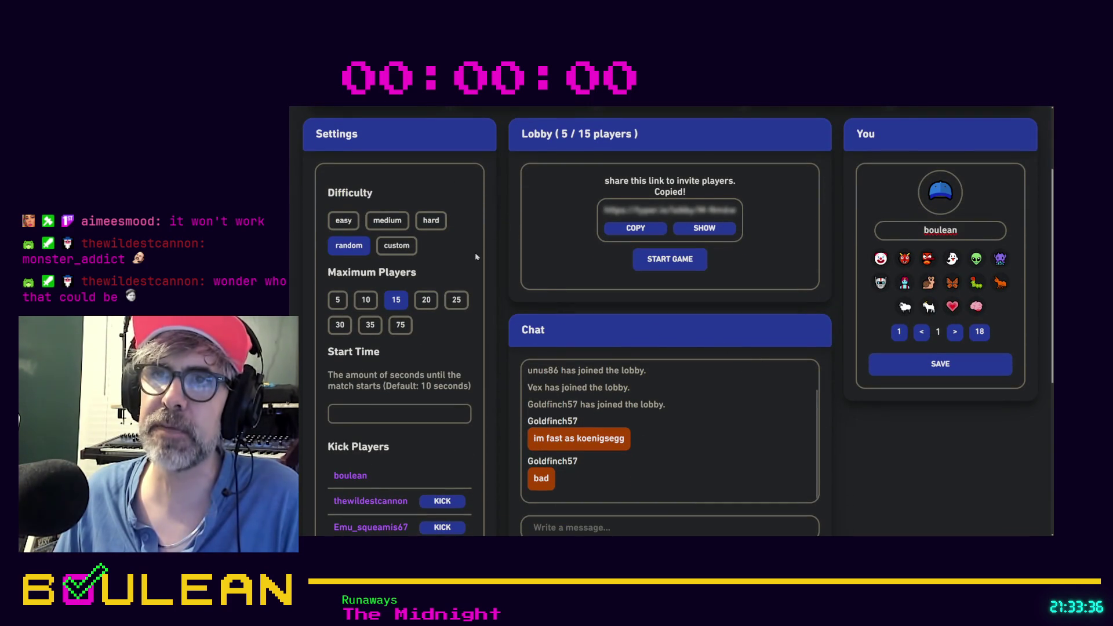
pyautogui.scroll(5, 595, 292)
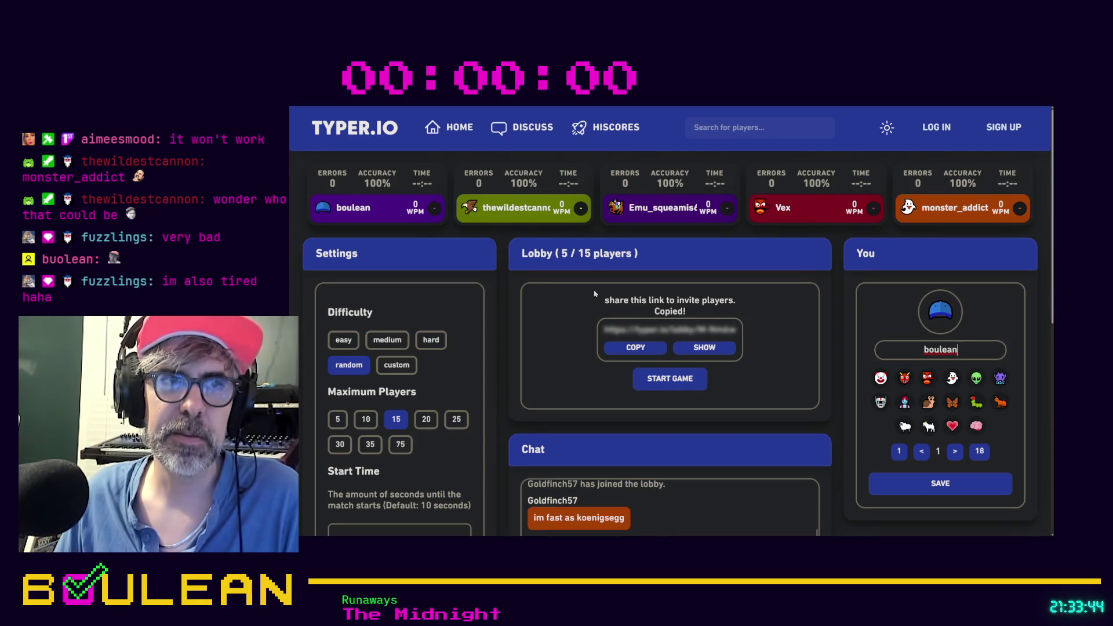
pyautogui.scroll(-2, 573, 300)
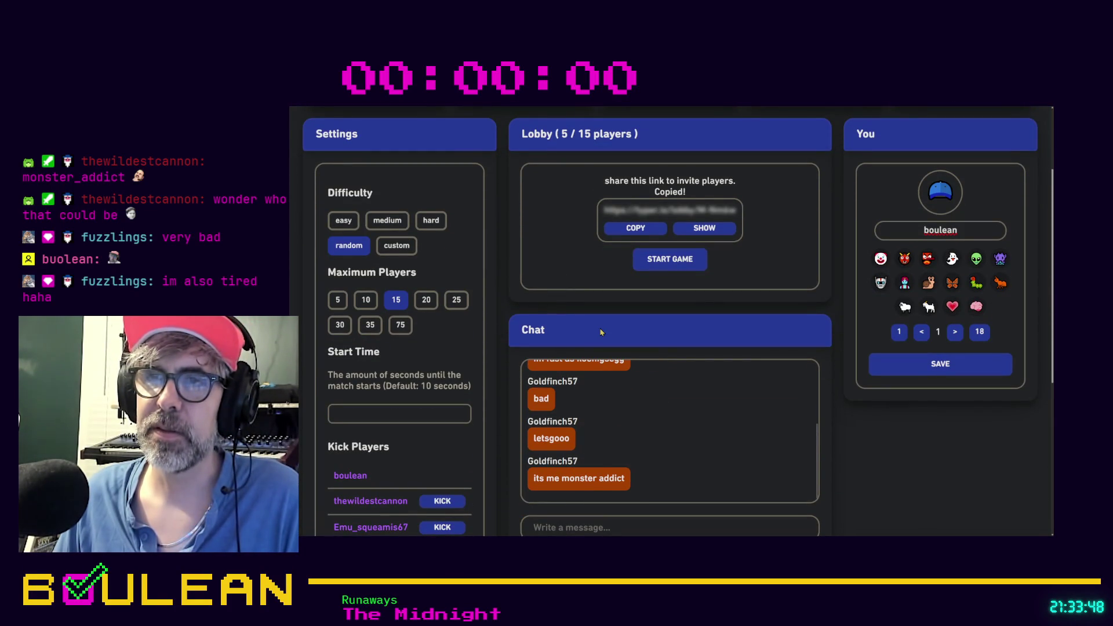
pyautogui.scroll(2, 600, 332)
pyautogui.scroll(1, 600, 332)
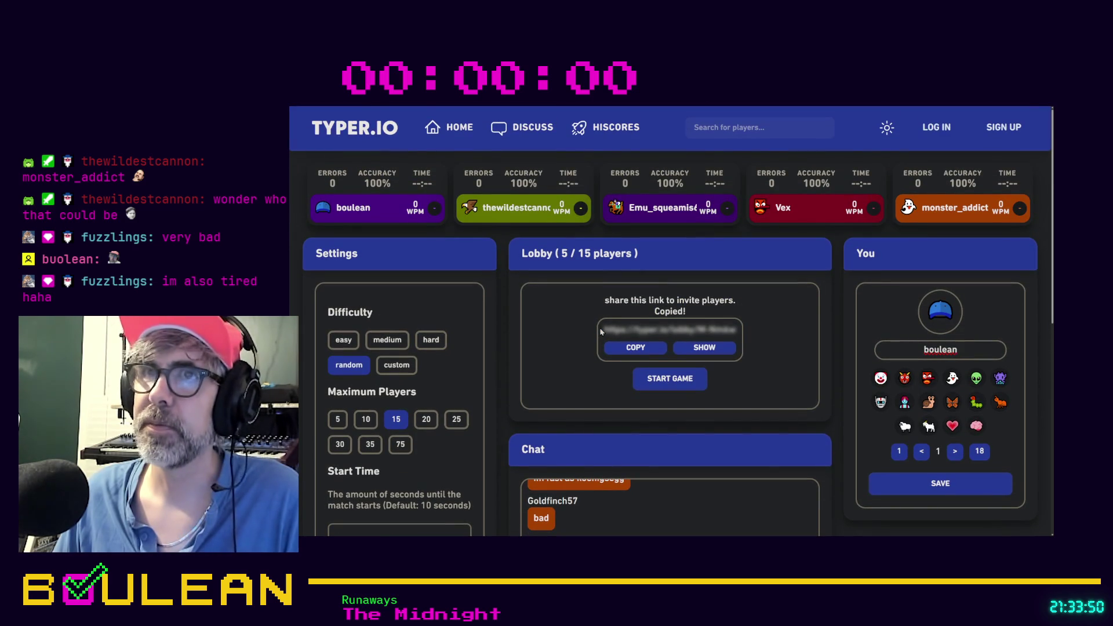
pyautogui.scroll(-3, 601, 331)
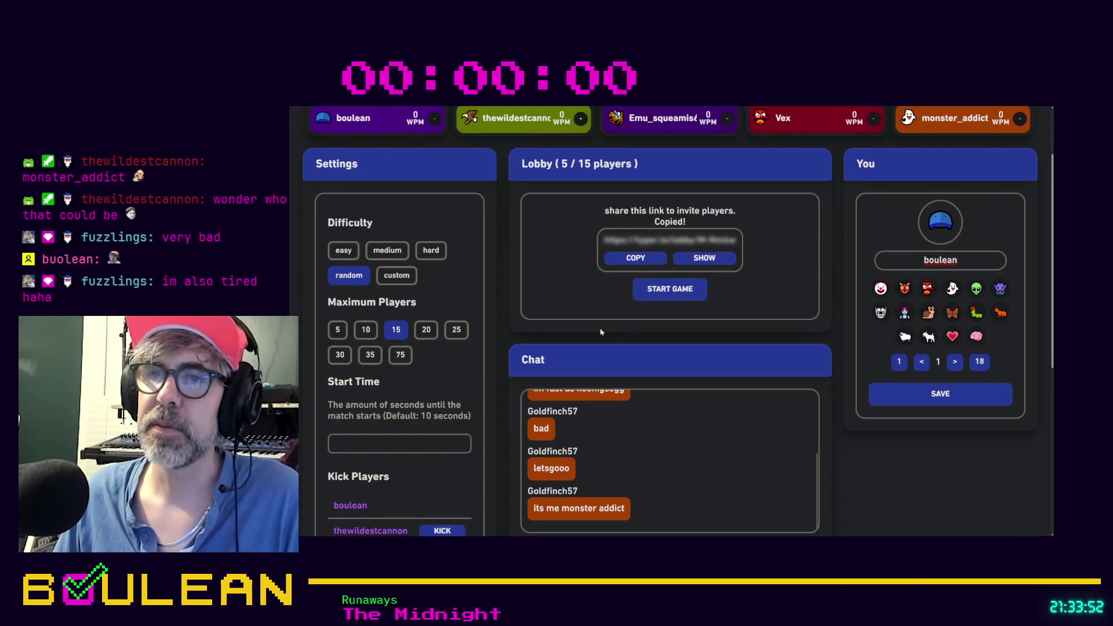
pyautogui.scroll(3, 601, 332)
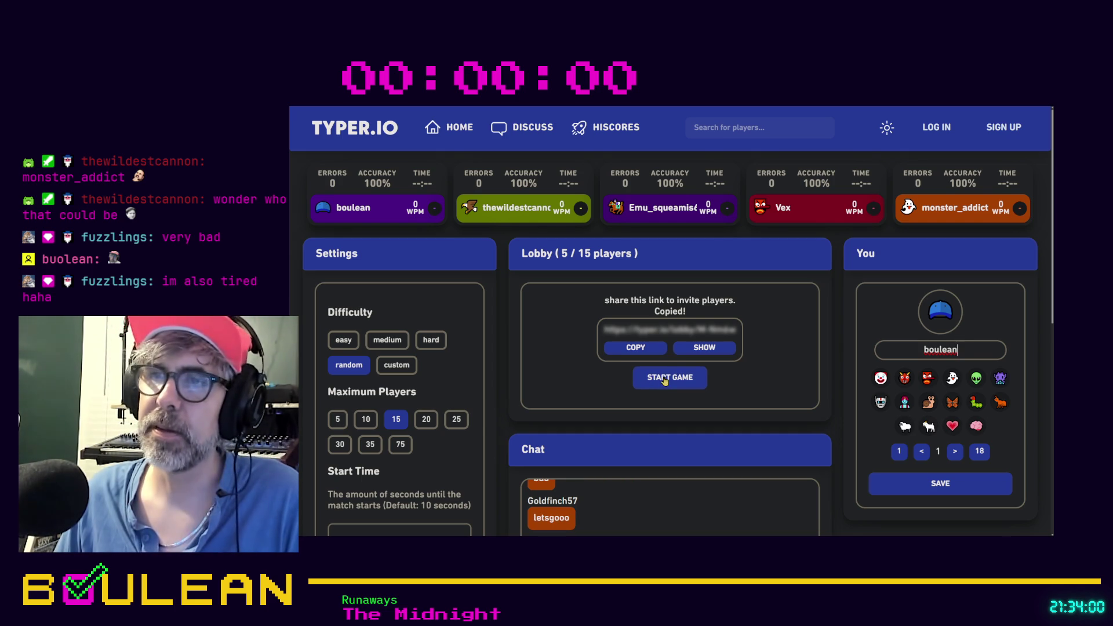
pyautogui.click(665, 379)
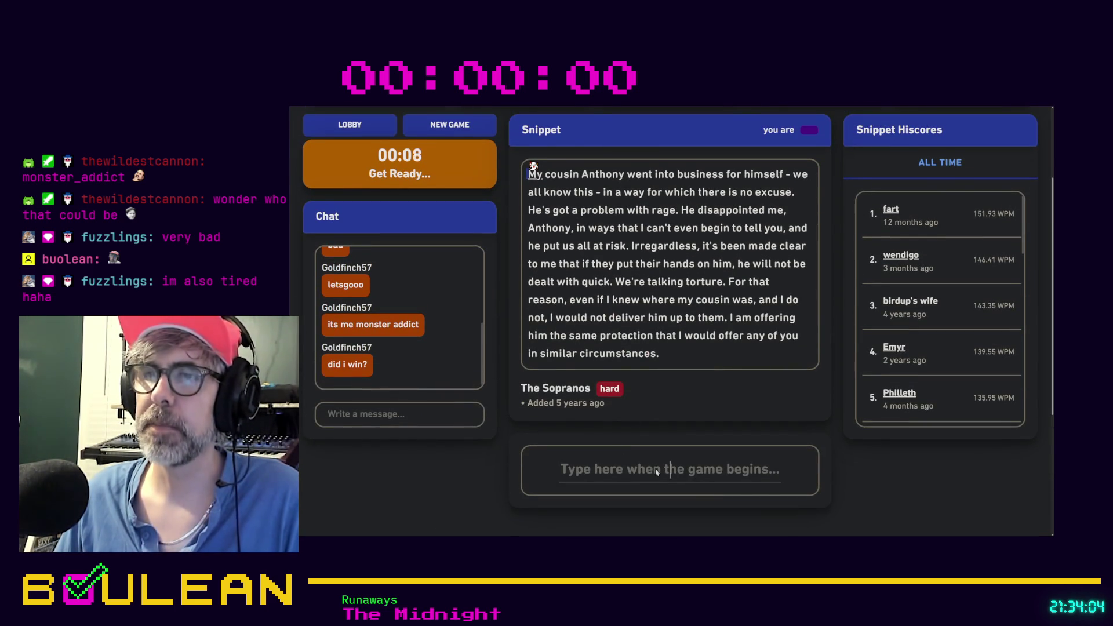
# Zoom out and type the Sopranos passage through 'any of you in similar circumstances.'.
pyautogui.hotkey('ctrl', '-')
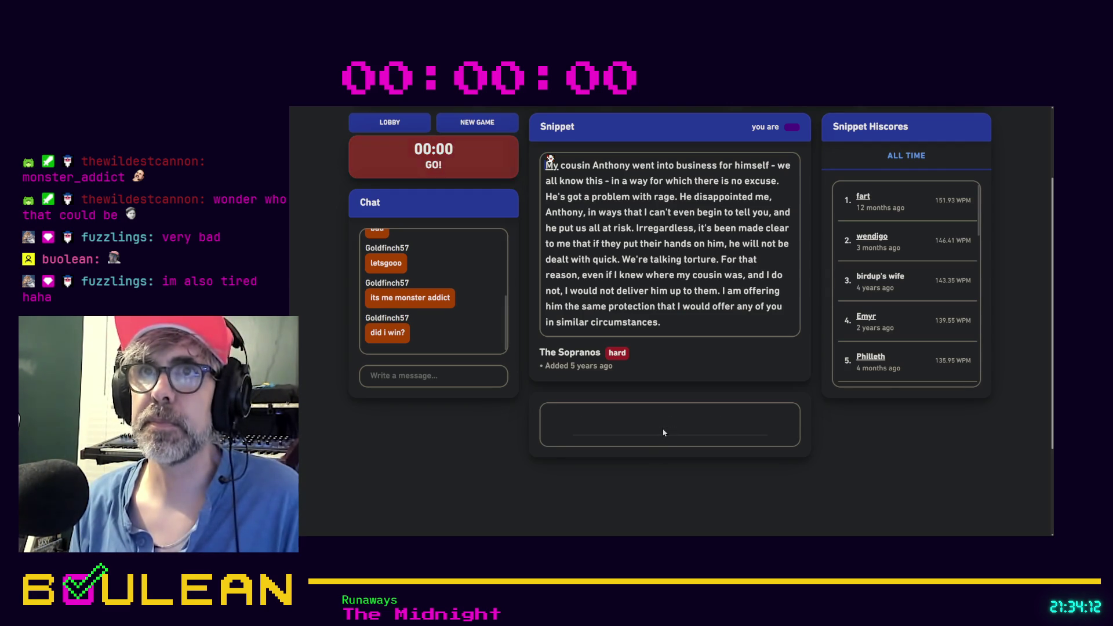
pyautogui.write('My cousin Anthony went in')
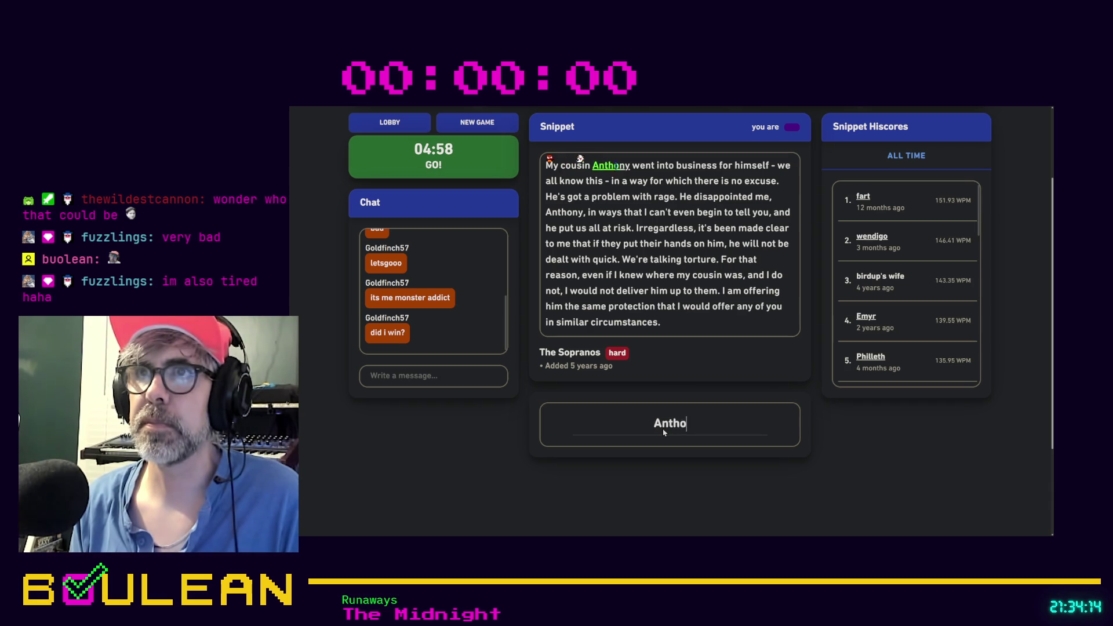
pyautogui.write('to business for h')
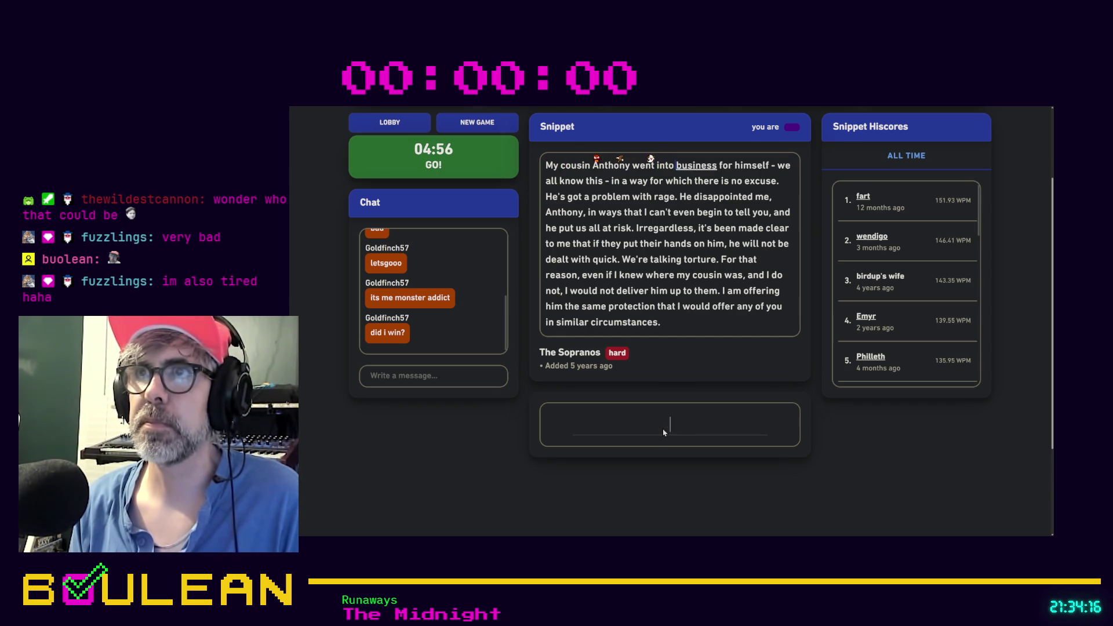
pyautogui.write('imself - we ')
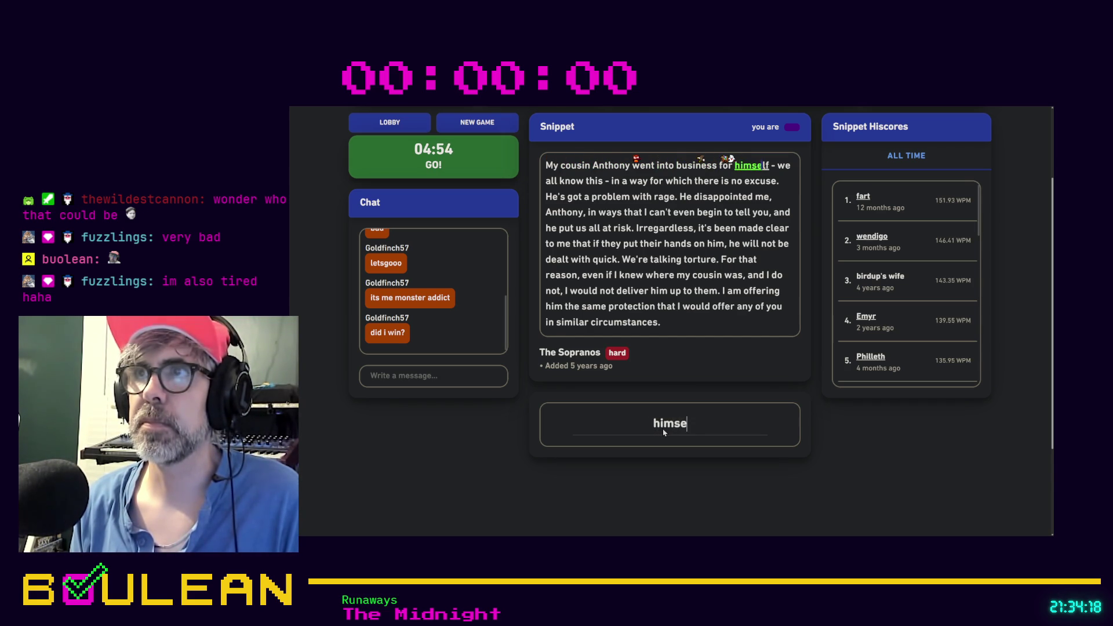
pyautogui.write('all know this -')
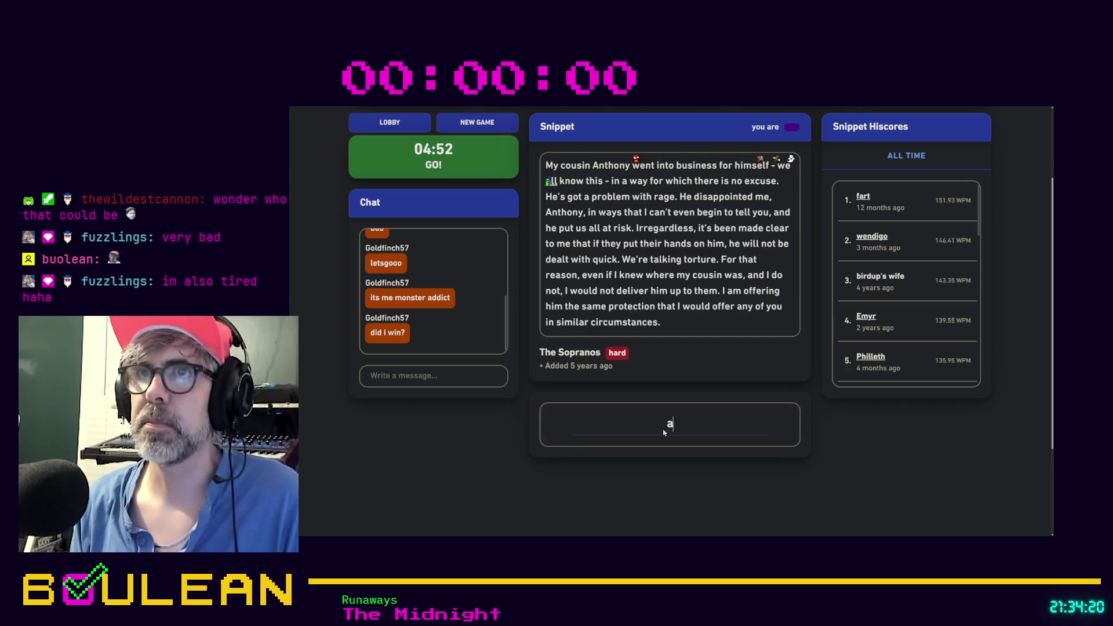
pyautogui.write(' in a way ')
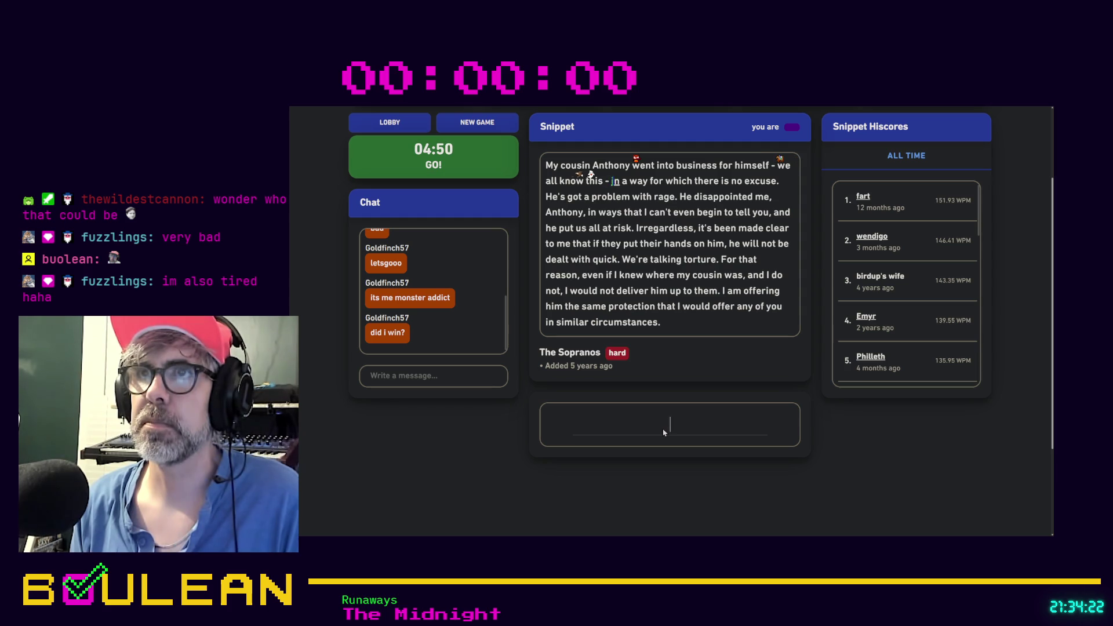
pyautogui.write('for which there is n')
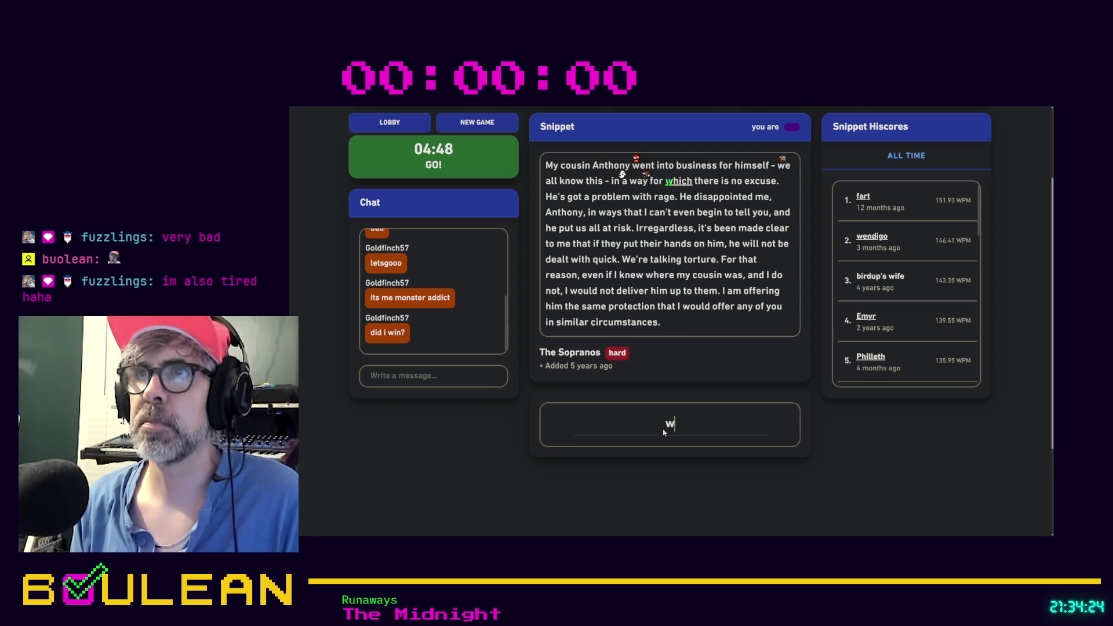
pyautogui.write('o excuse. He')
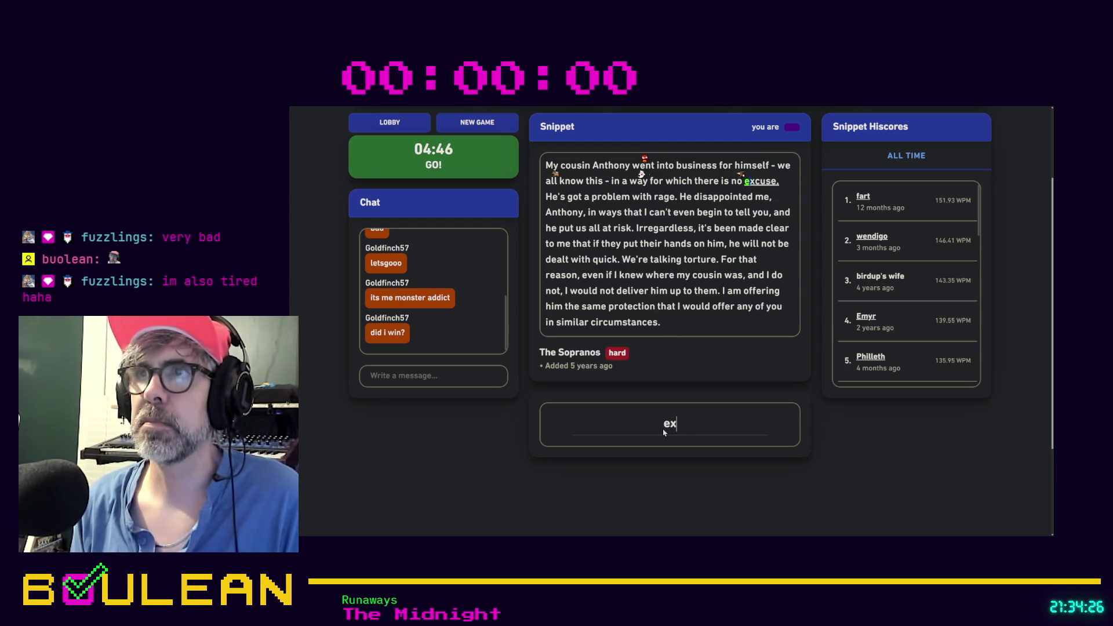
pyautogui.write("'s got a p")
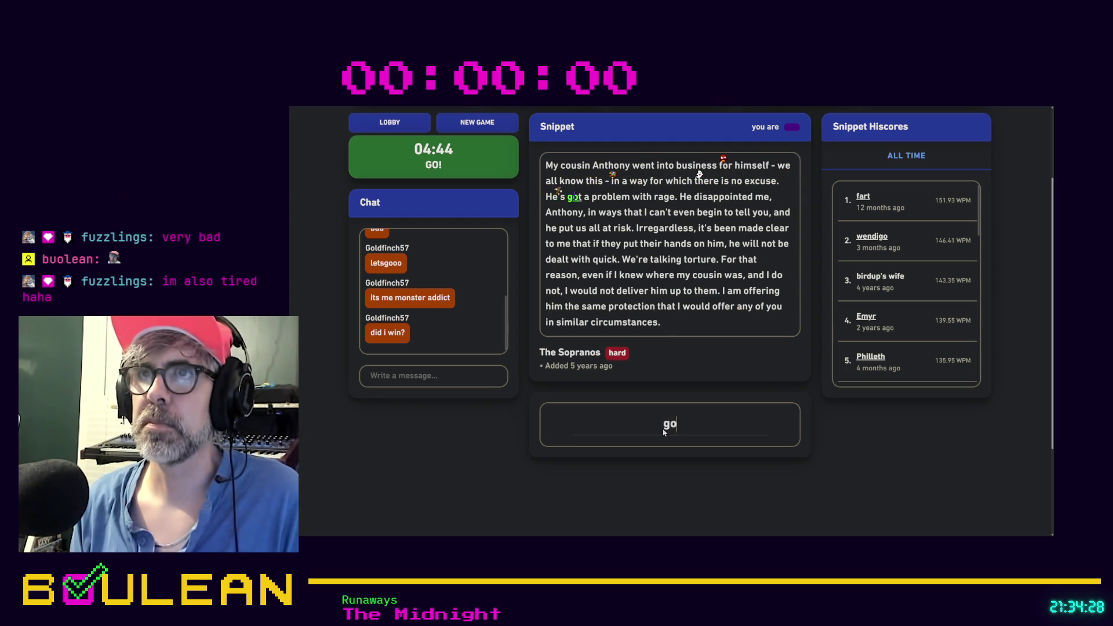
pyautogui.write('roblem with rage. ')
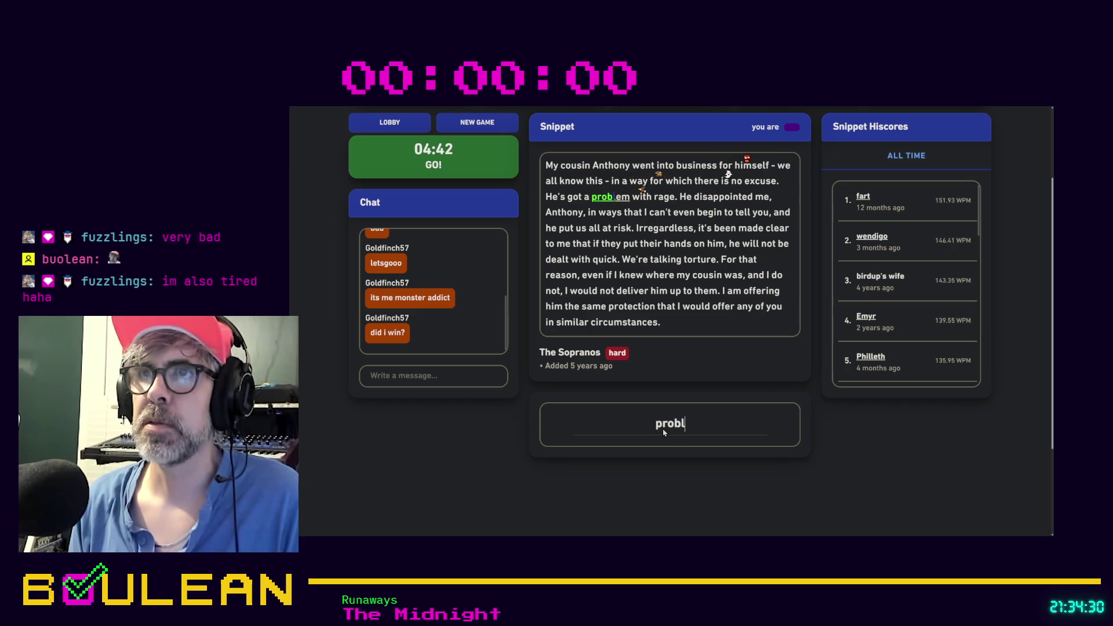
pyautogui.write('He disappo')
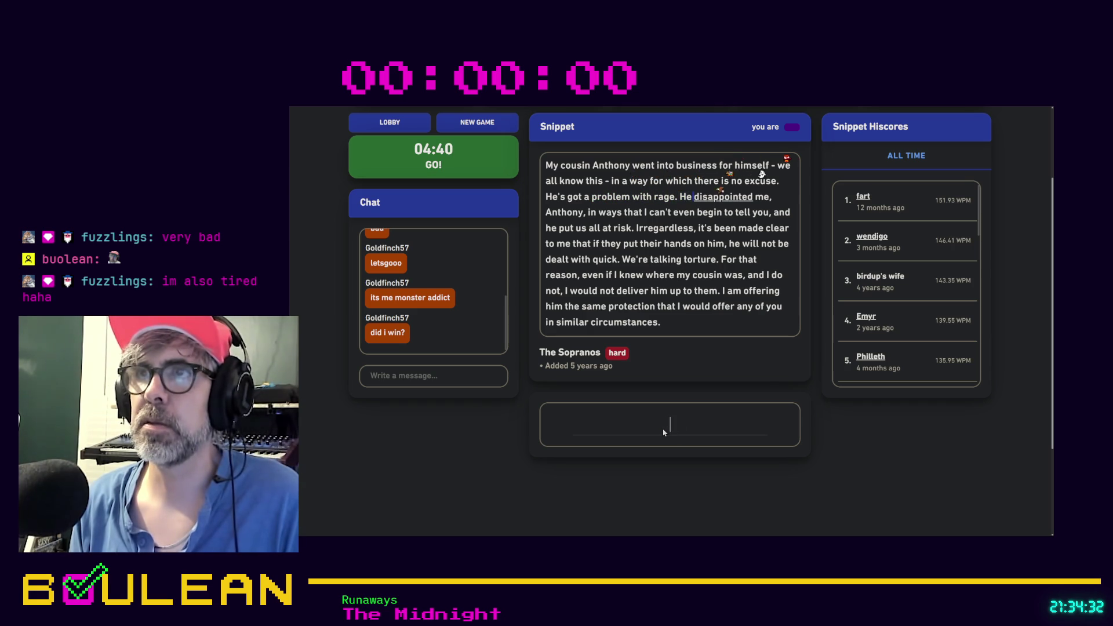
pyautogui.write('inted me, ')
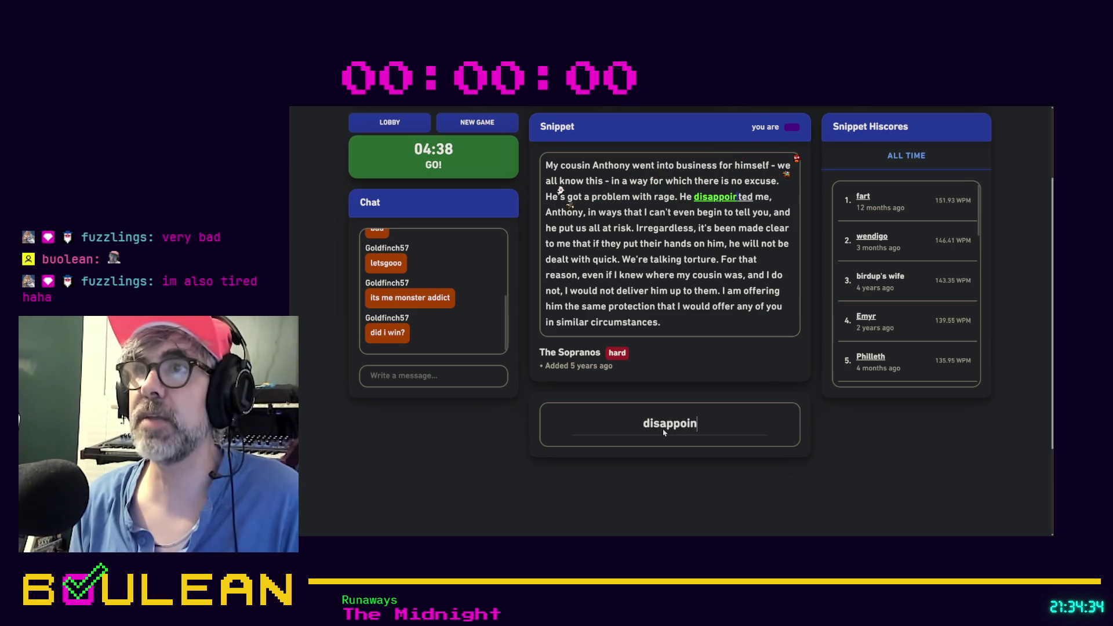
pyautogui.write('Anthony, in w')
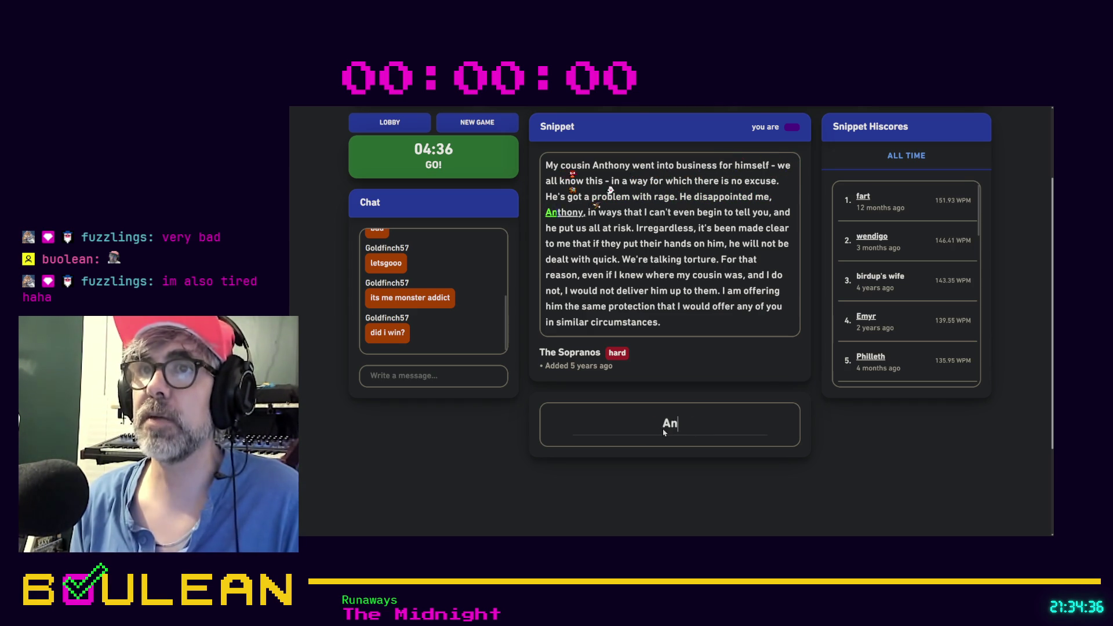
pyautogui.write("ays that I can't ev")
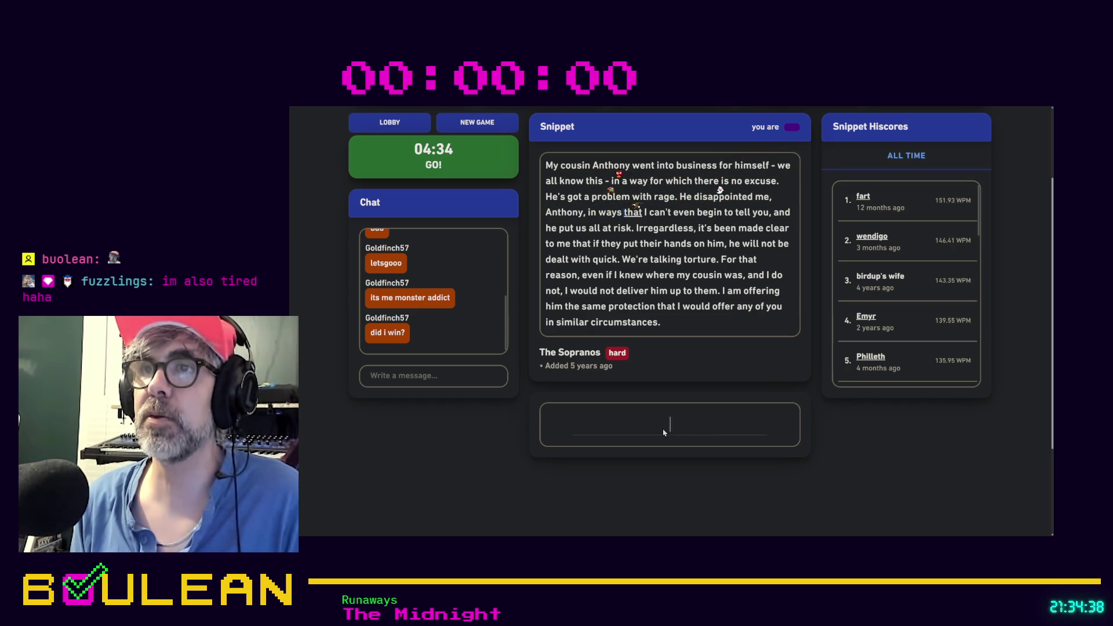
pyautogui.write('en begin to t')
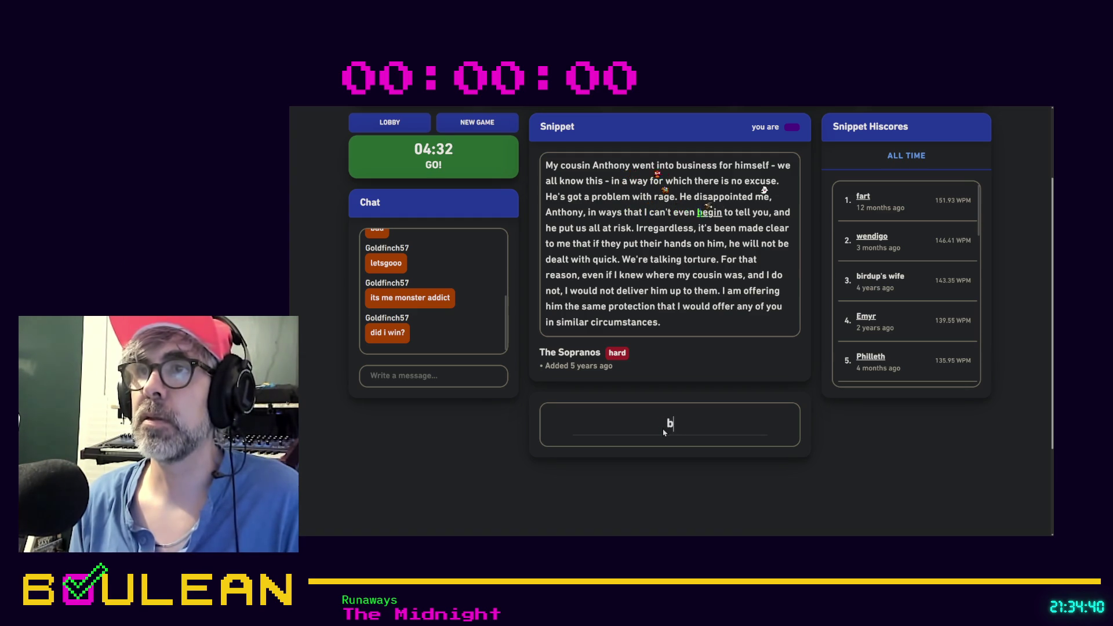
pyautogui.write('ell you, and he ')
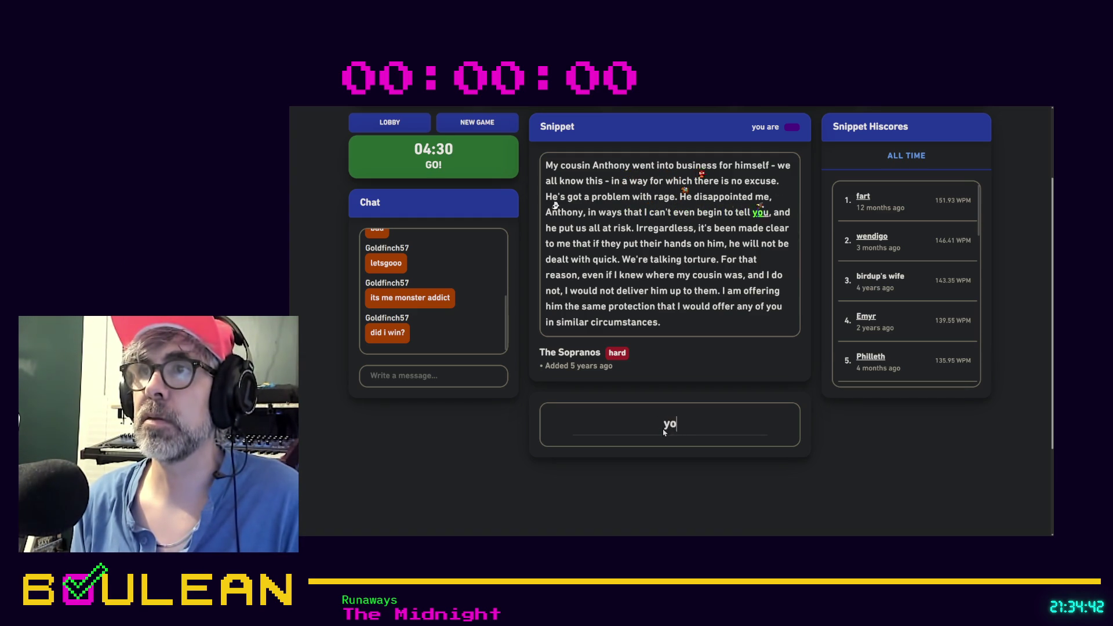
pyautogui.write('put us all at risk')
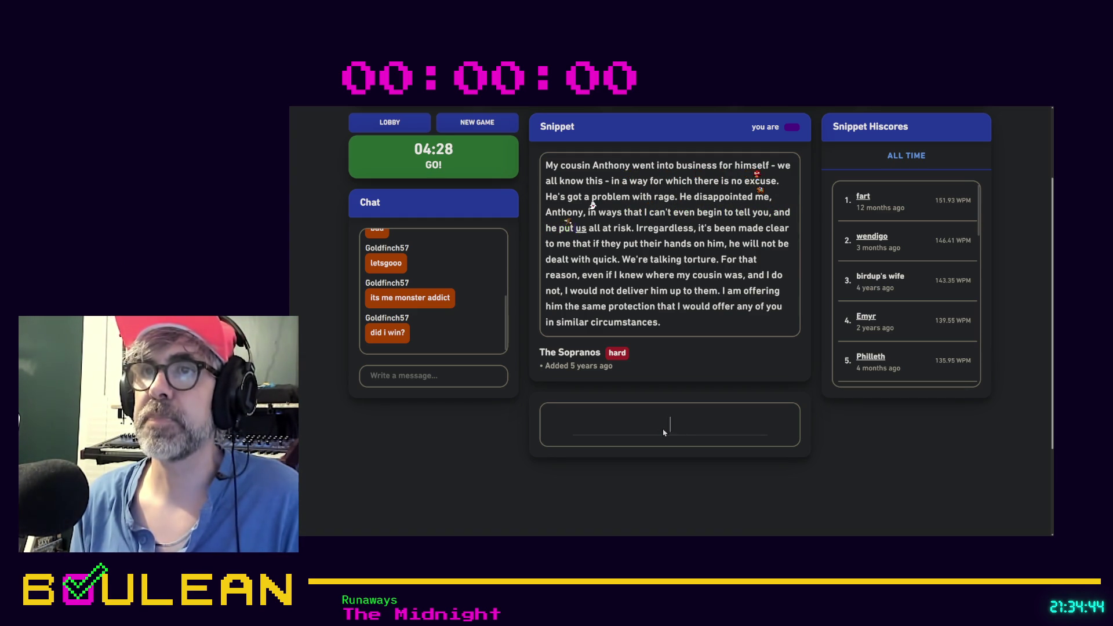
pyautogui.write('. Irre')
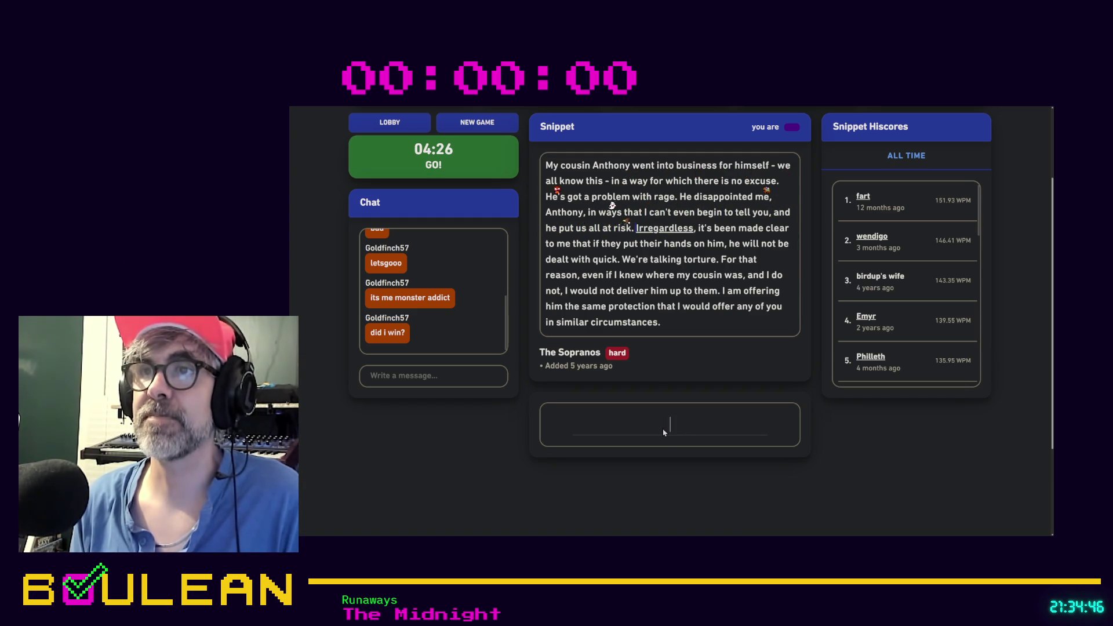
pyautogui.write("gardless, it's been made cl")
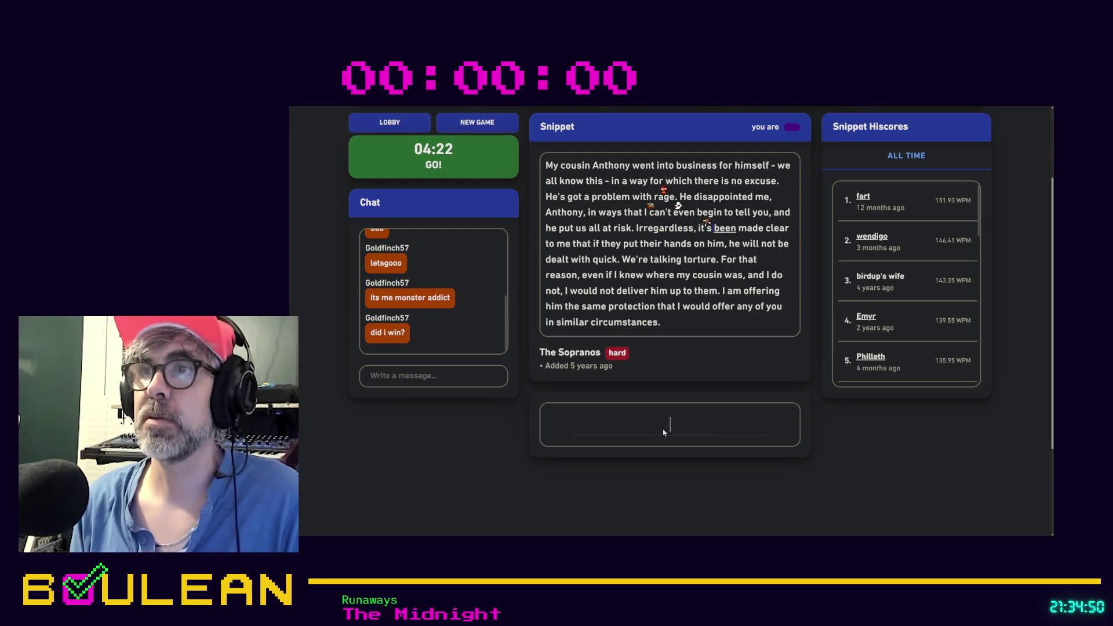
pyautogui.write('ear to me that if')
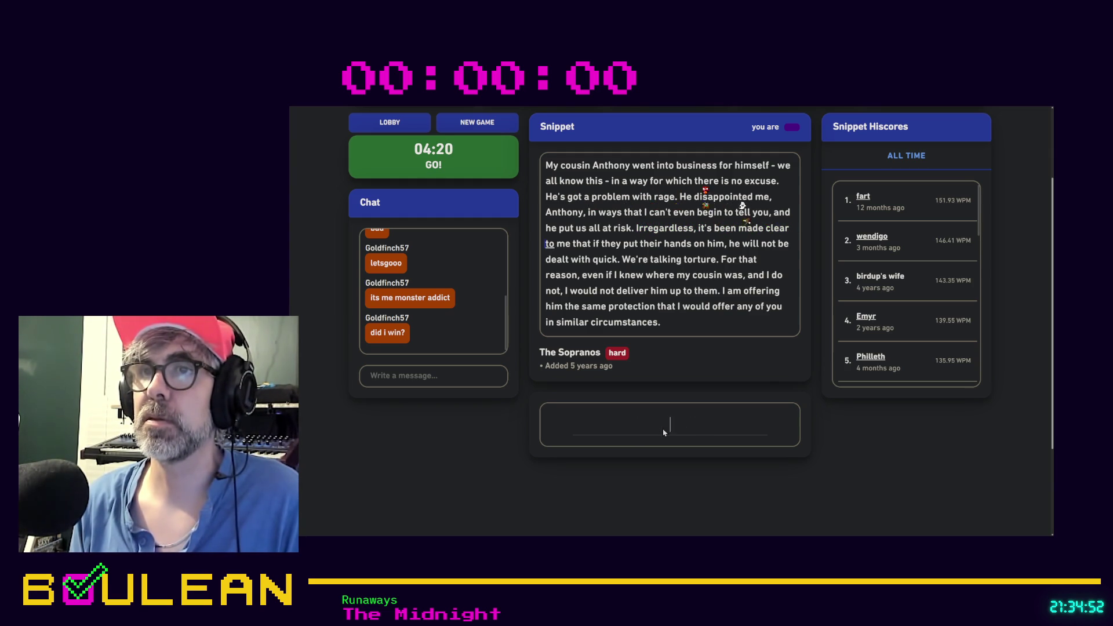
pyautogui.write(' they put their han')
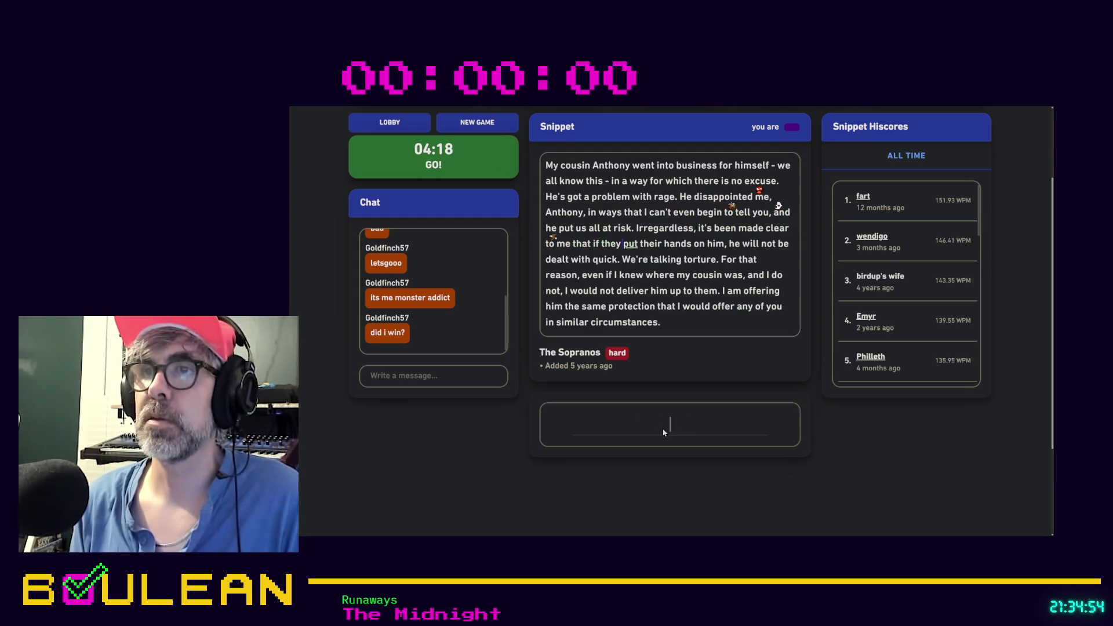
pyautogui.write('ds on him, he will')
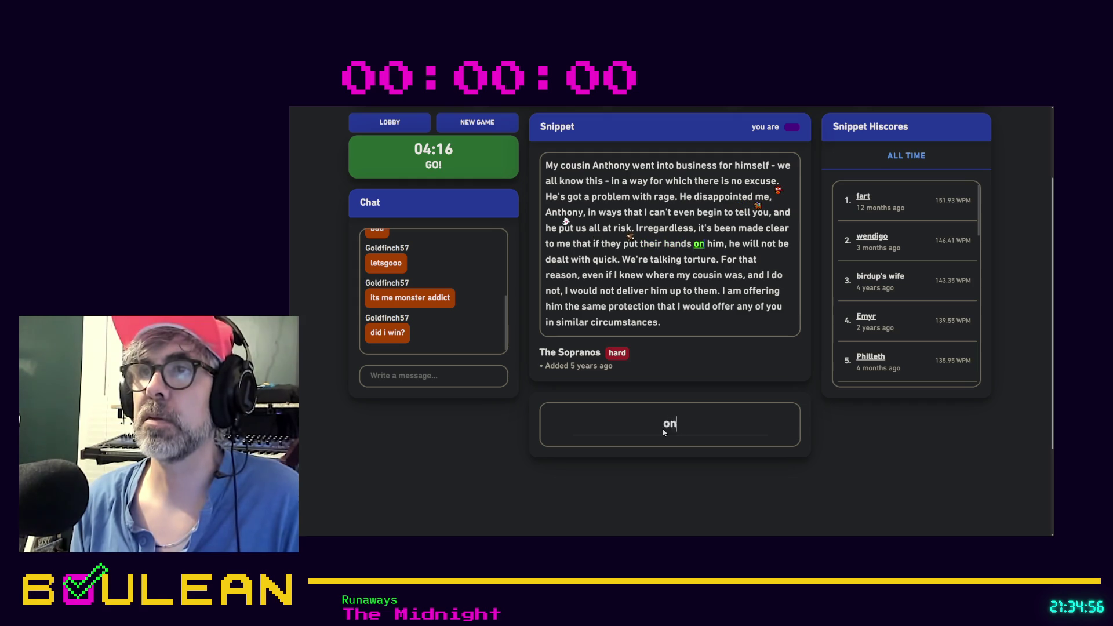
pyautogui.write(' not be dealt with')
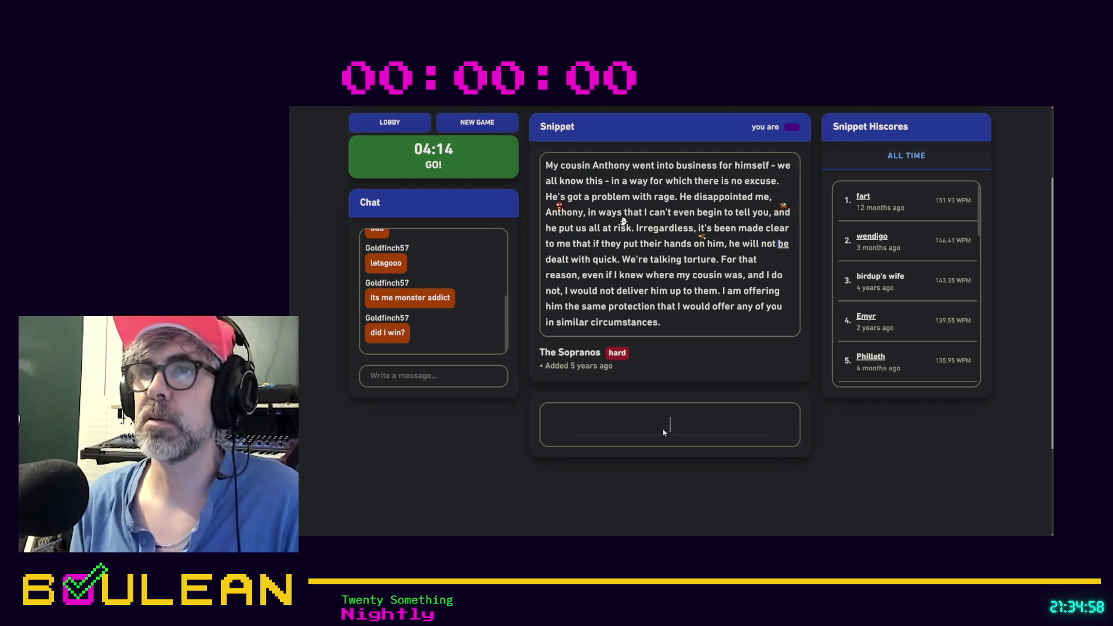
pyautogui.write(" quick. We're tal")
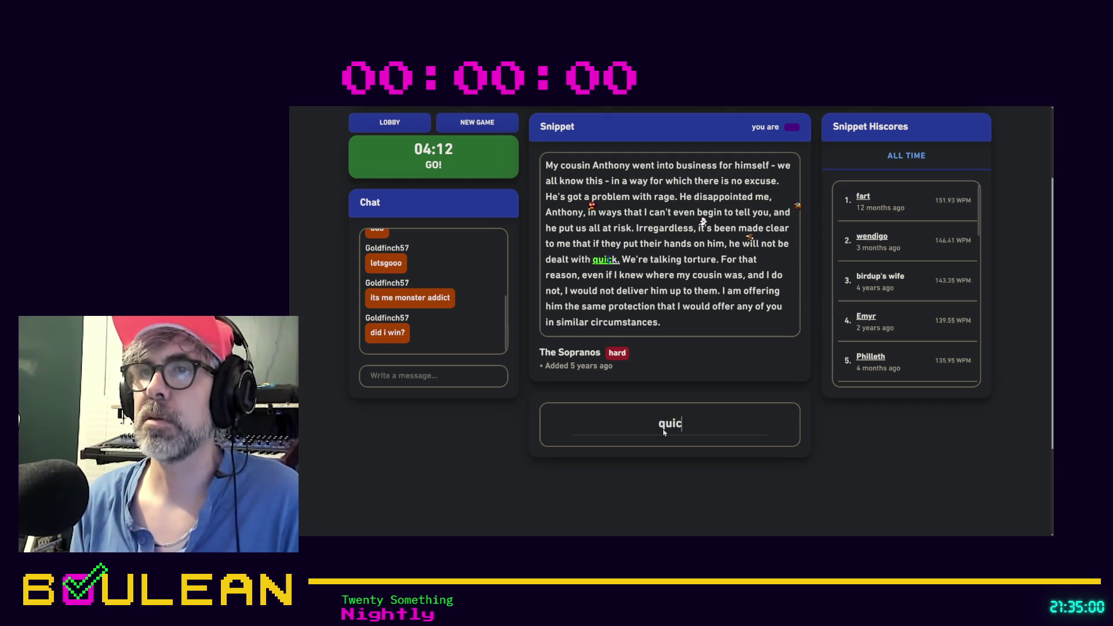
pyautogui.write('king torture.')
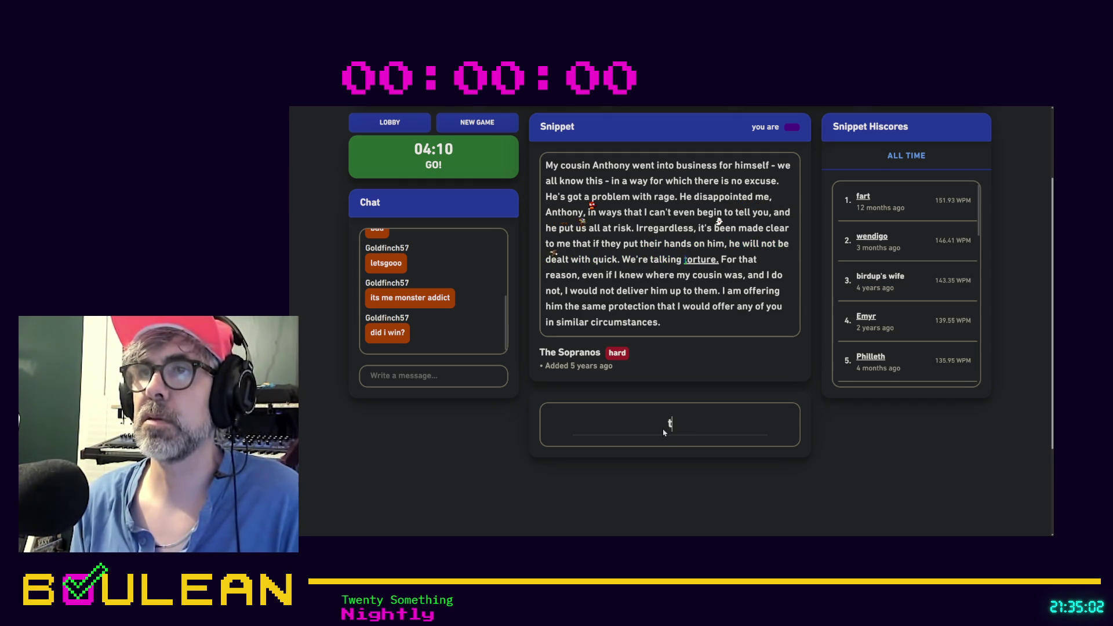
pyautogui.write(' For that reason')
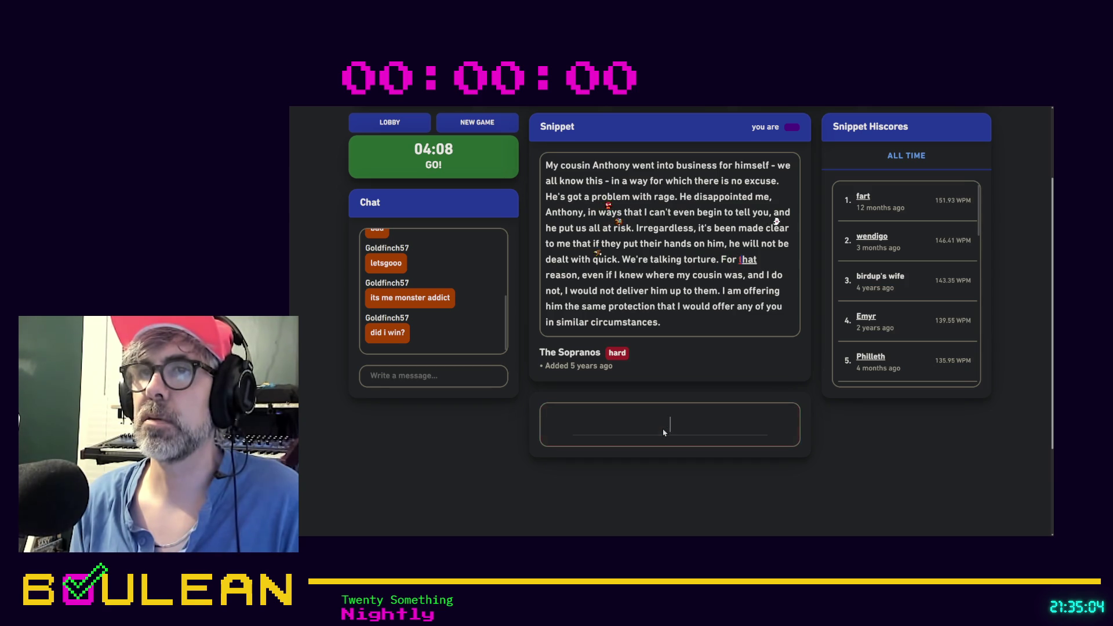
pyautogui.write(', even if I k')
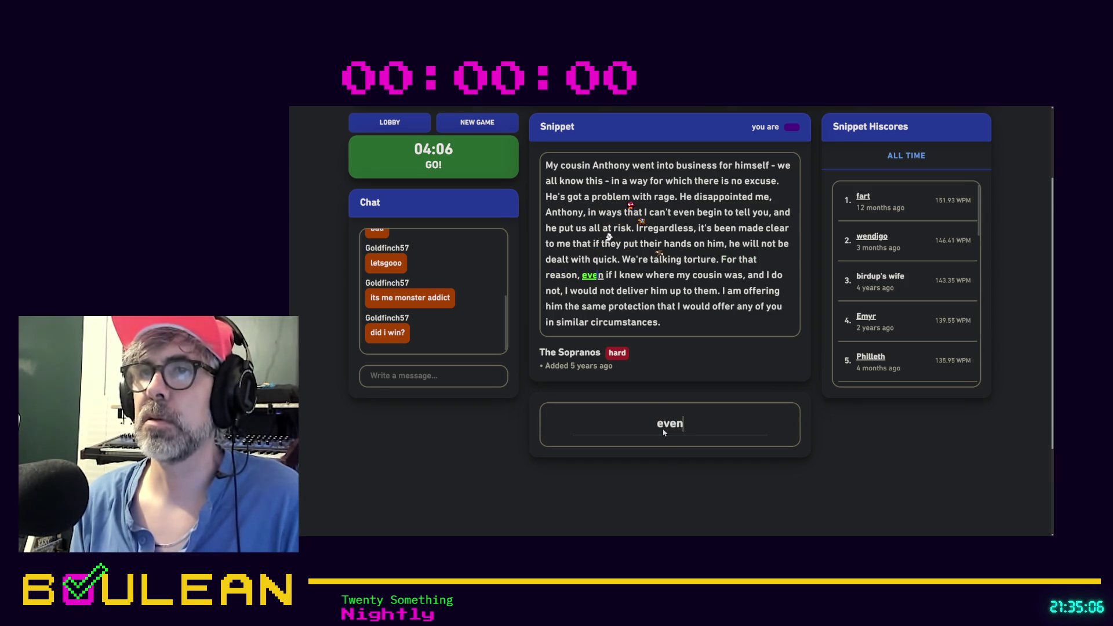
pyautogui.write('new where my cousin')
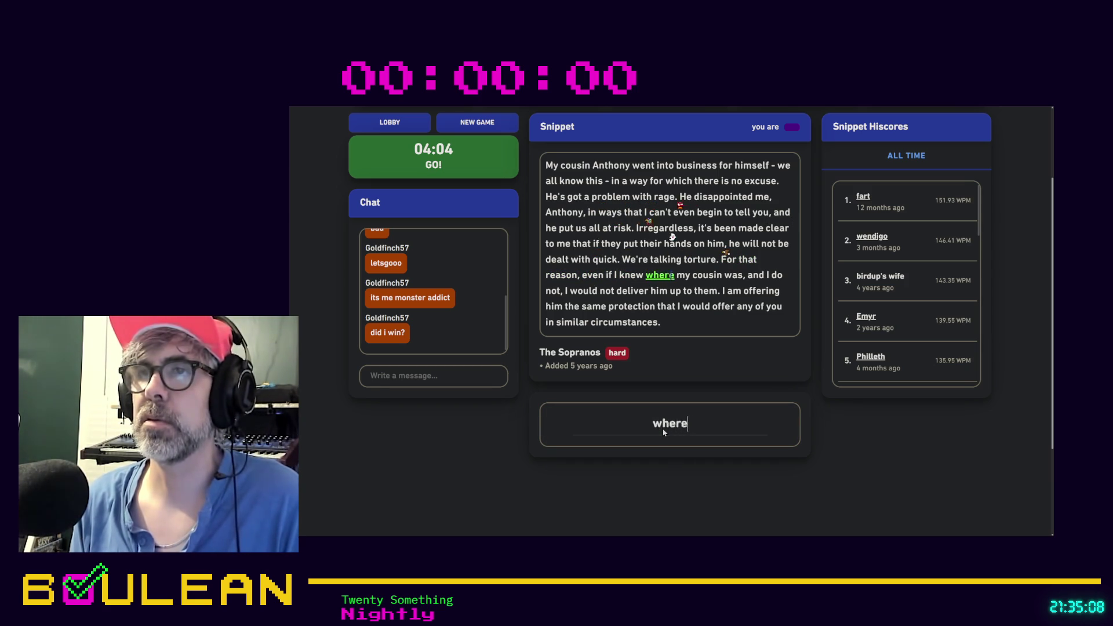
pyautogui.write(' was, and I do n')
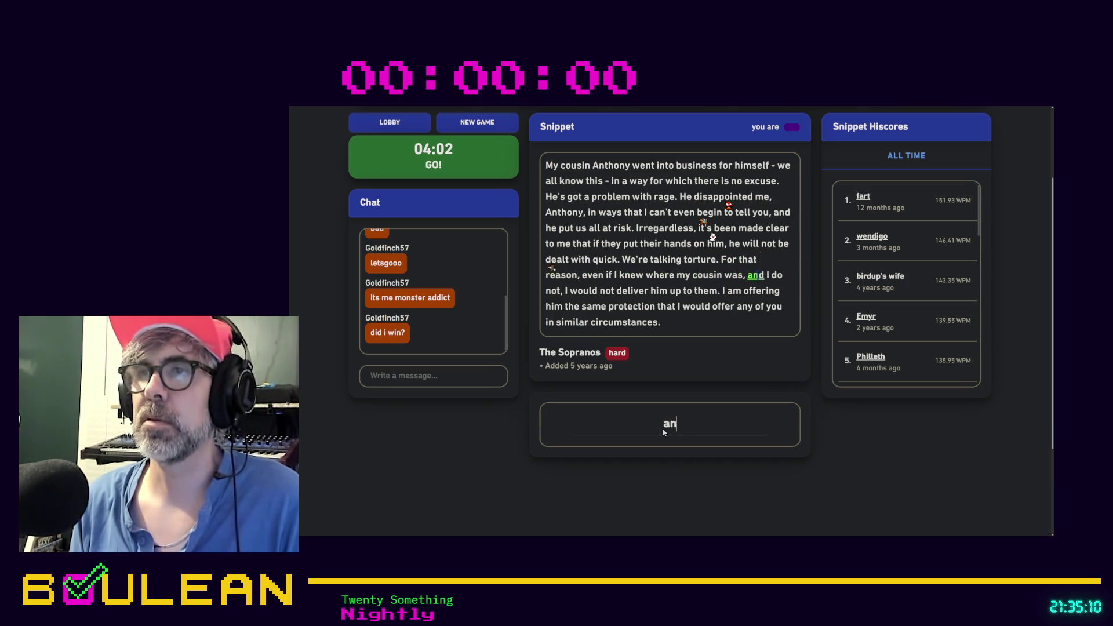
pyautogui.write('ot, I would not d')
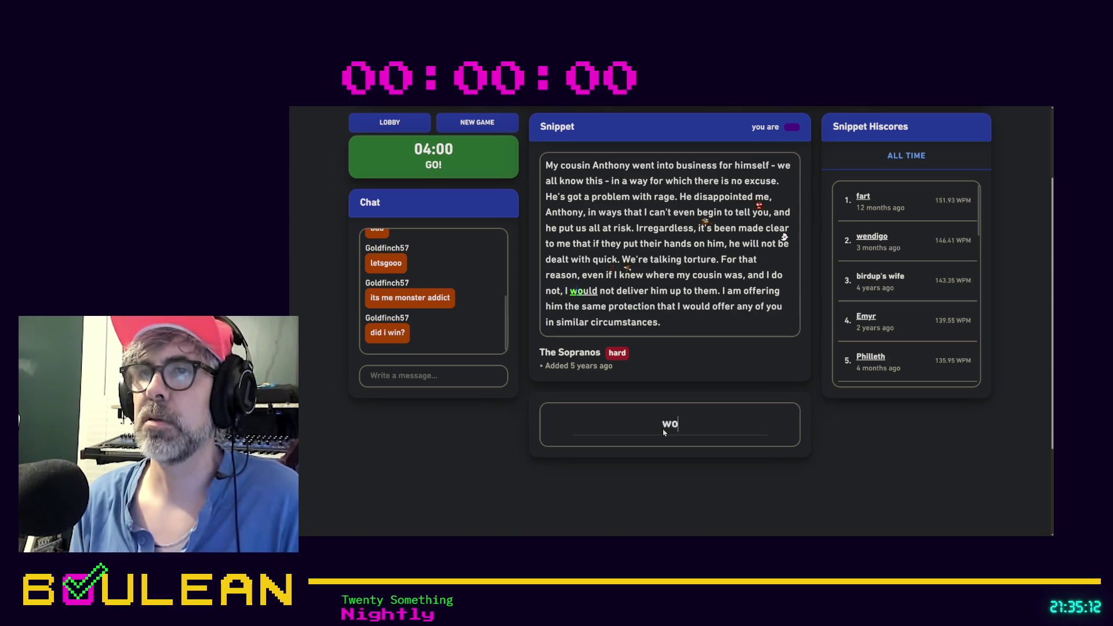
pyautogui.write('eliver him up to ')
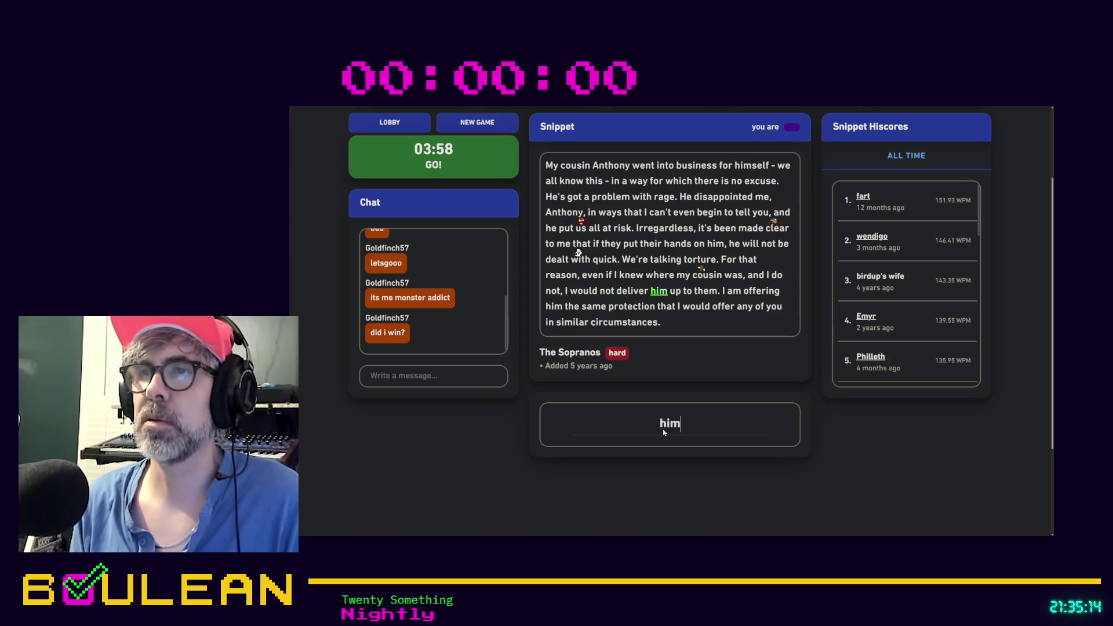
pyautogui.write('them. I am offering him the same protection that I would offer')
pyautogui.write('any of you in sim')
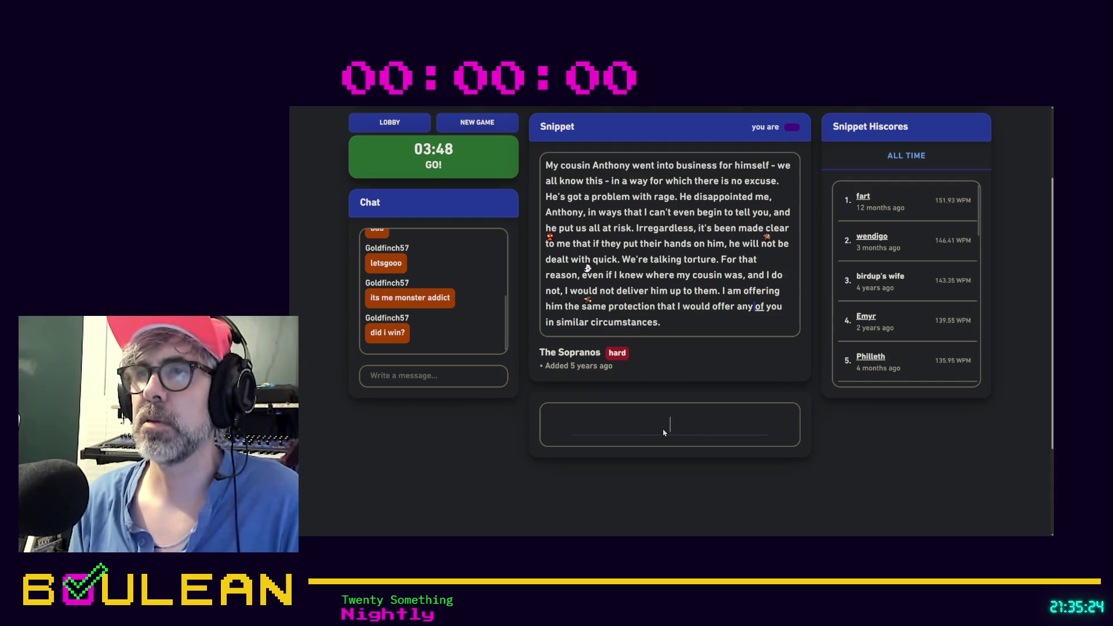
pyautogui.write('ilar circumsta')
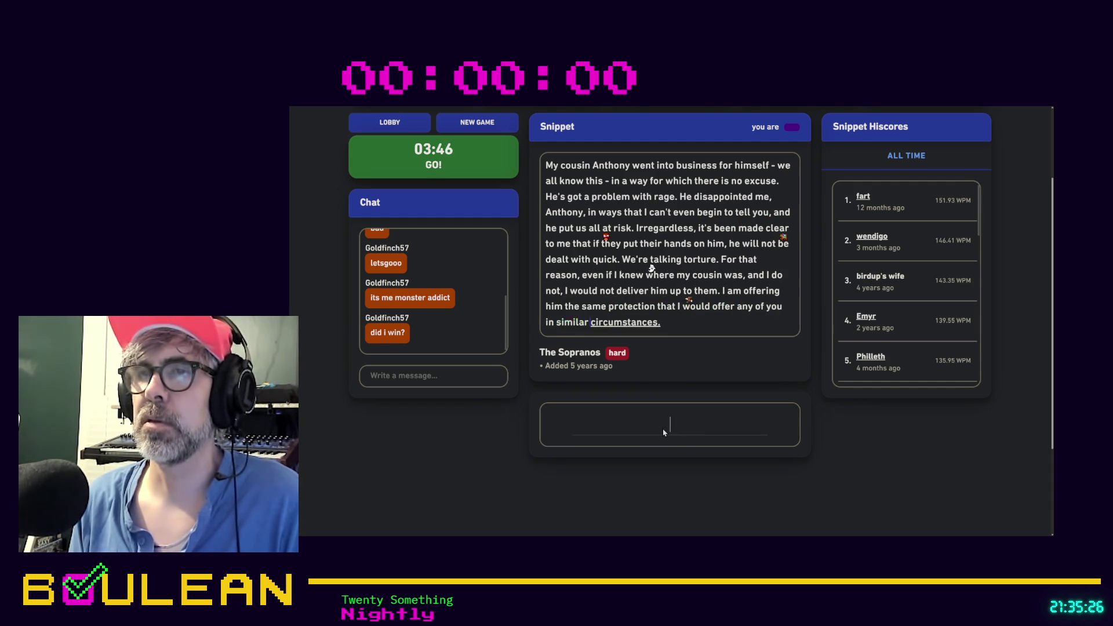
pyautogui.write('nces.')
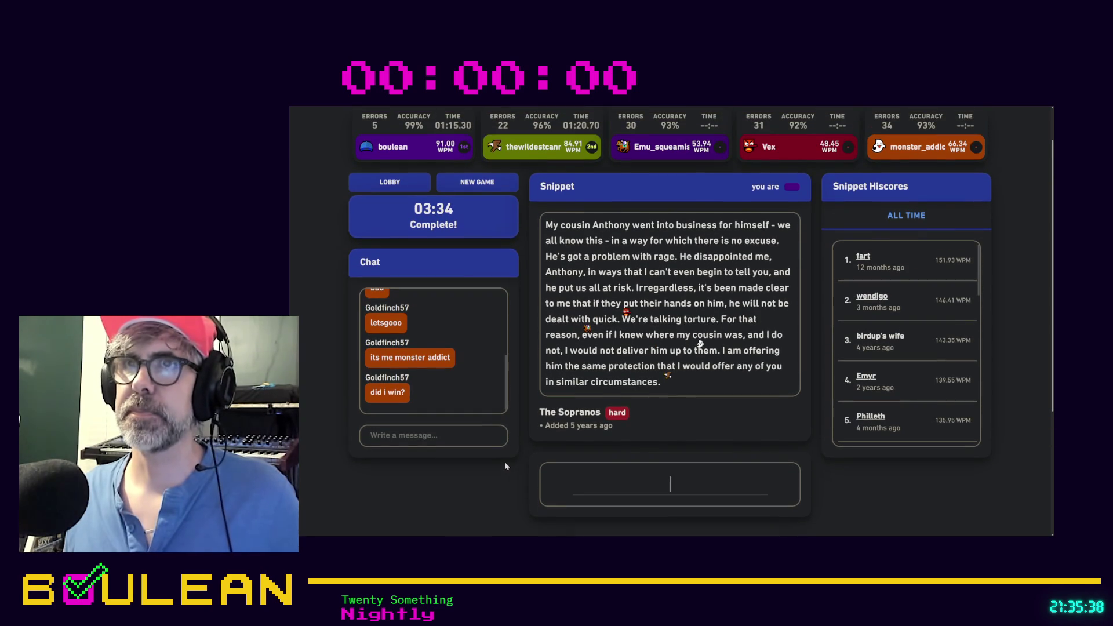
# Scroll up to the final standings: 1st at 91.00 WPM, 99% accuracy, 5 errors.
pyautogui.scroll(2, 506, 466)
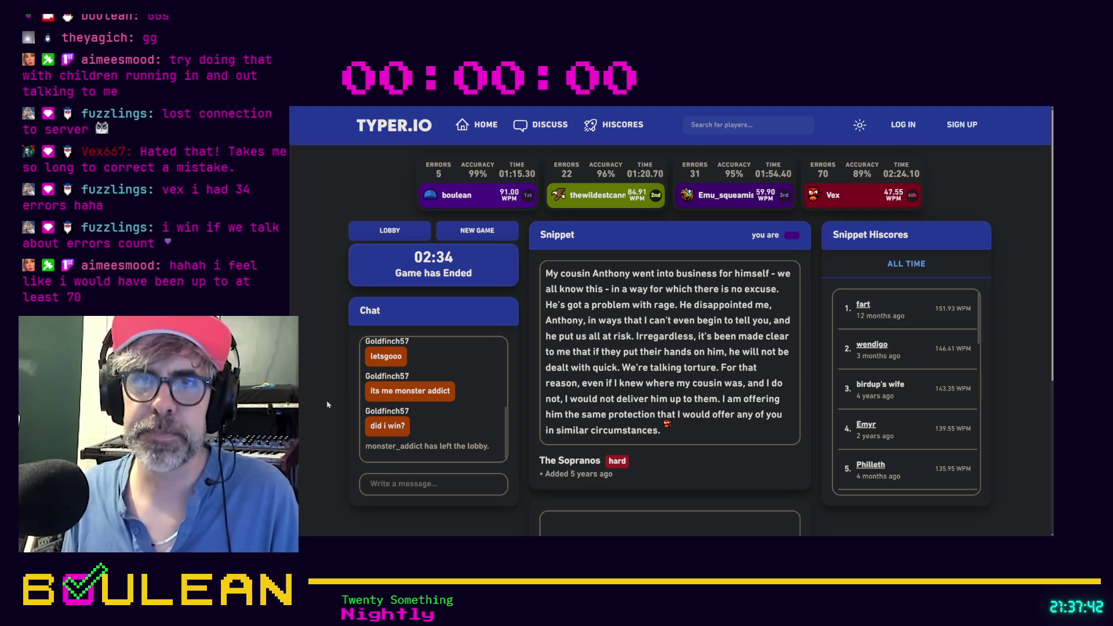
# Exit fullscreen on the finished race results, briefly minimize the browser, then restore it.
pyautogui.press('F11')
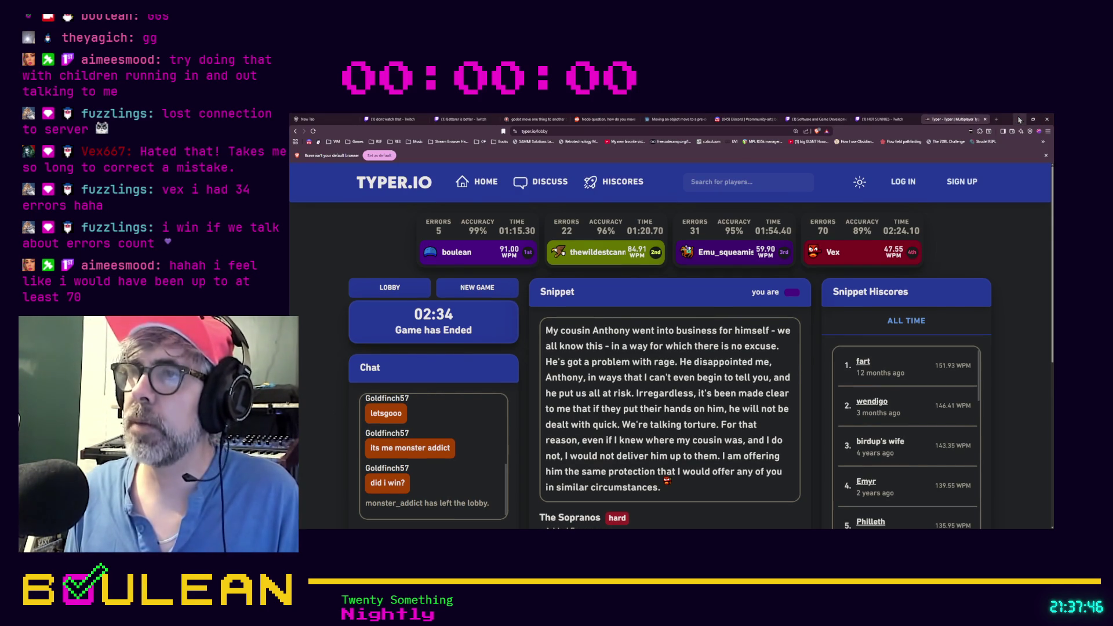
pyautogui.scroll(-5, 933, 186)
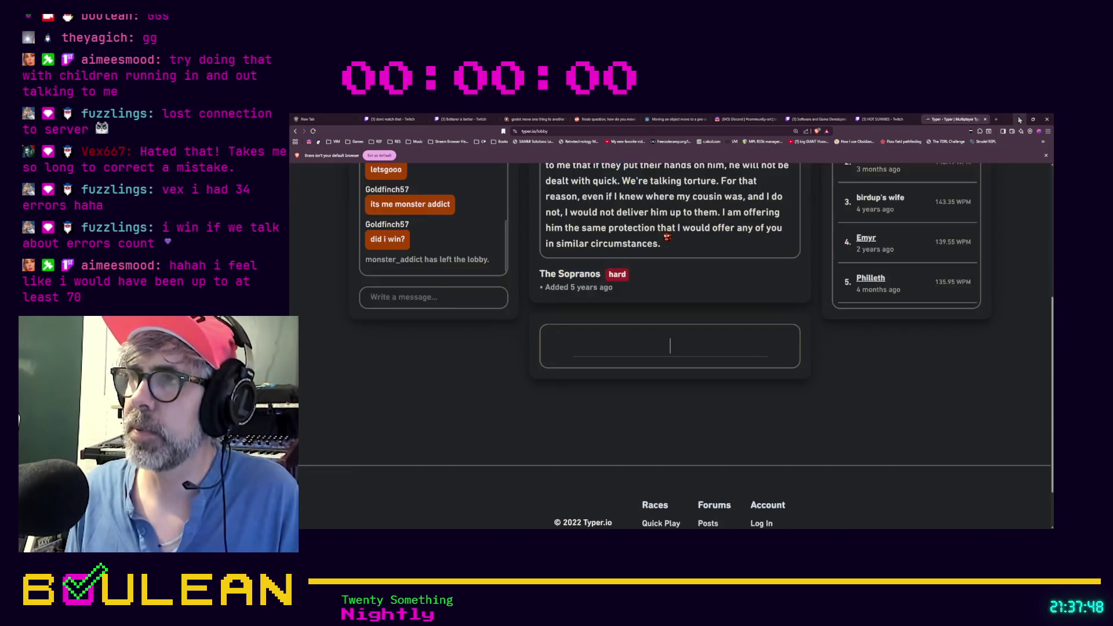
pyautogui.scroll(4, 933, 186)
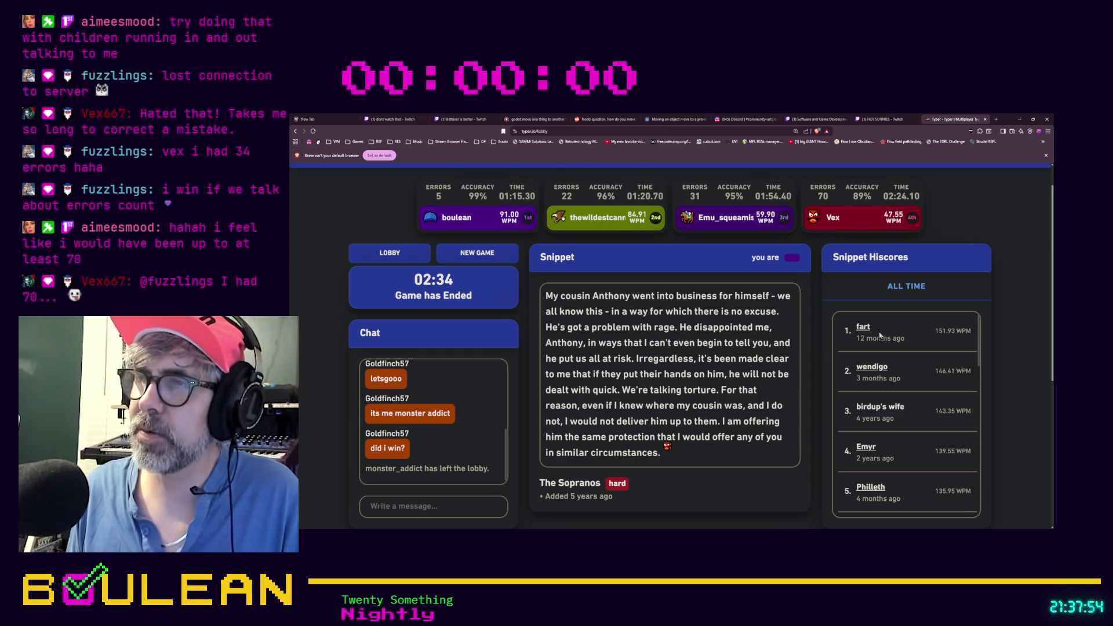
pyautogui.click(1018, 119)
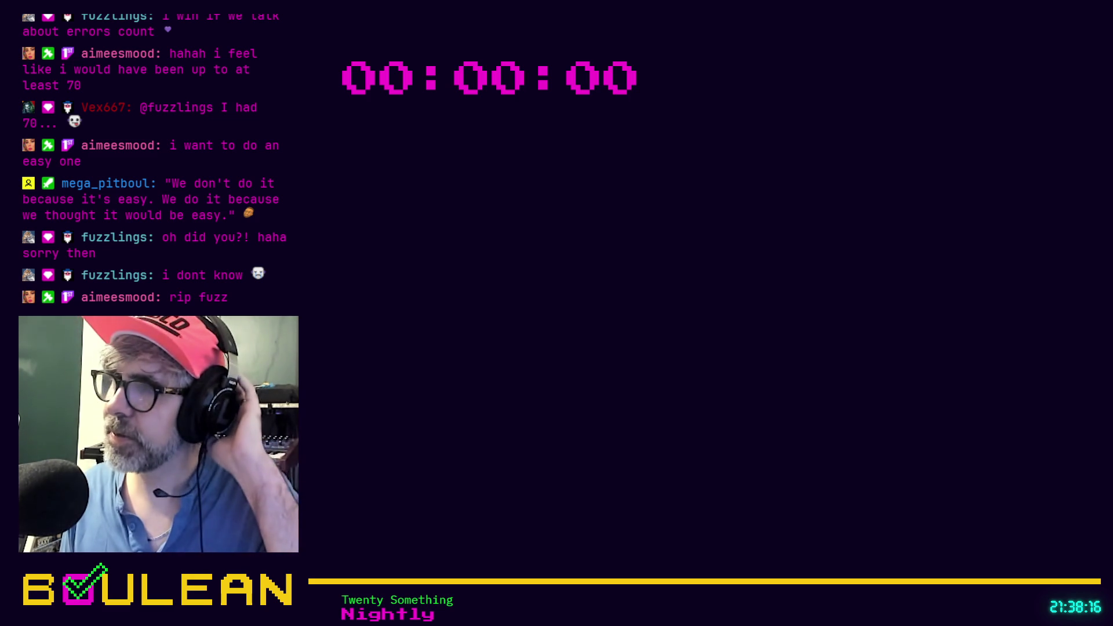
pyautogui.scroll(1, 511, 343)
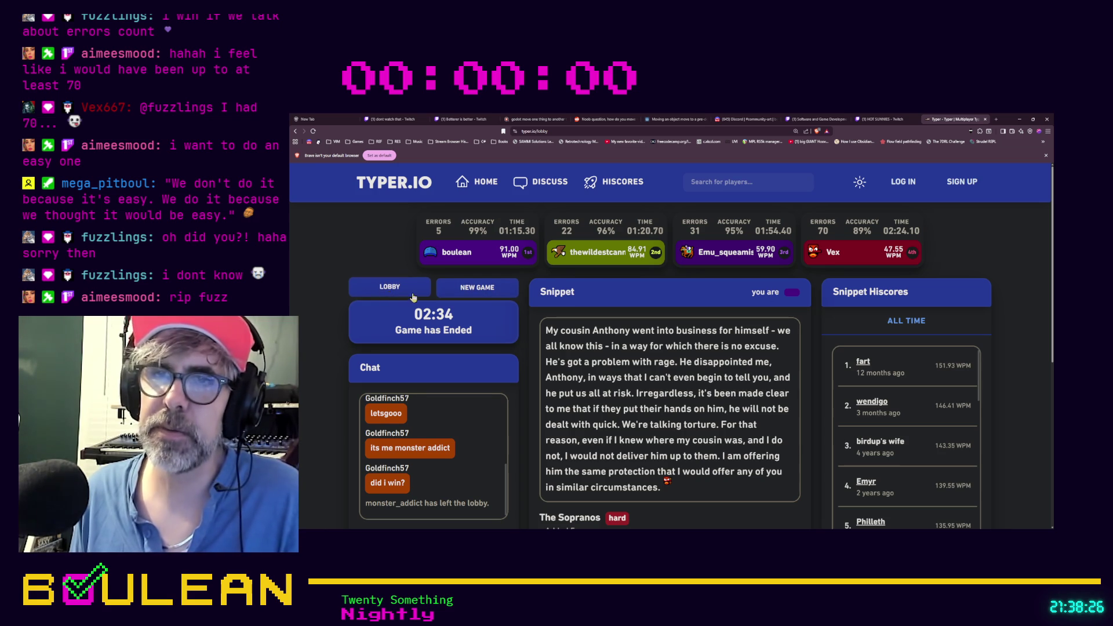
# Reload into a private lobby set to easy, copy its invite link, and allow 15 players.
pyautogui.click(313, 131)
pyautogui.scroll(-2, 434, 272)
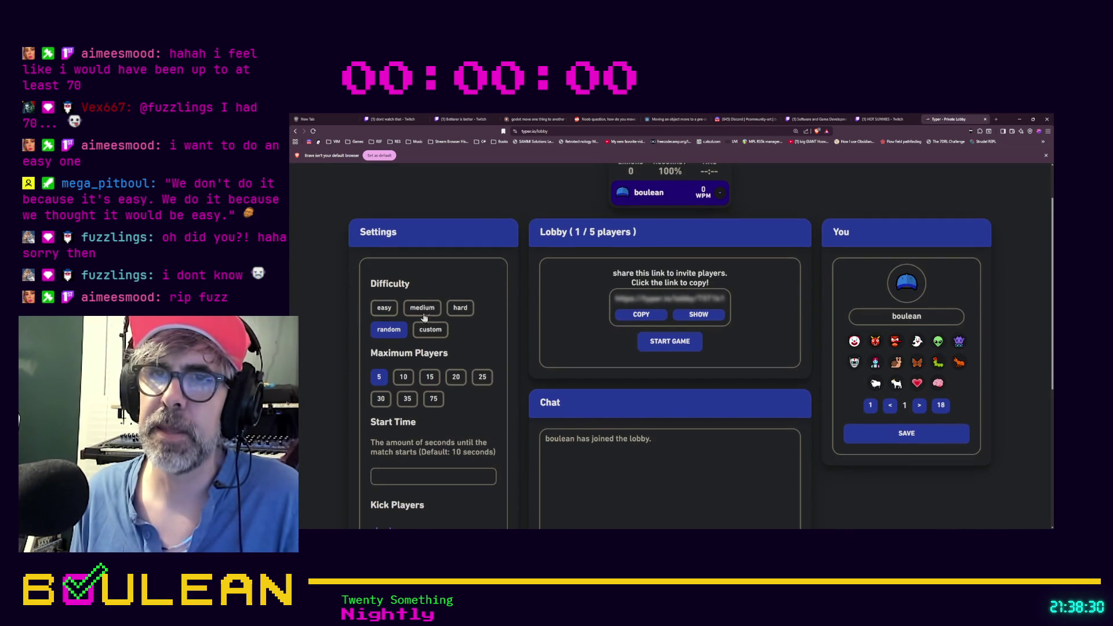
pyautogui.click(389, 308)
pyautogui.click(643, 316)
pyautogui.scroll(-1, 643, 316)
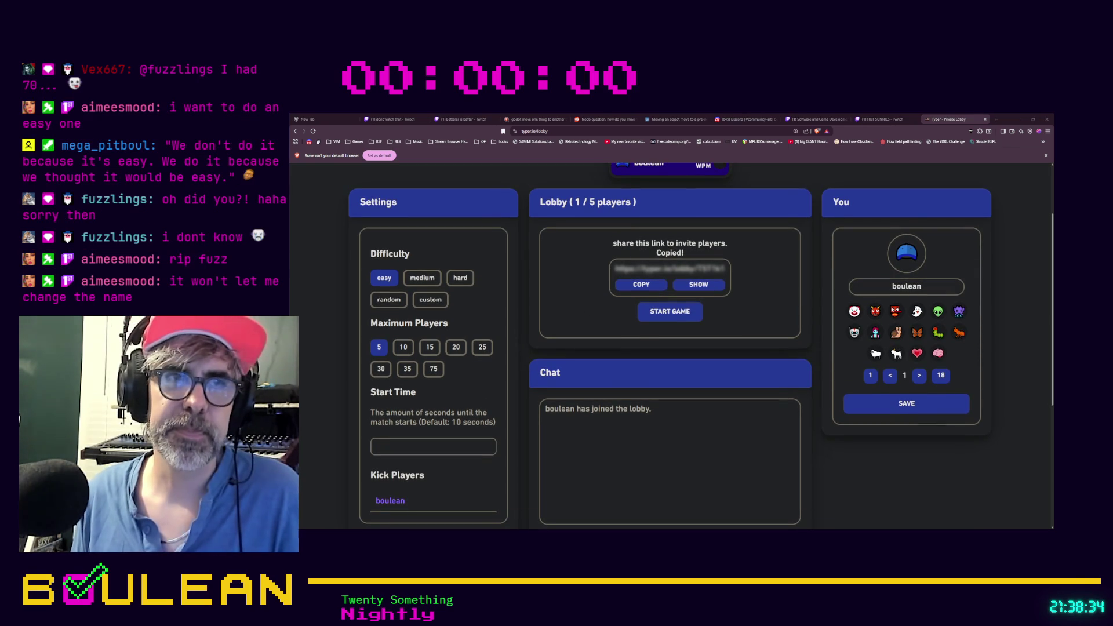
pyautogui.scroll(-1, 701, 346)
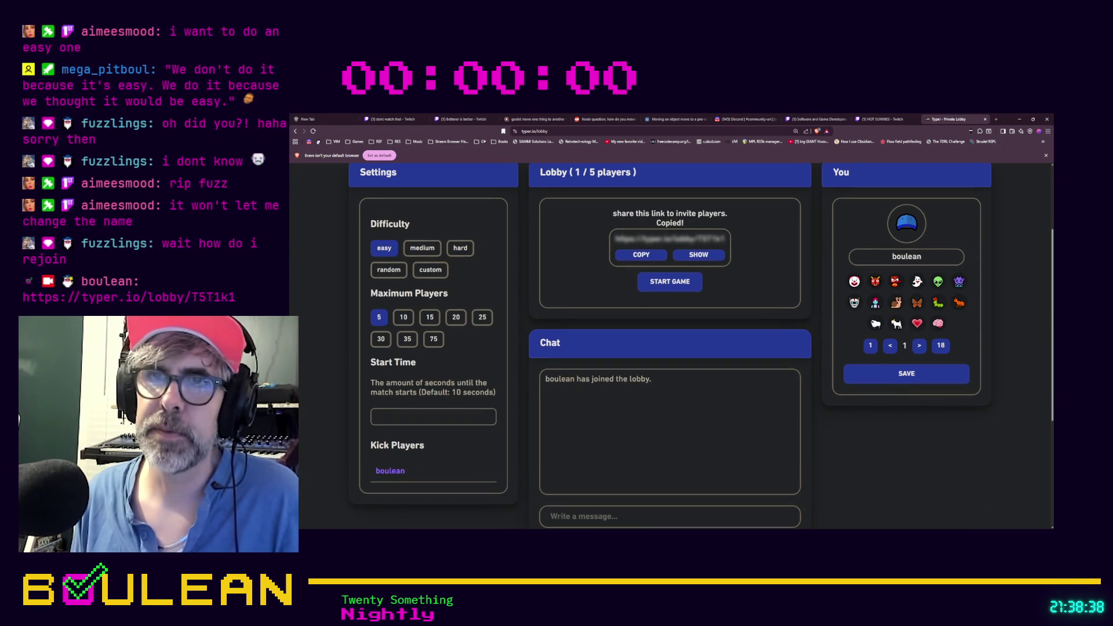
pyautogui.click(430, 317)
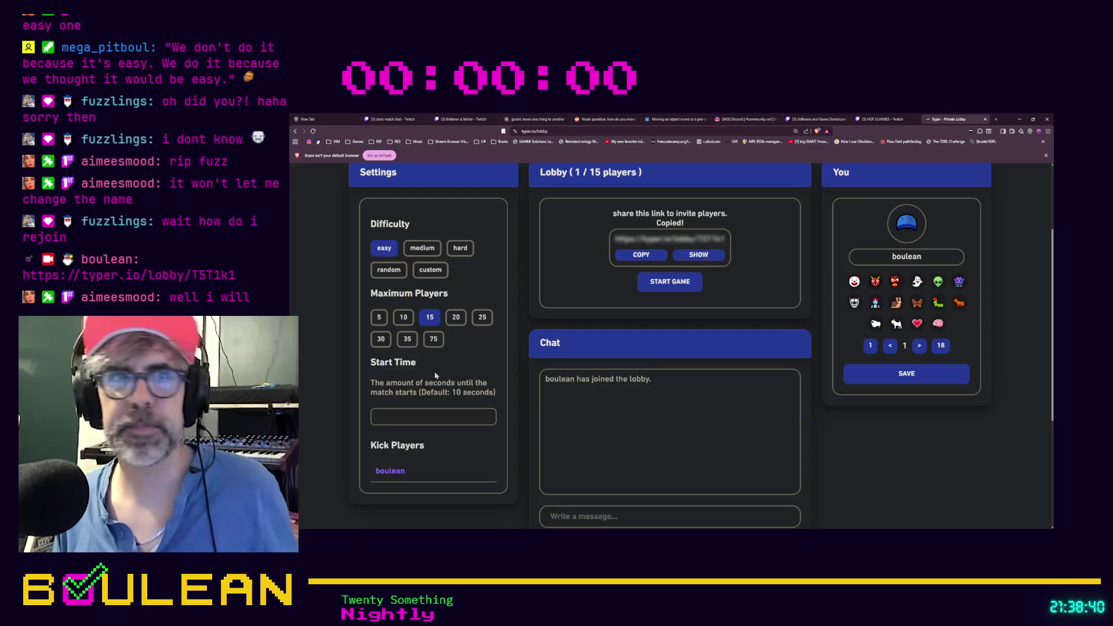
pyautogui.scroll(3, 452, 423)
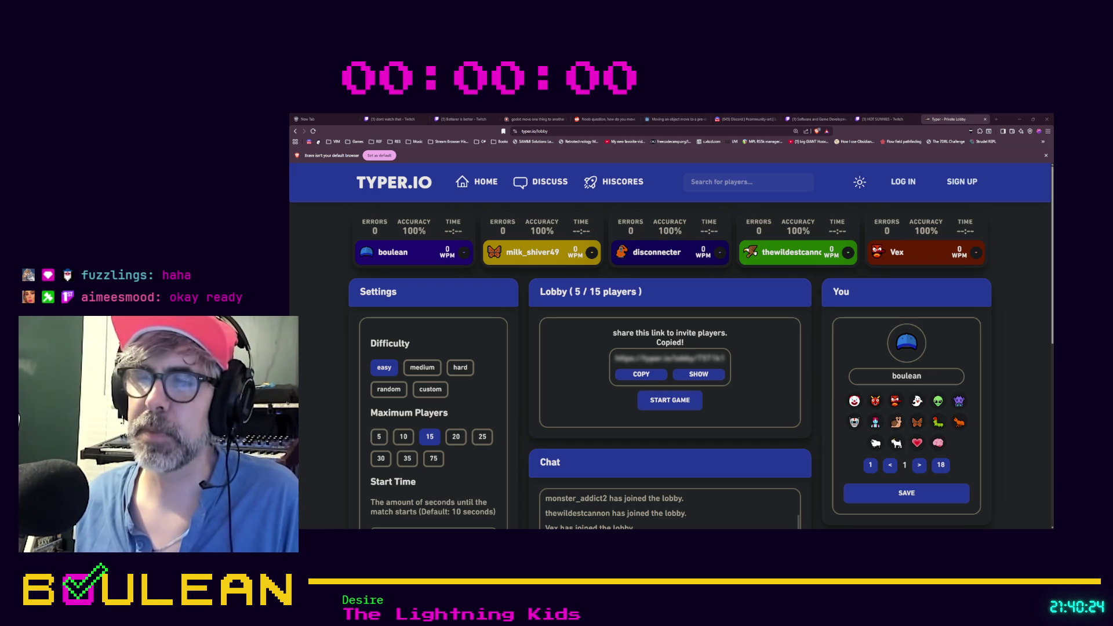
# Start the Never Ever race in fullscreen and type the snippet's opening lines.
pyautogui.click(658, 404)
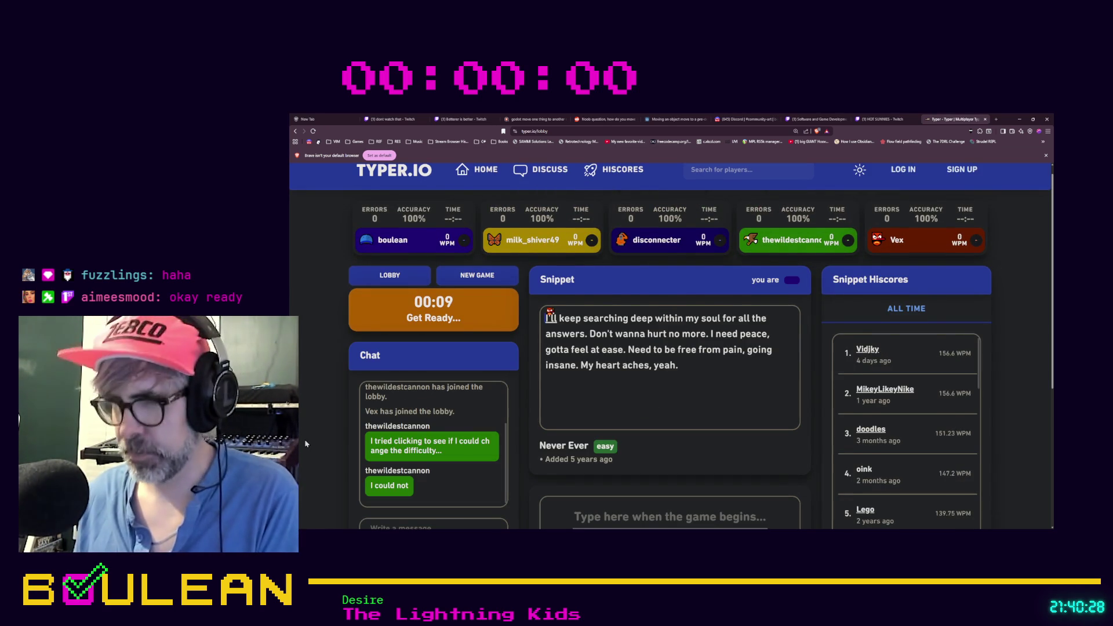
pyautogui.press('F11')
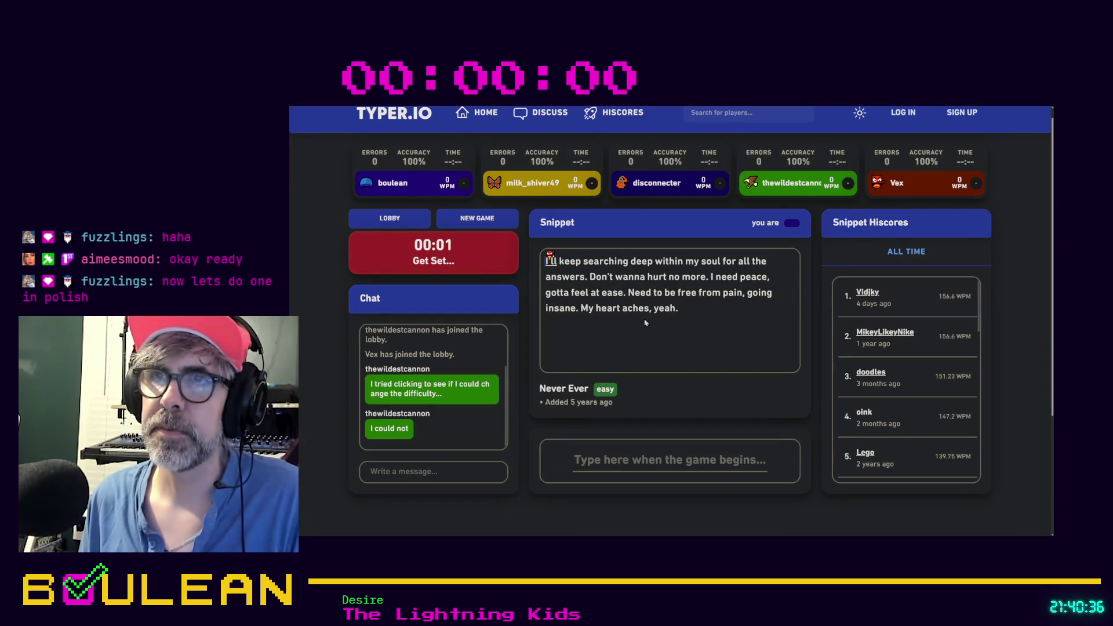
pyautogui.write("I'll keep searching deep within")
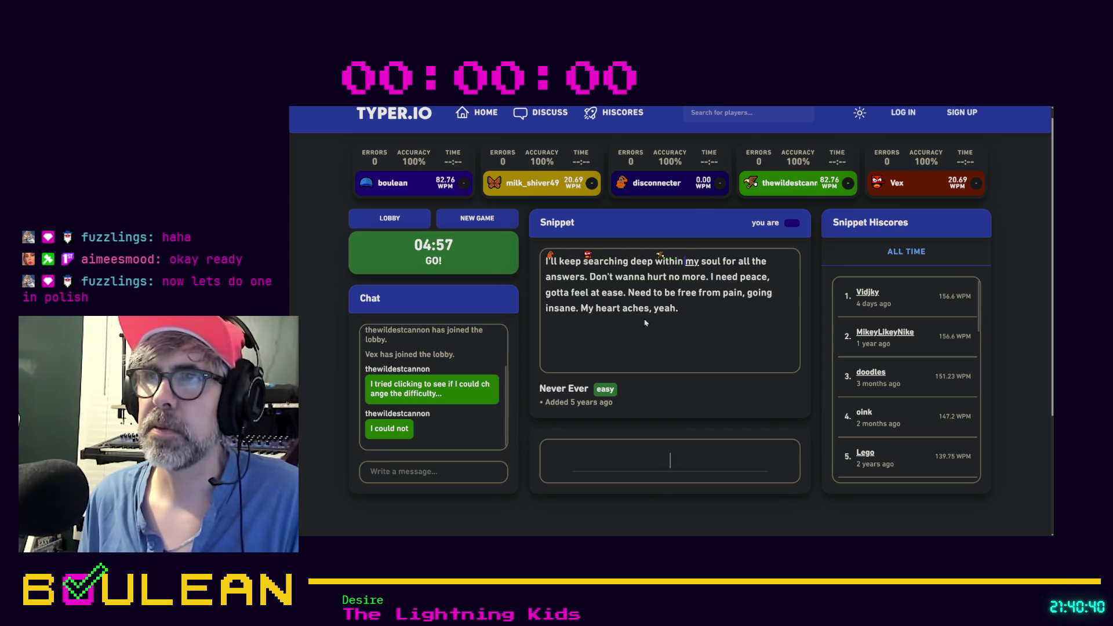
pyautogui.write(' my soul for all the anss. Dannhurtmore. I need ,  feel at east.')
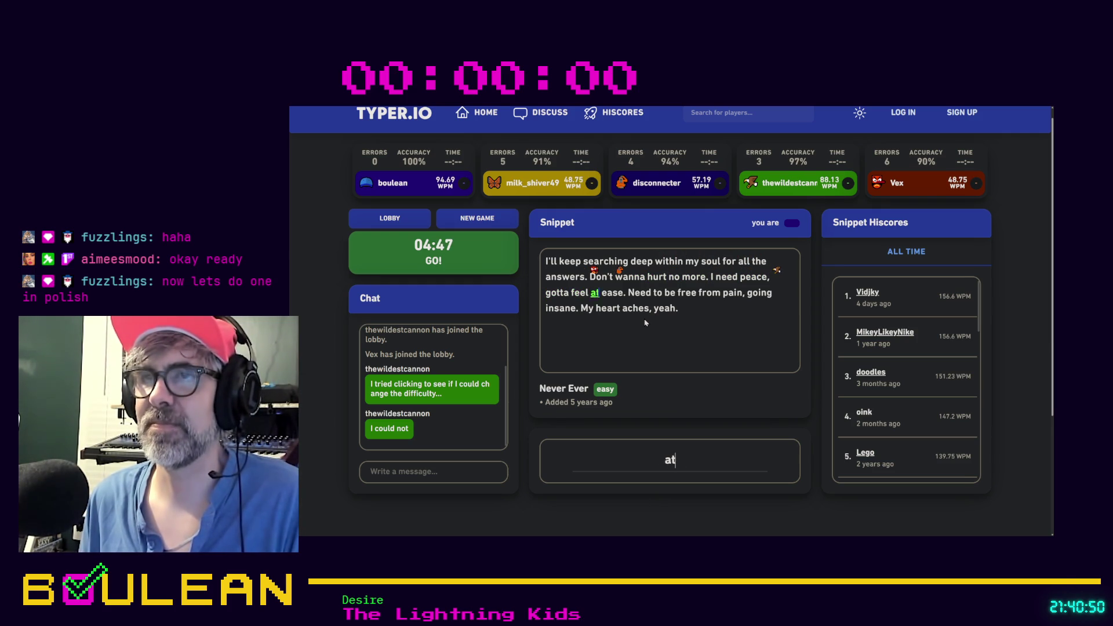
# Fix the typos in 'ease' and 'pain' and type the rest through 'hear aches, yeah.'.
pyautogui.press('BackSpace')
pyautogui.press('BackSpace')
pyautogui.write('e. Ne br')
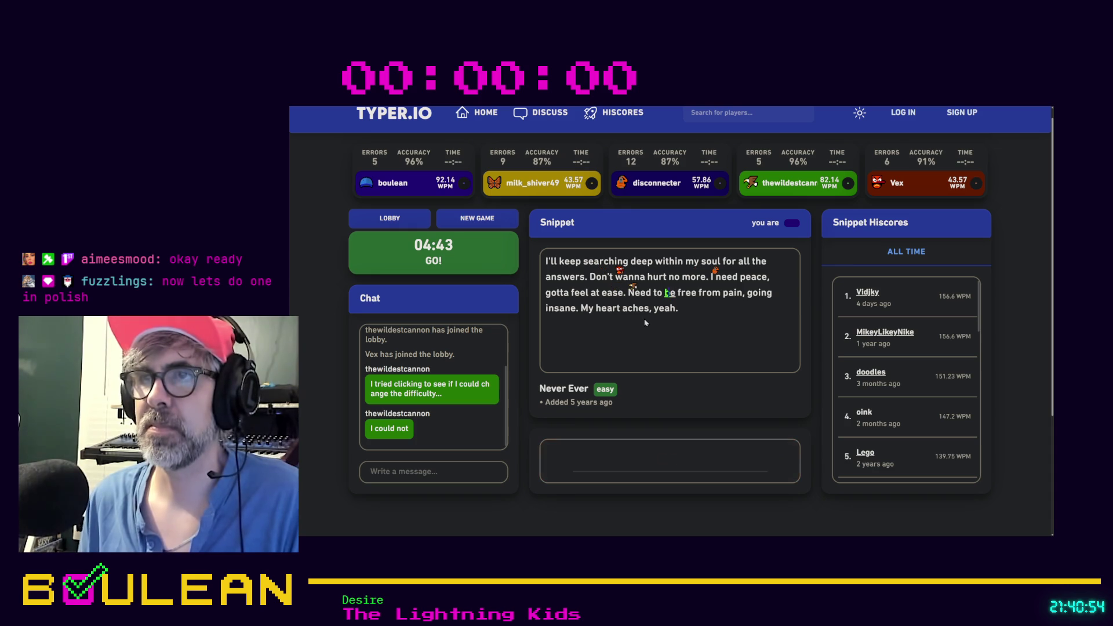
pyautogui.write('e f from paing')
pyautogui.press('BackSpace')
pyautogui.press('BackSpace')
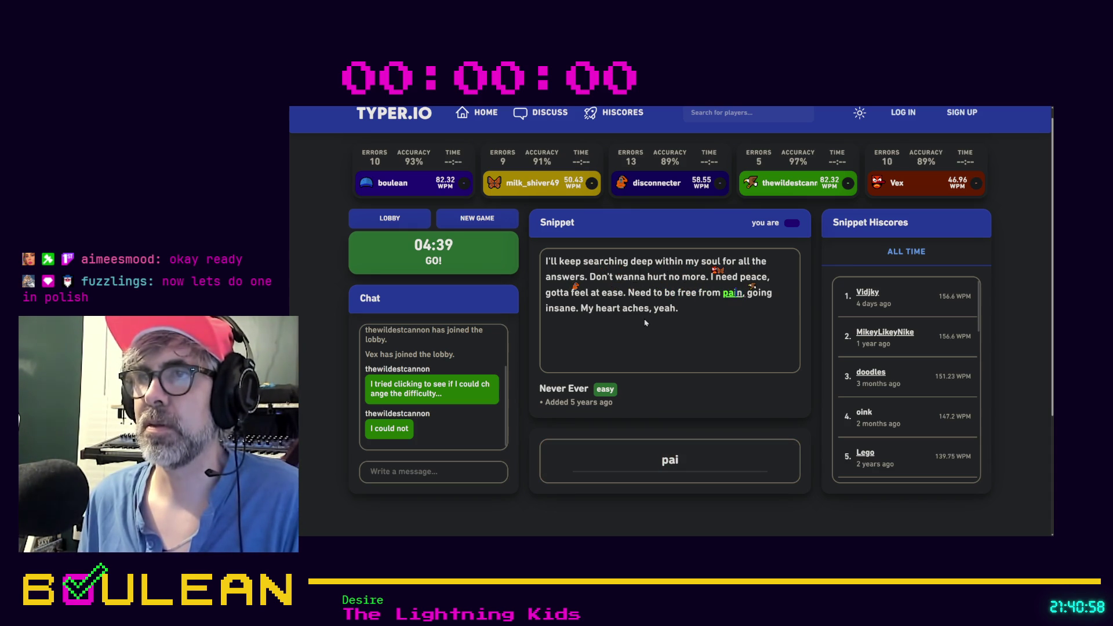
pyautogui.press('BackSpace')
pyautogui.press('BackSpace')
pyautogui.write('in')
pyautogui.press('BackSpace')
pyautogui.write(', go')
pyautogui.write('insane. ')
pyautogui.write('hear')
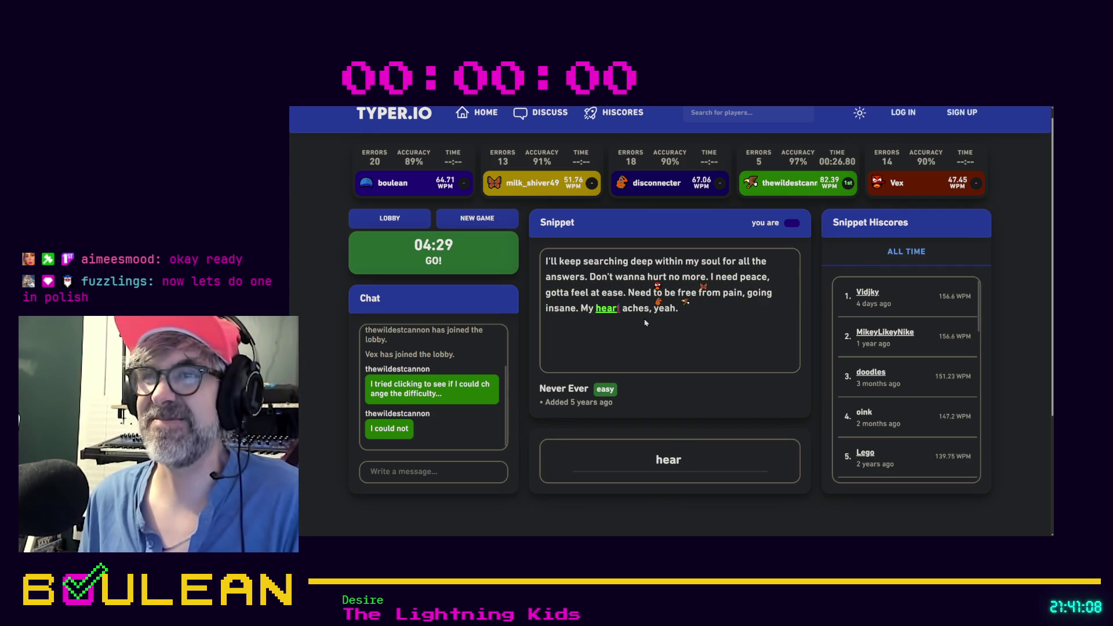
pyautogui.write(' aches, yeah.')
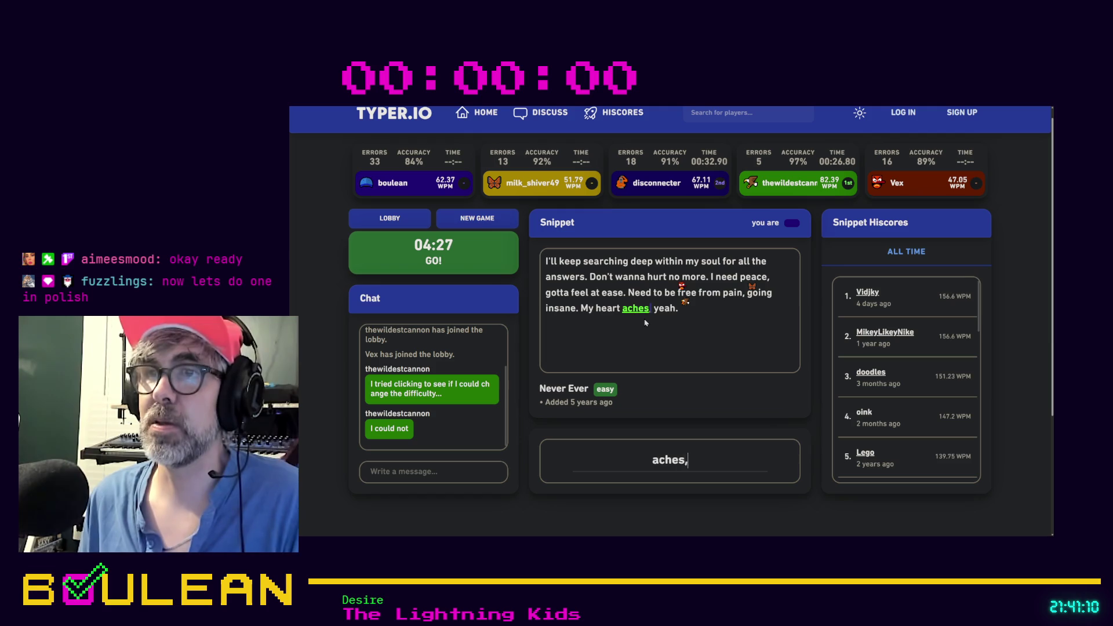